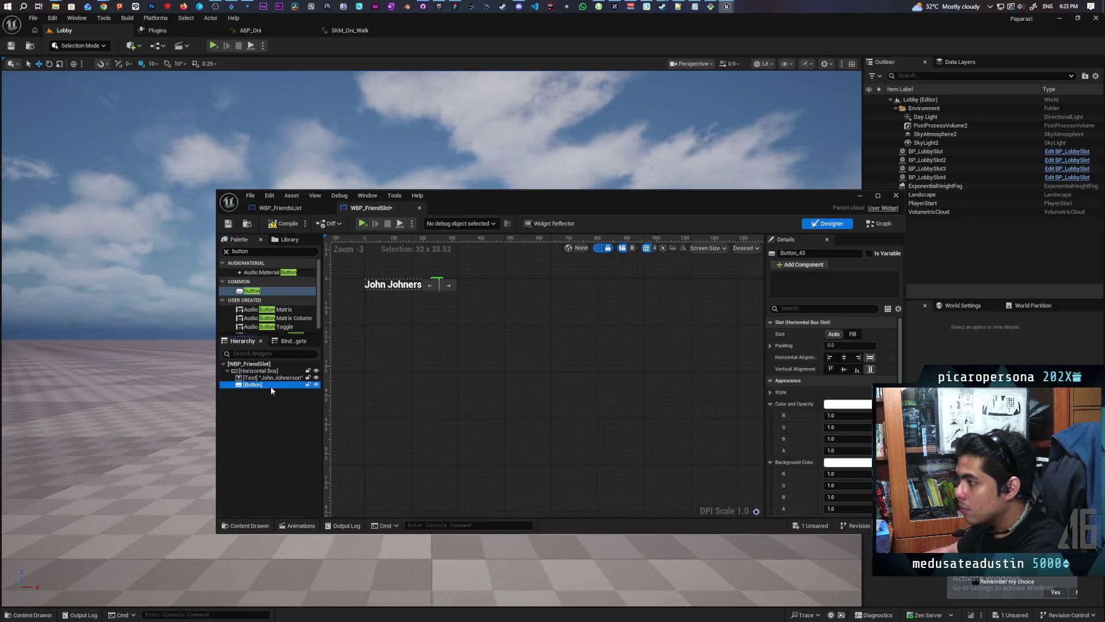
Step: Add a Text widget inside the friend slot's Button, label it Invite, and save
click(268, 254)
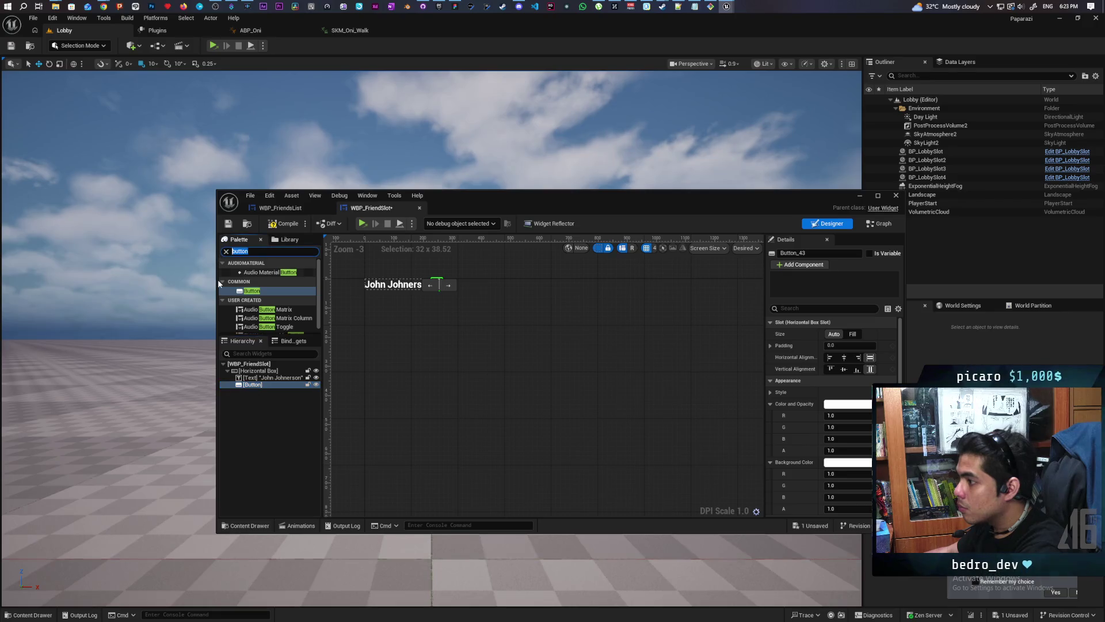
text(text)
mouse_move(250, 281)
mouse_down()
mouse_move(269, 401)
mouse_move(260, 392)
mouse_up()
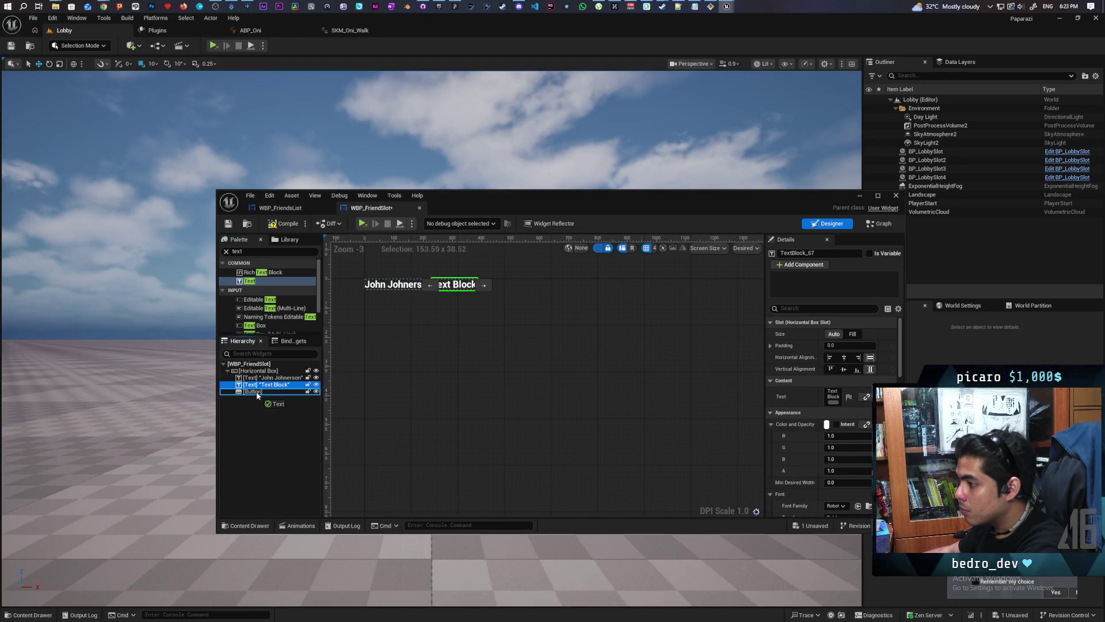
key(F2)
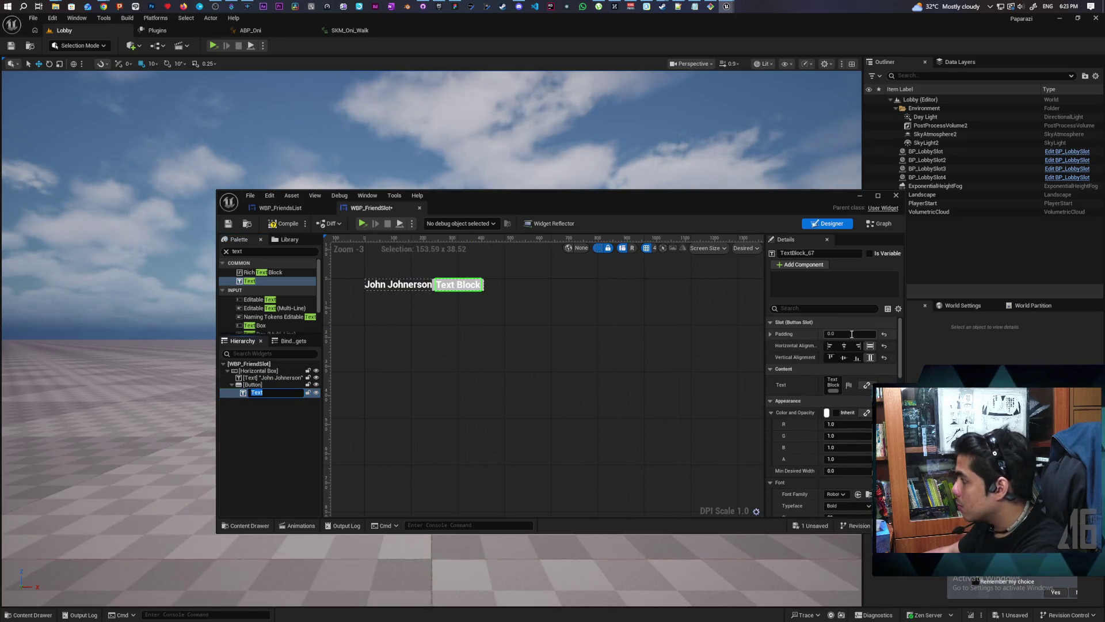
click(829, 382)
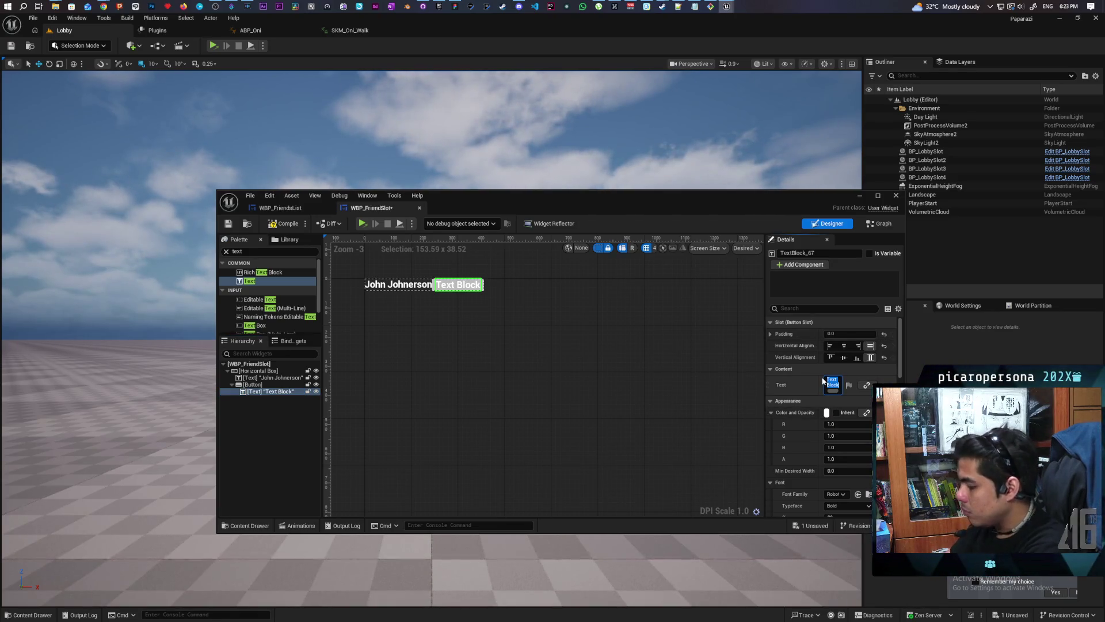
key(BackSpace)
text(vite)
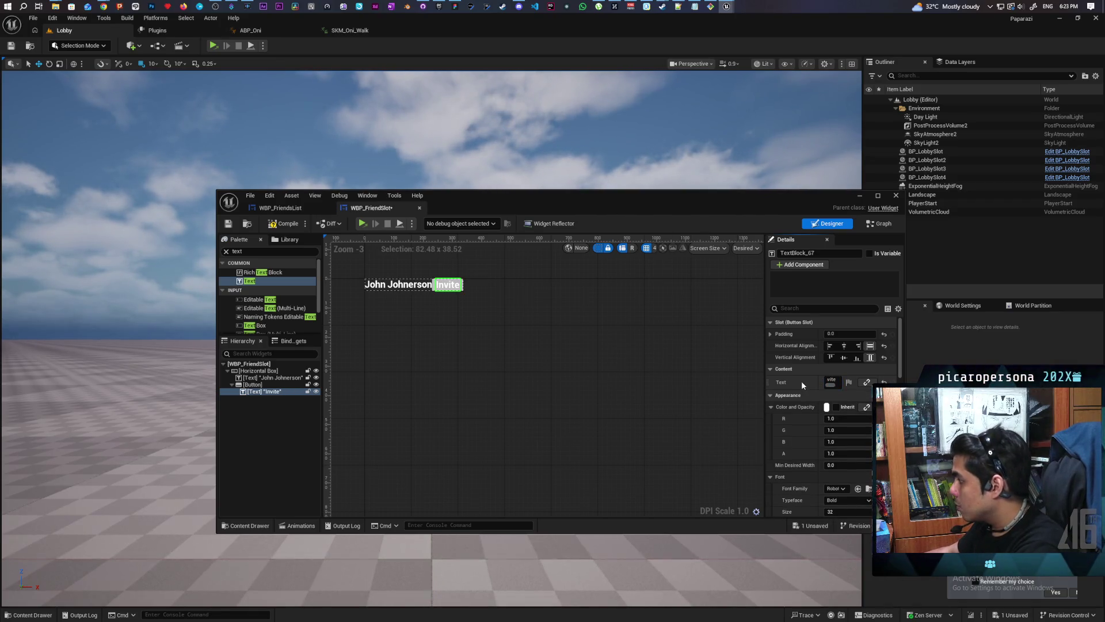
key(Return)
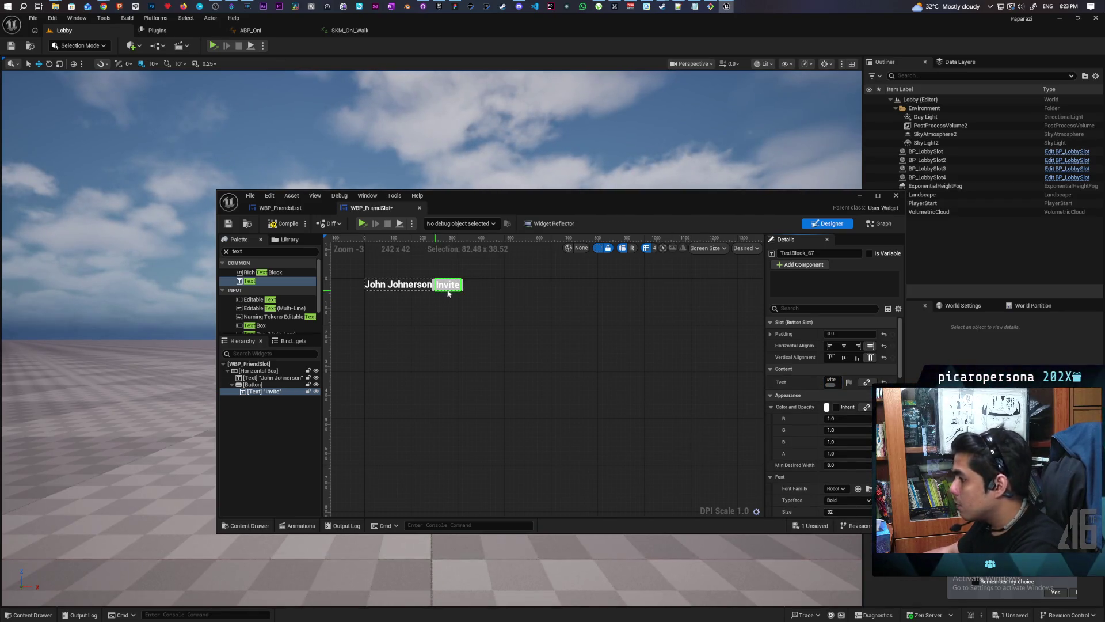
key(ctrl+s)
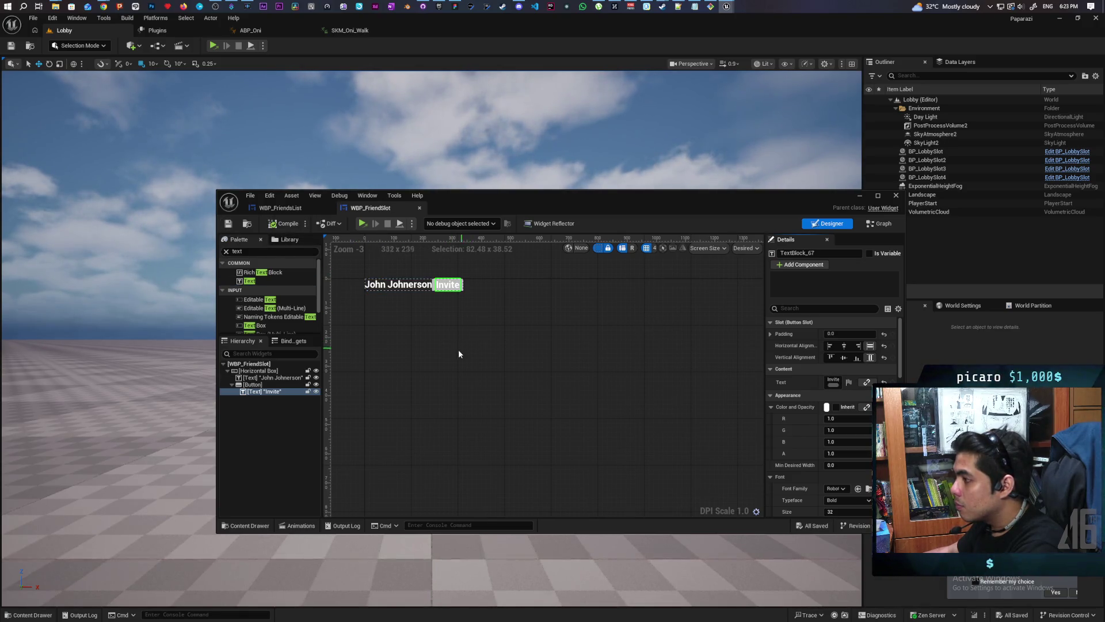
Step: Set the Button's background colour to black at 0.5 alpha and save
click(257, 384)
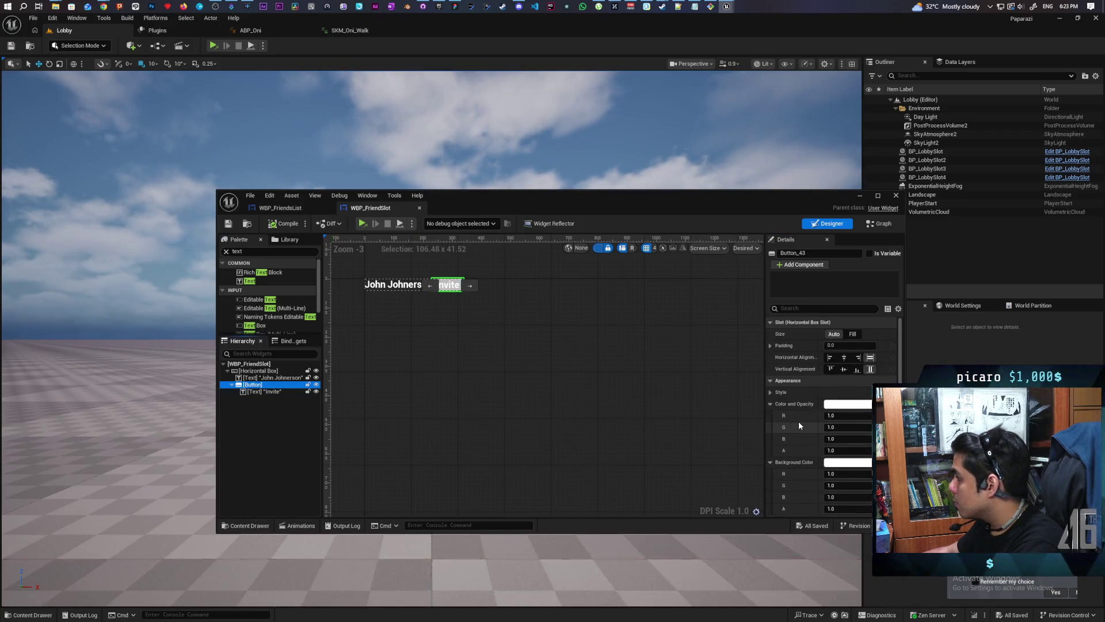
scroll(823, 450, down, 1)
click(824, 449)
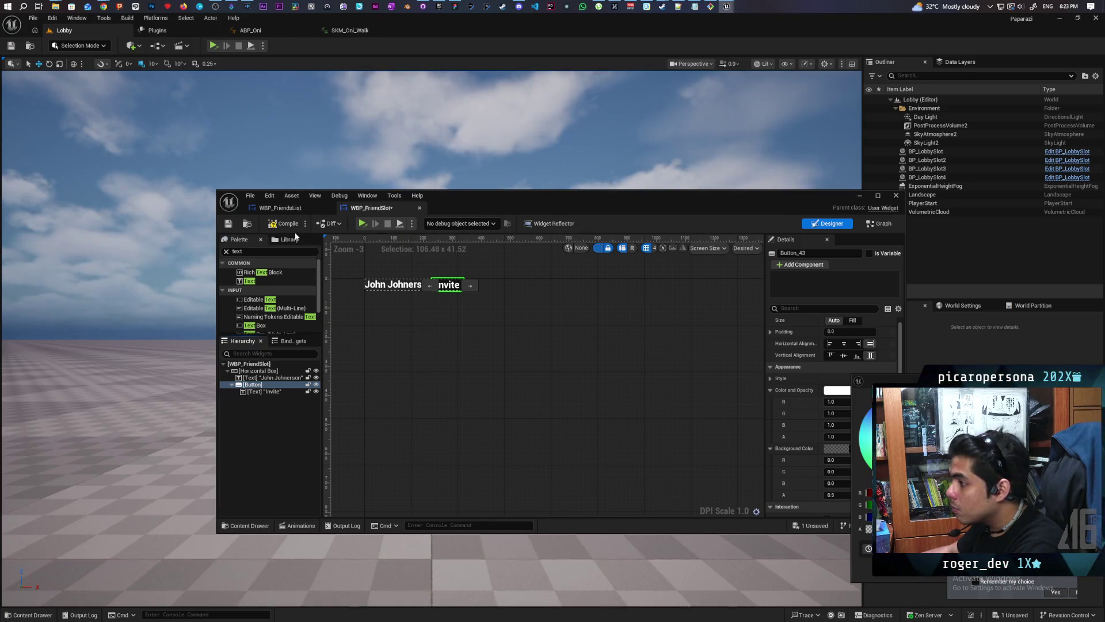
click(282, 224)
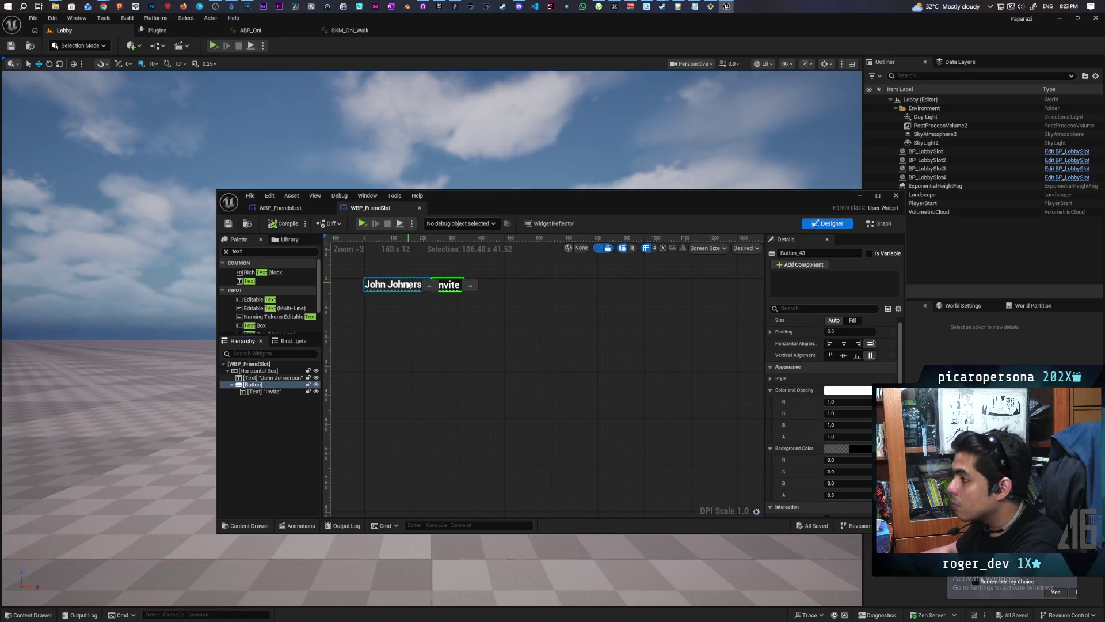
Step: Drop a WBP_FriendSlot into WBP_FriendsList's Vertical Box and keep its size at Auto
click(279, 209)
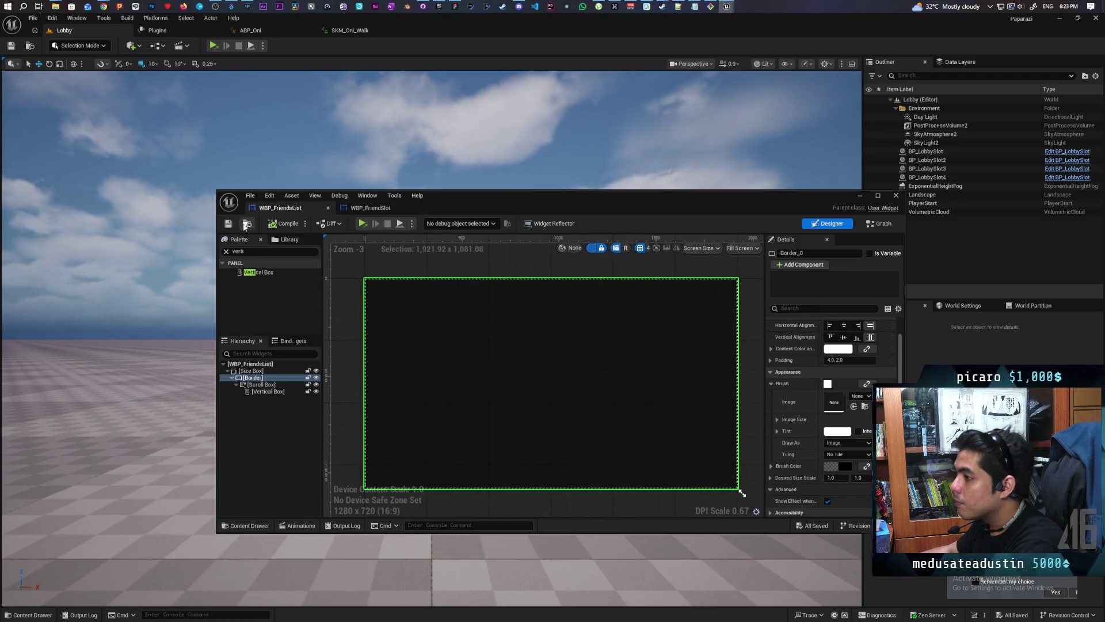
key(ctrl+space)
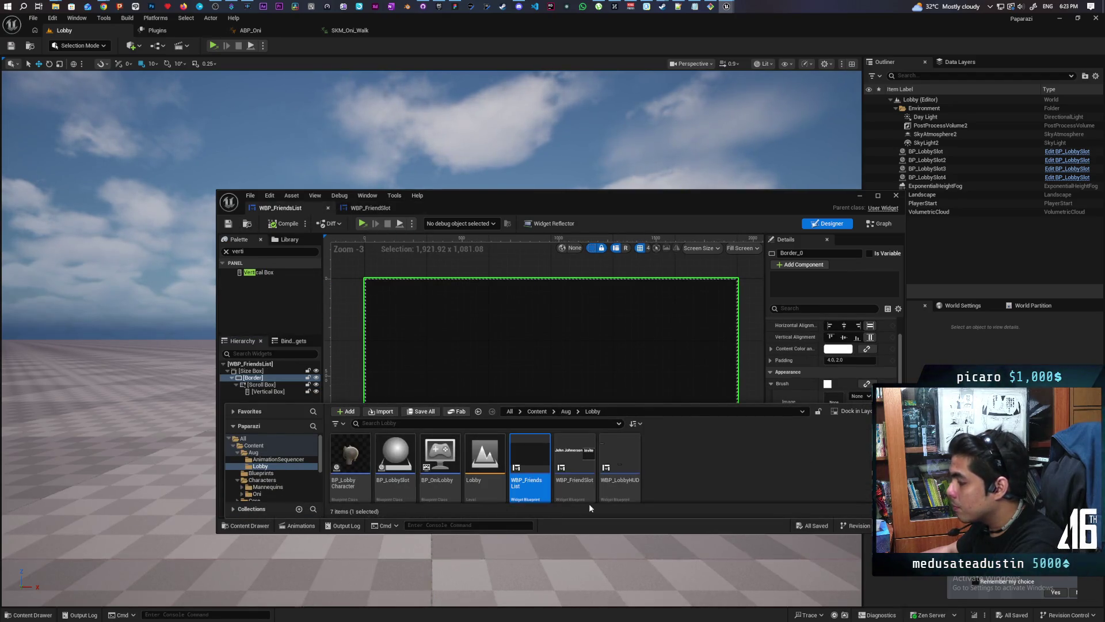
mouse_move(573, 465)
mouse_down()
mouse_move(481, 356)
mouse_move(270, 398)
mouse_move(284, 392)
mouse_up()
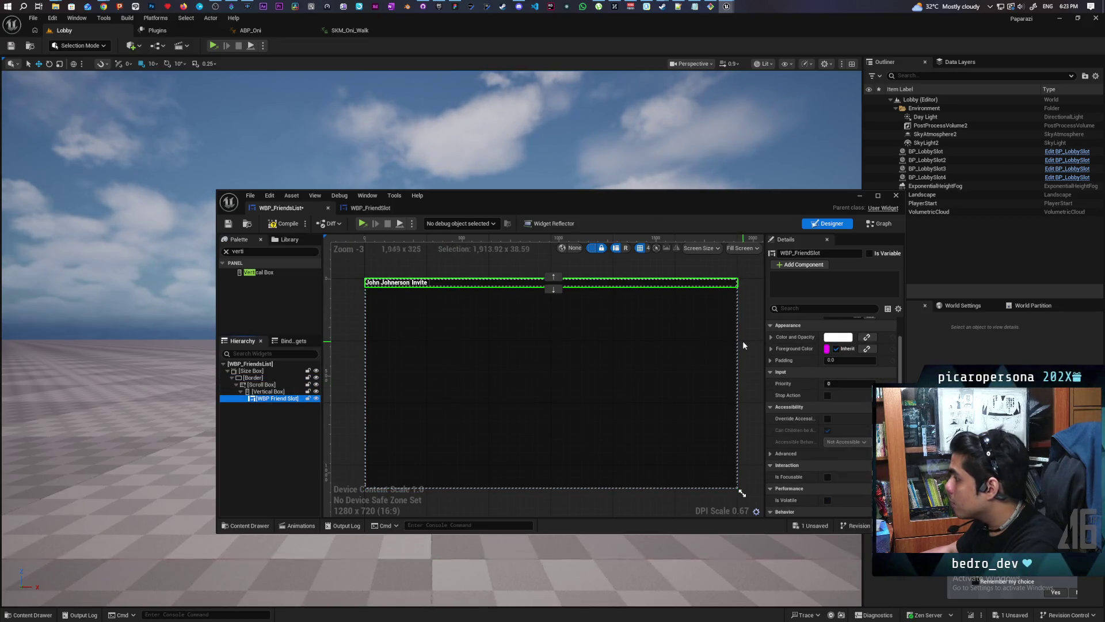
double_click(776, 199)
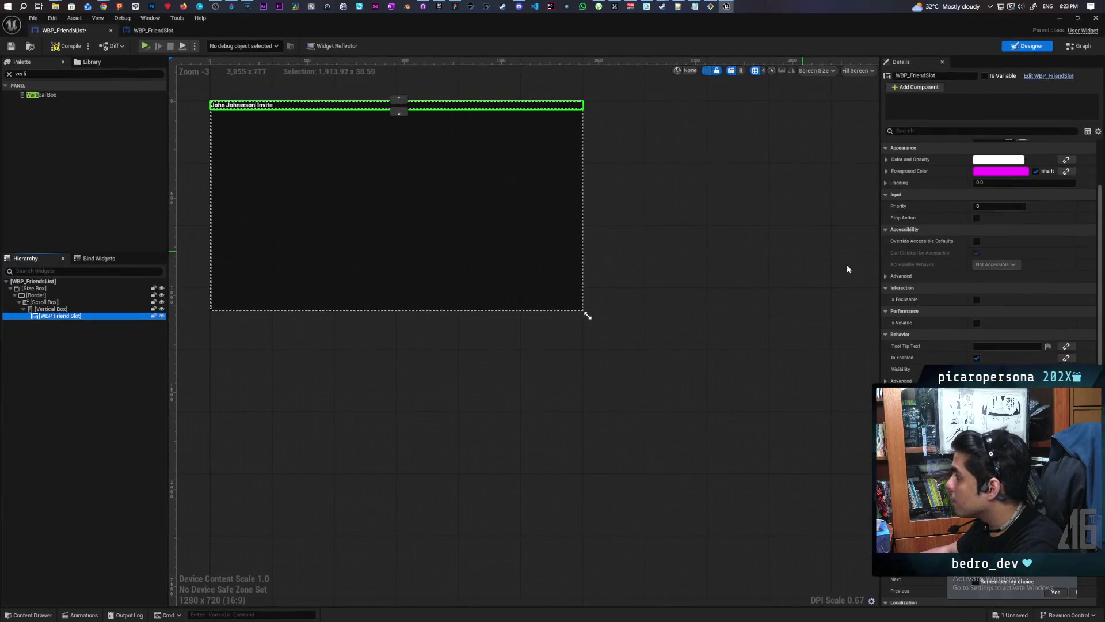
scroll(931, 195, up, 2)
click(1001, 168)
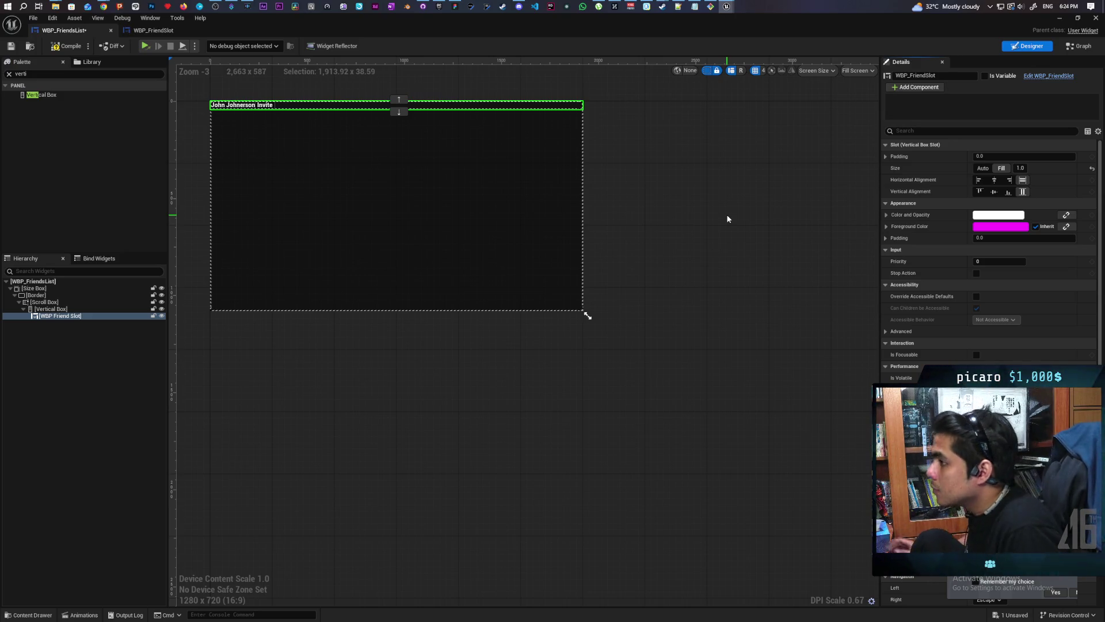
click(982, 168)
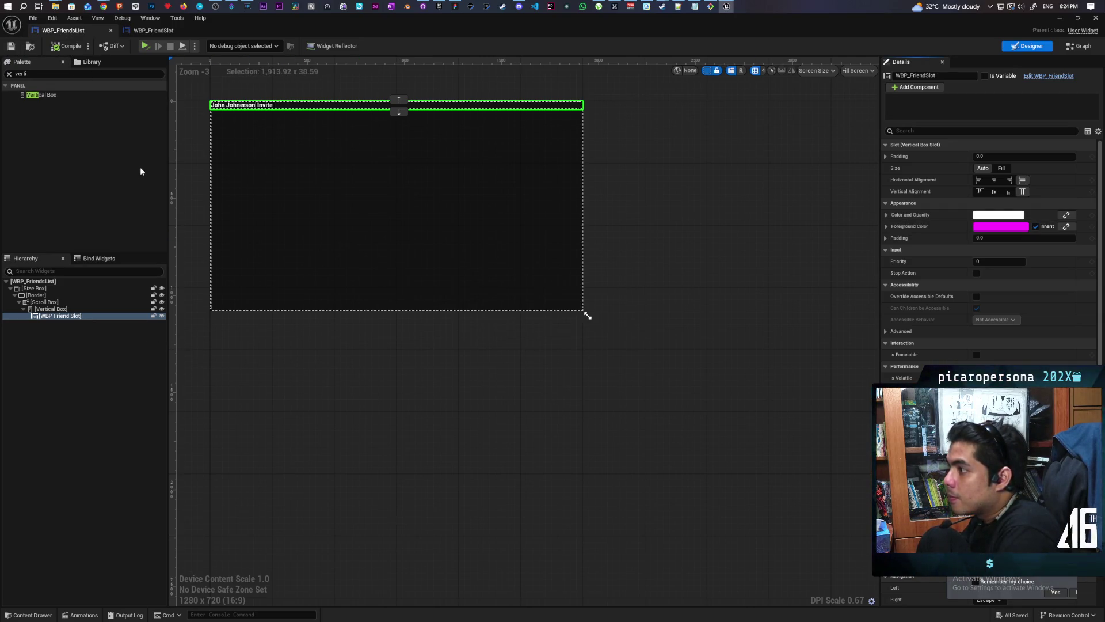
Step: Duplicate the friend slot with Ctrl+D to stack more rows, then reopen WBP_FriendSlot
click(56, 317)
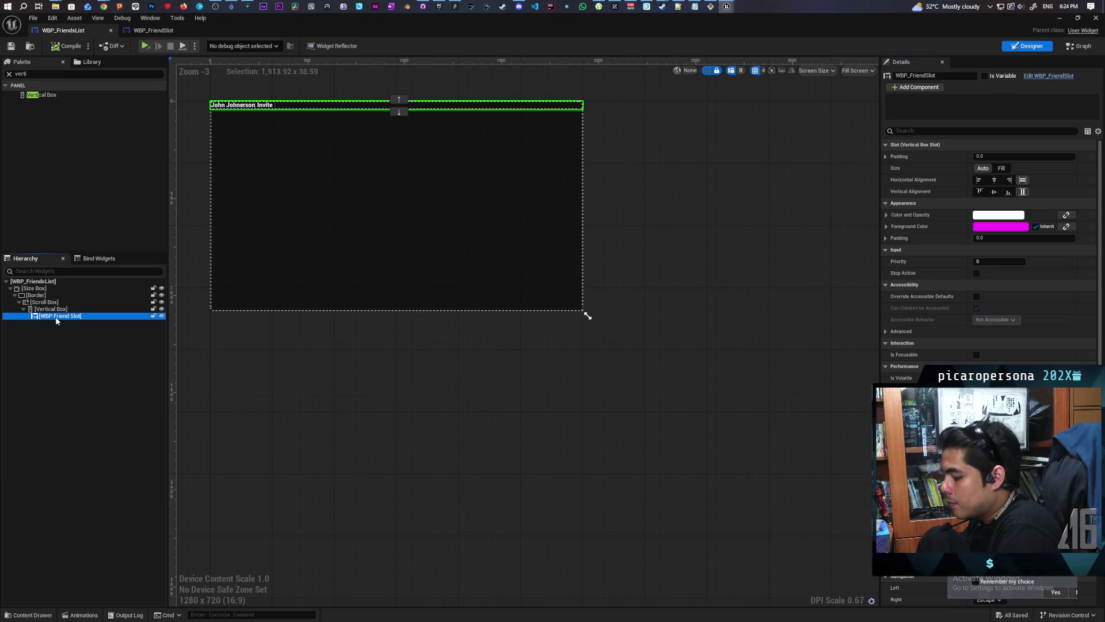
key(ctrl+d)
key(ctrl+d)
key(ctrl+d)
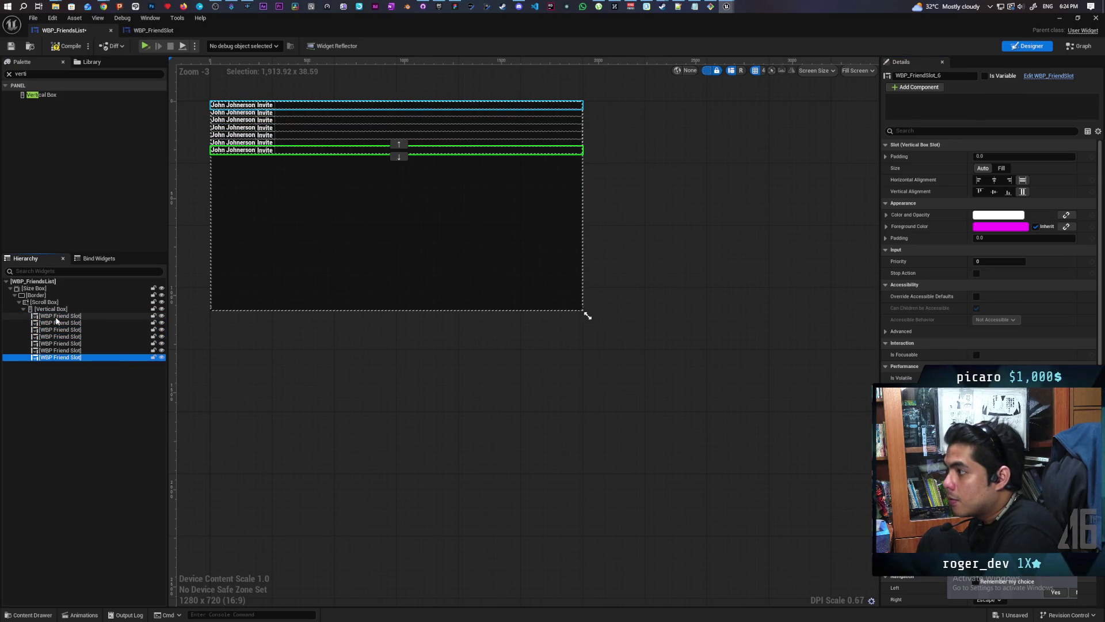
key(ctrl+d)
click(167, 30)
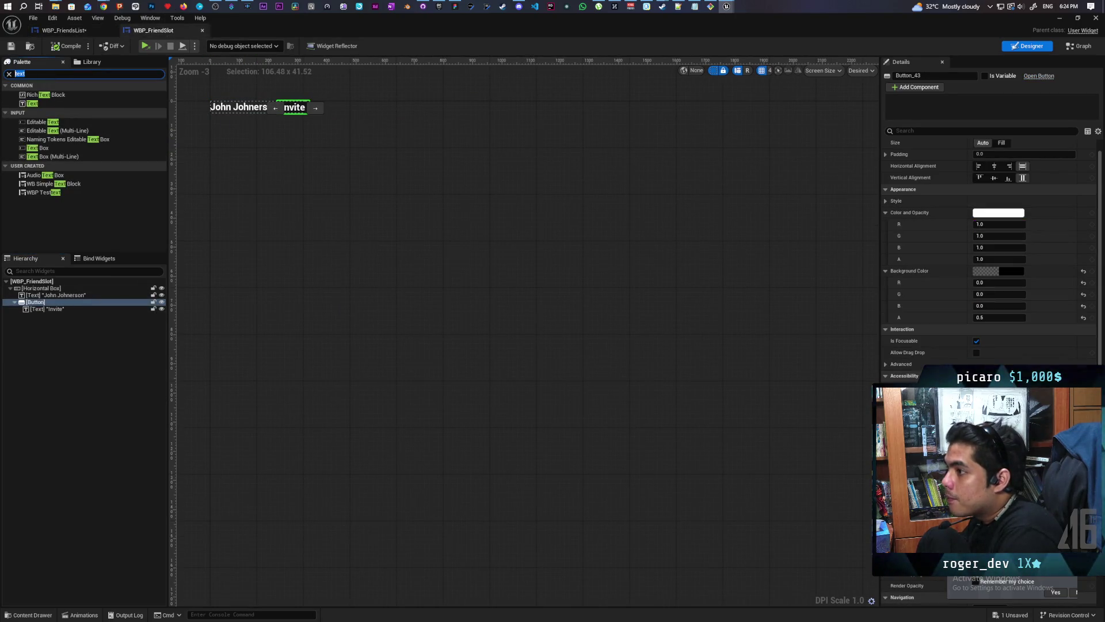
Step: Insert a Spacer set to Fill between the name text and Invite button, then compile and save
text(fill)
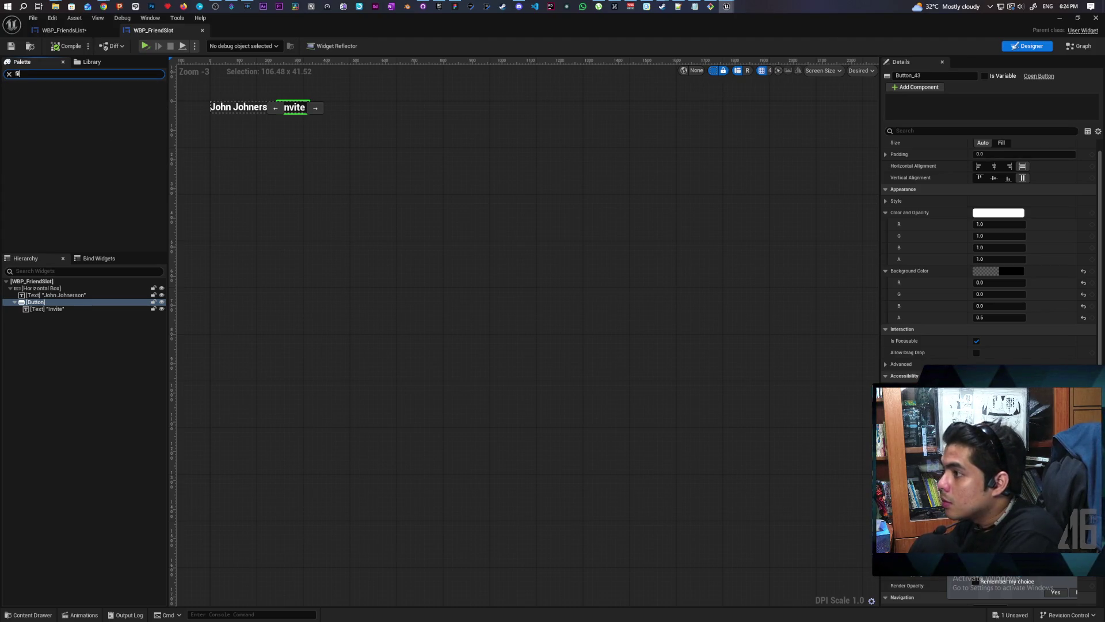
key(BackSpace)
key(BackSpace)
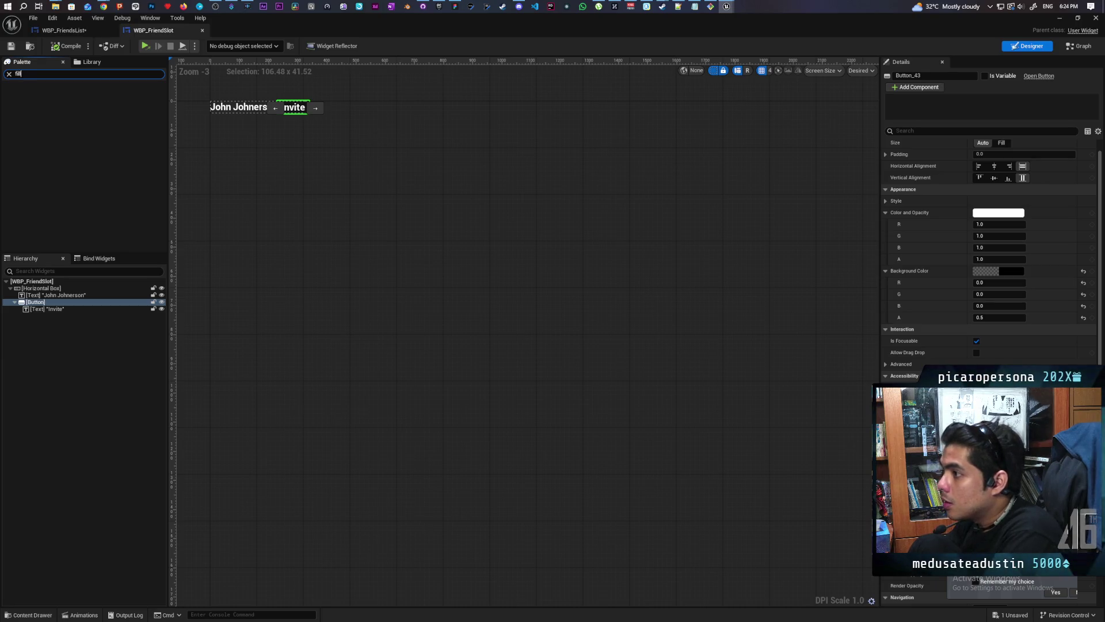
key(BackSpace)
text(spa)
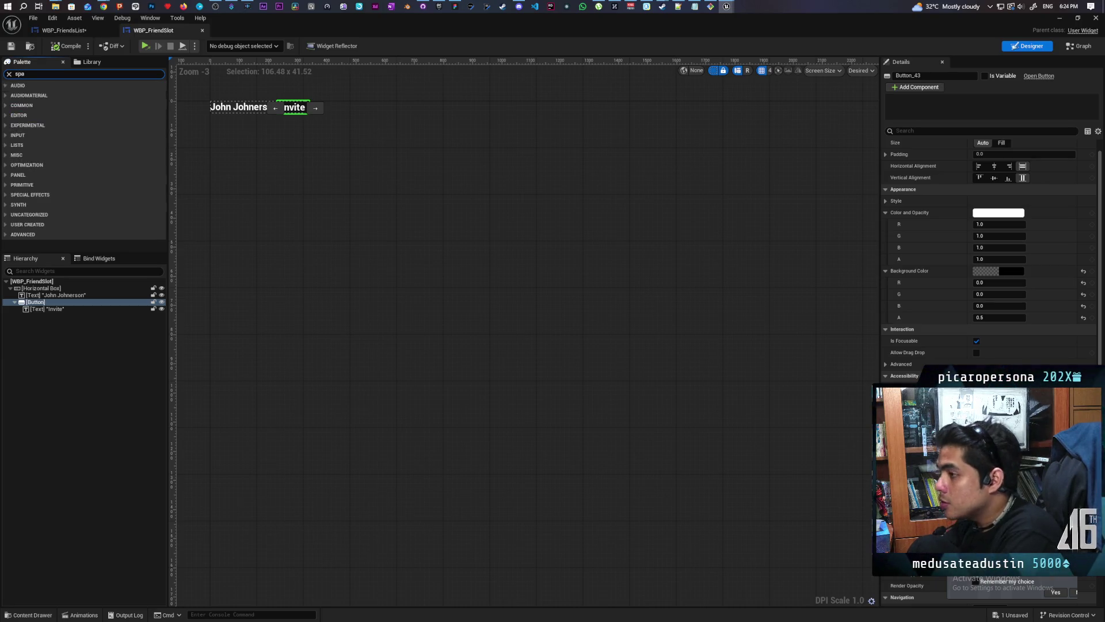
text(c)
mouse_move(36, 95)
mouse_down()
mouse_move(75, 306)
mouse_move(55, 304)
mouse_up()
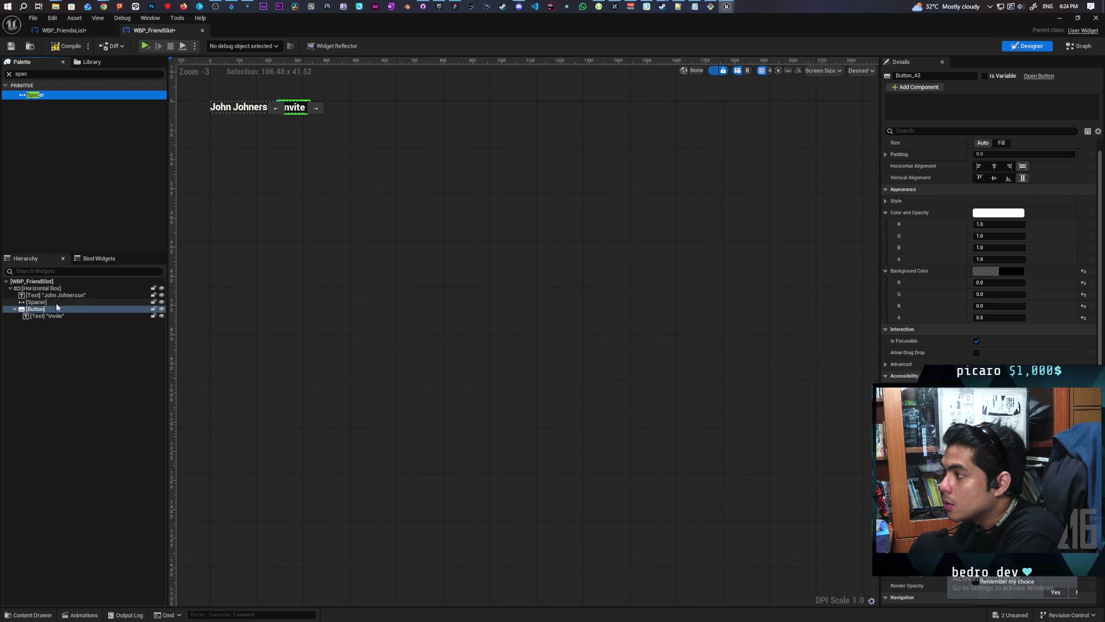
click(1004, 156)
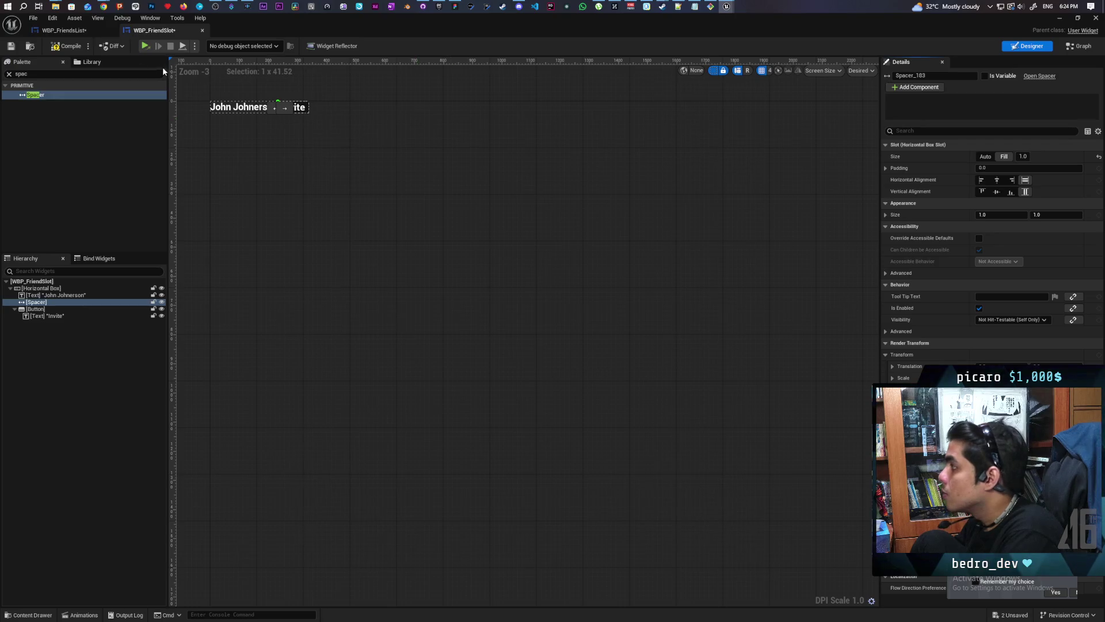
click(66, 46)
click(84, 31)
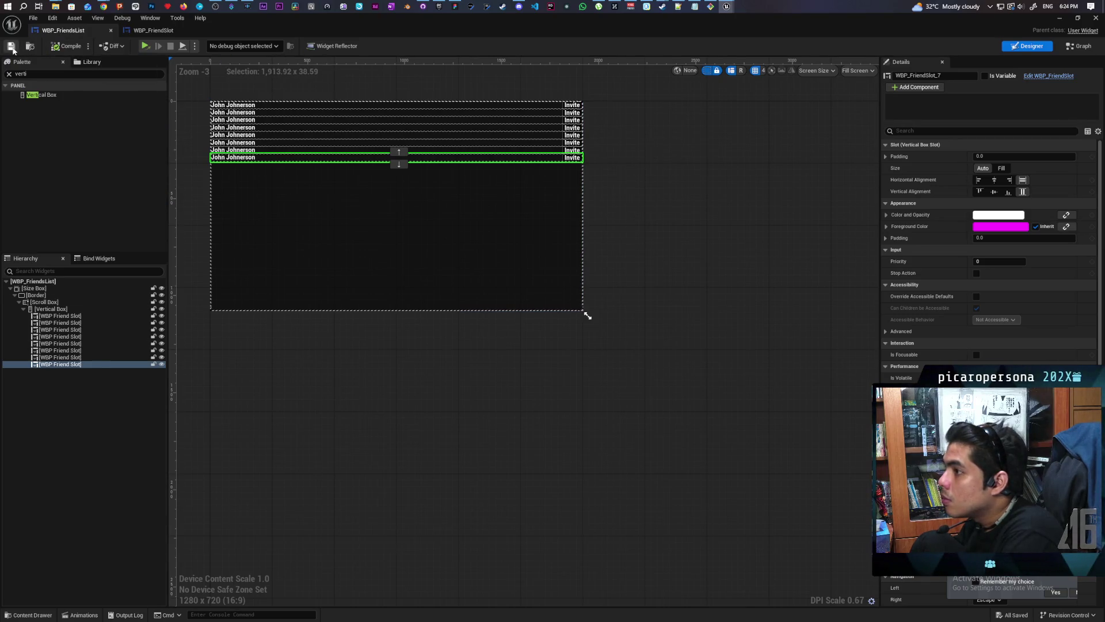
Step: Open WBP_LobbyHUD from the Lobby folder in the Content Drawer
click(50, 613)
double_click(401, 460)
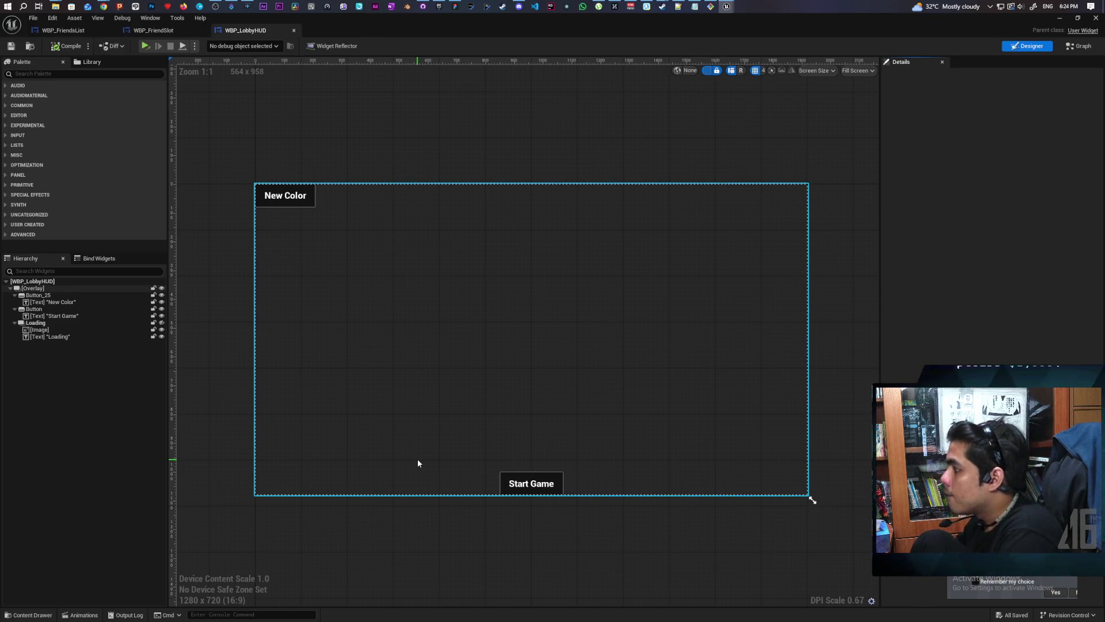
Step: Add WBP_FriendsList to the lobby HUD's Overlay, placed above the Loading widget
click(33, 288)
click(14, 295)
click(14, 301)
click(14, 309)
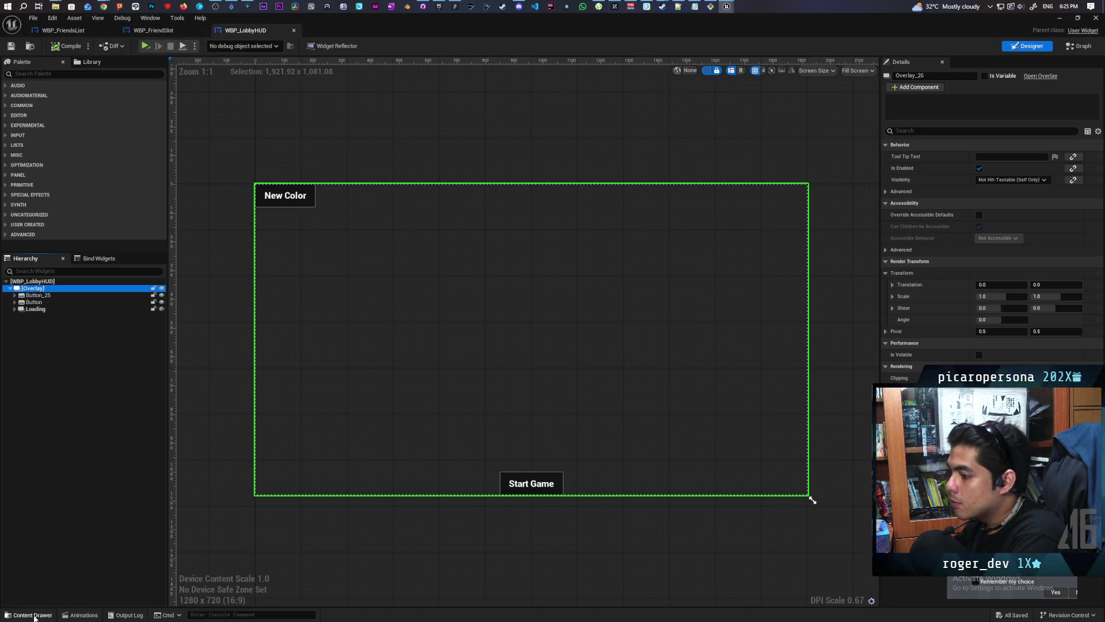
click(33, 614)
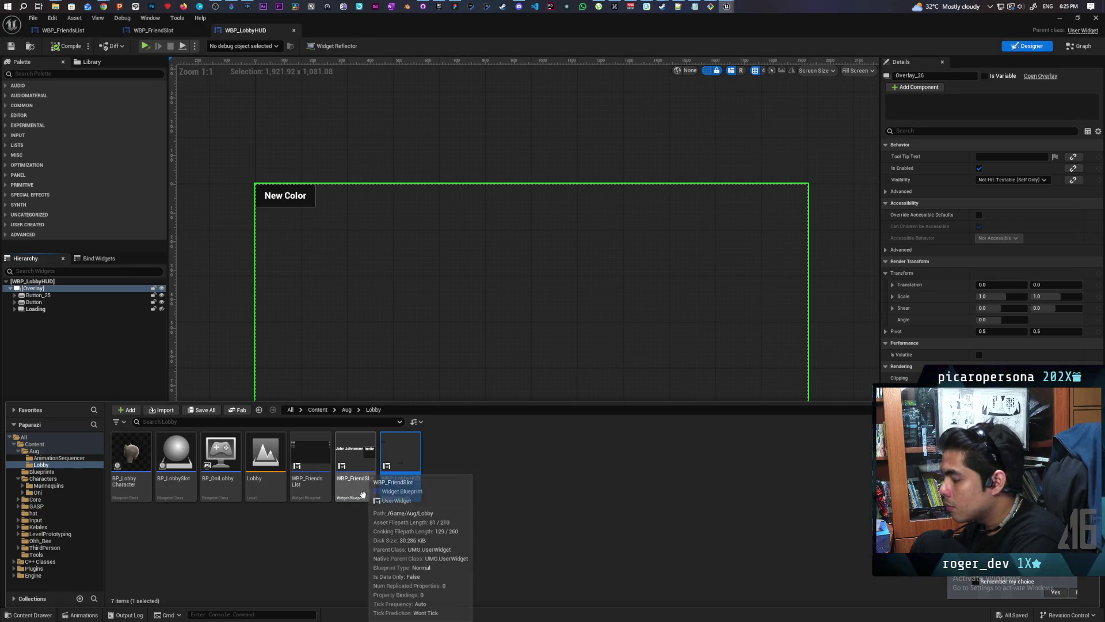
mouse_move(312, 488)
mouse_down()
mouse_move(178, 360)
mouse_move(36, 289)
mouse_up()
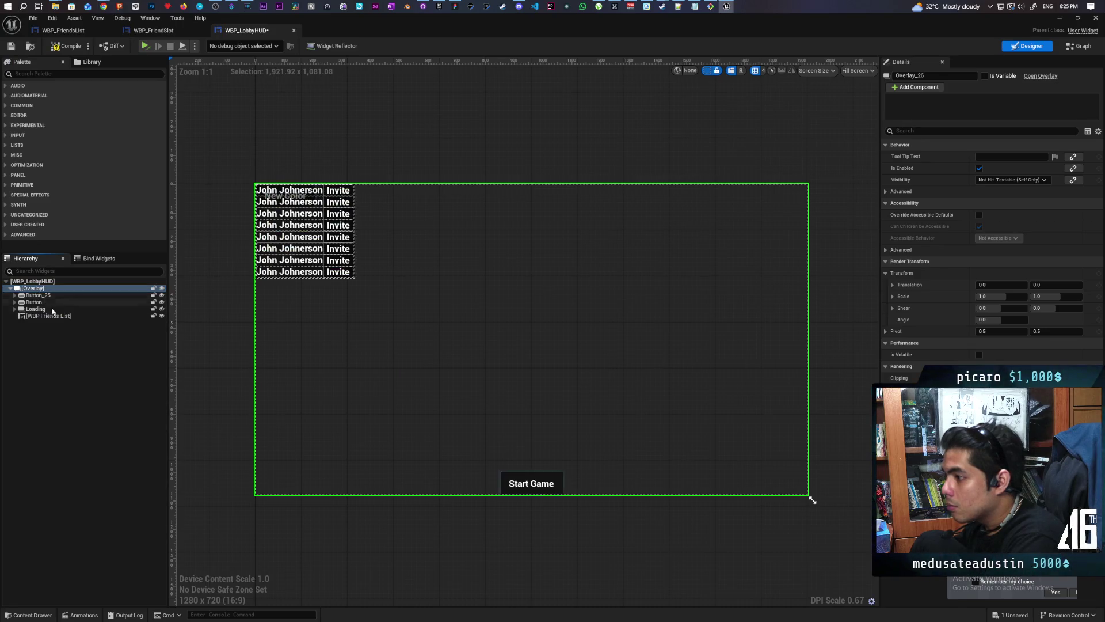
click(47, 316)
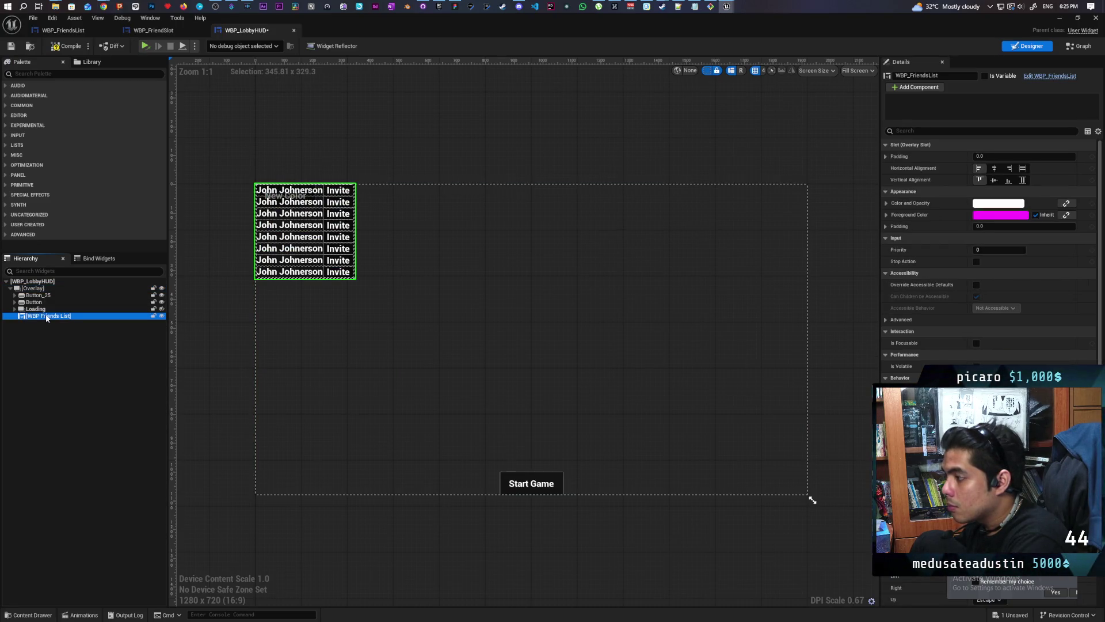
drag(36, 317, 34, 315)
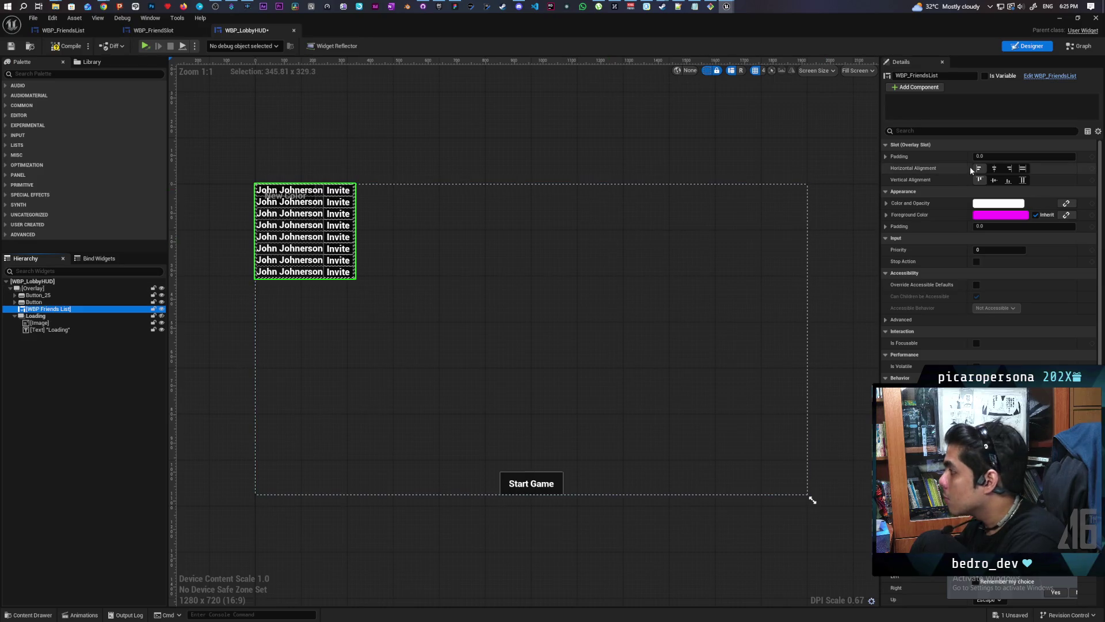
Step: Right-align the friends list and give it 50 slot padding
click(1009, 169)
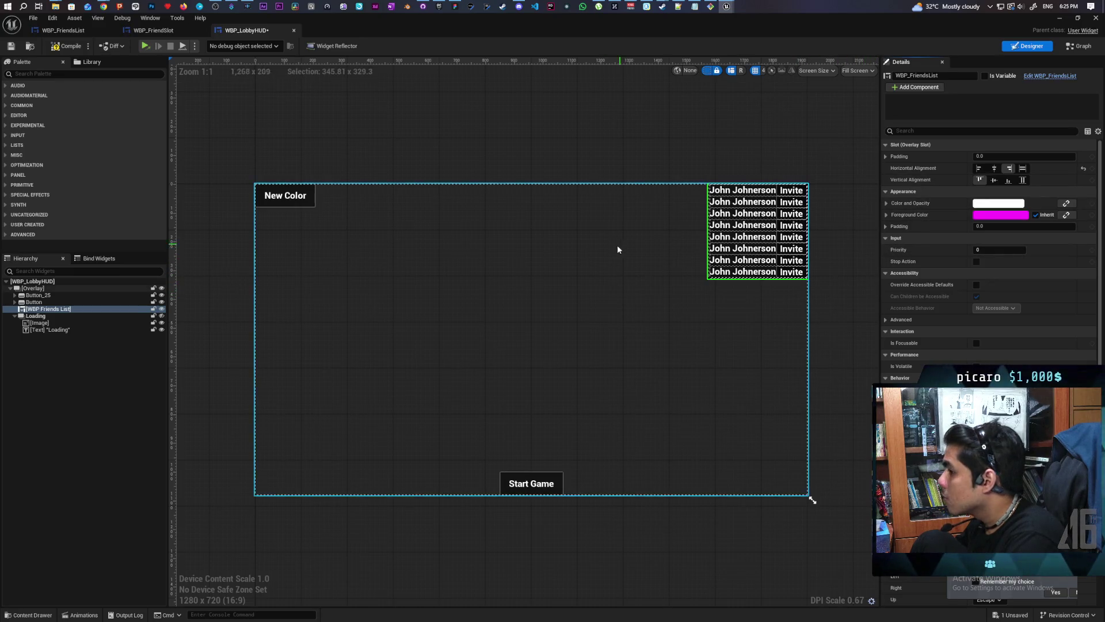
click(990, 156)
text(50)
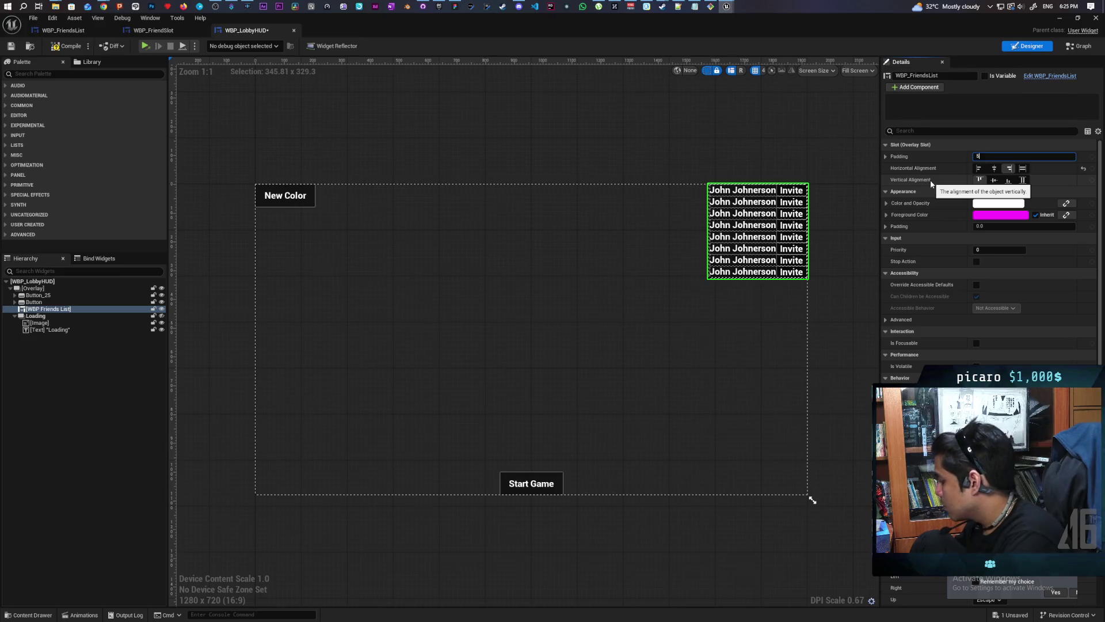
key(Return)
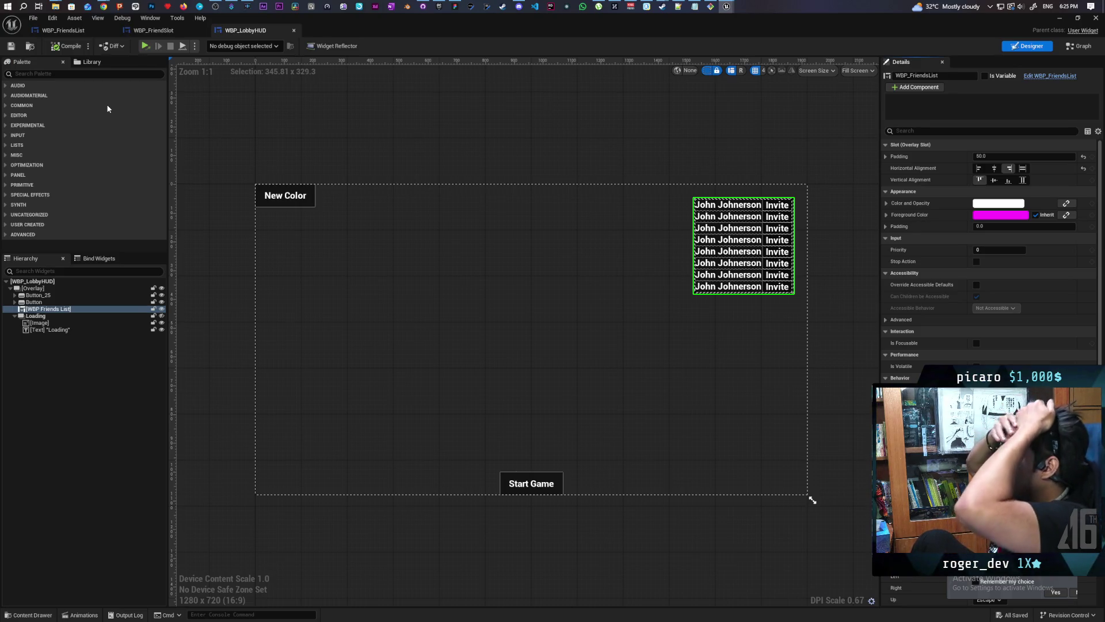
mouse_move(56, 6)
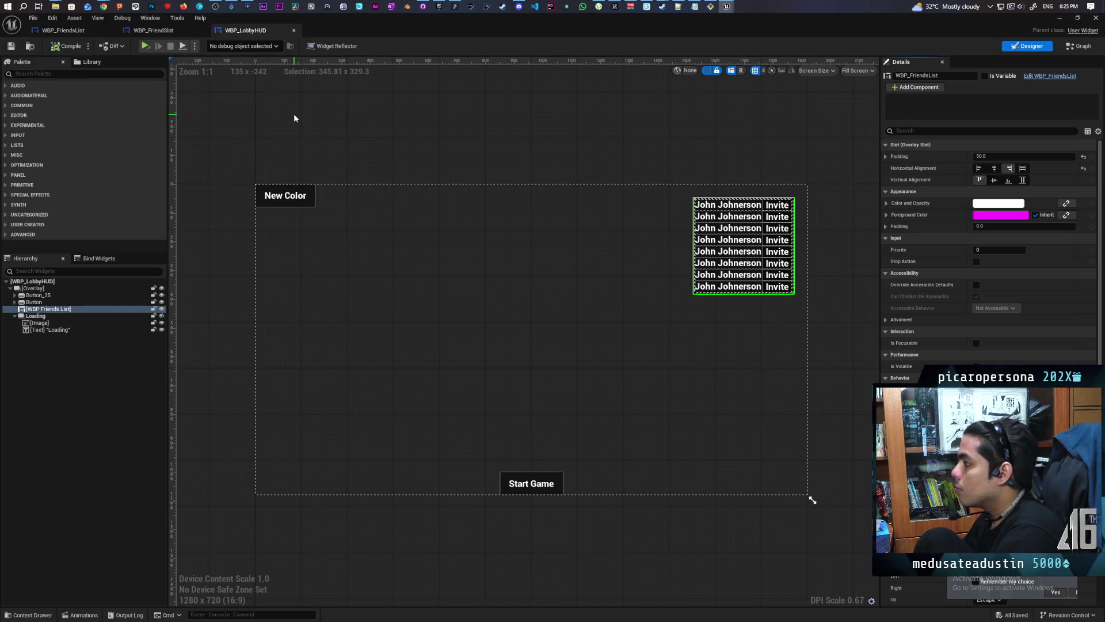
Step: Switch through WBP_FriendSlot to the WBP_FriendsList widget
click(163, 35)
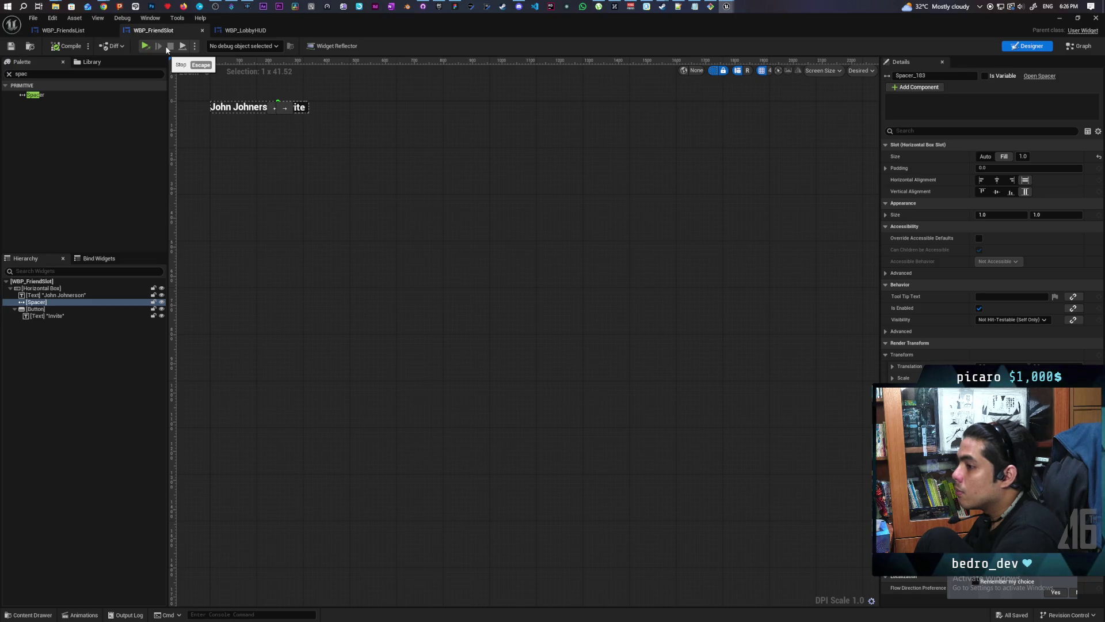
click(85, 31)
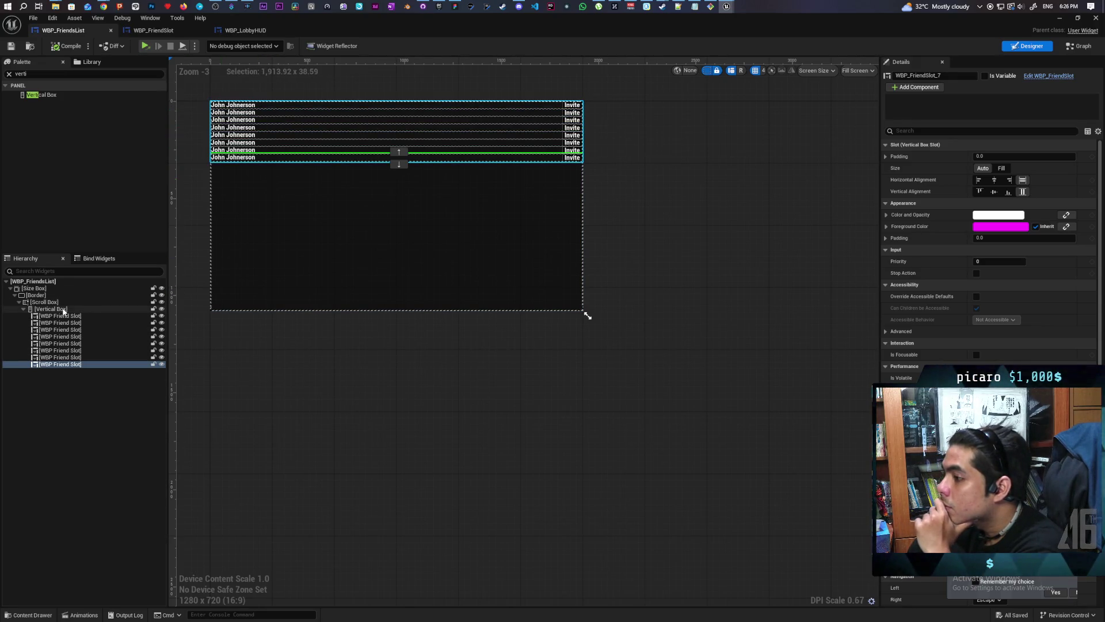
Step: Enable a Width Override on the friends list's Size Box and drag its value up
click(58, 288)
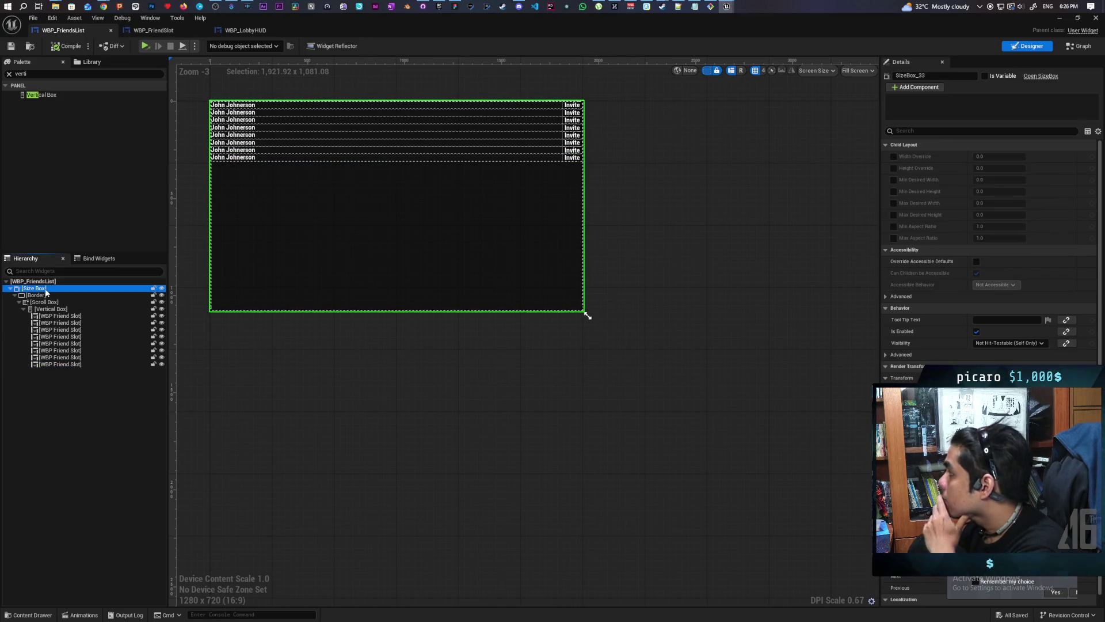
click(894, 157)
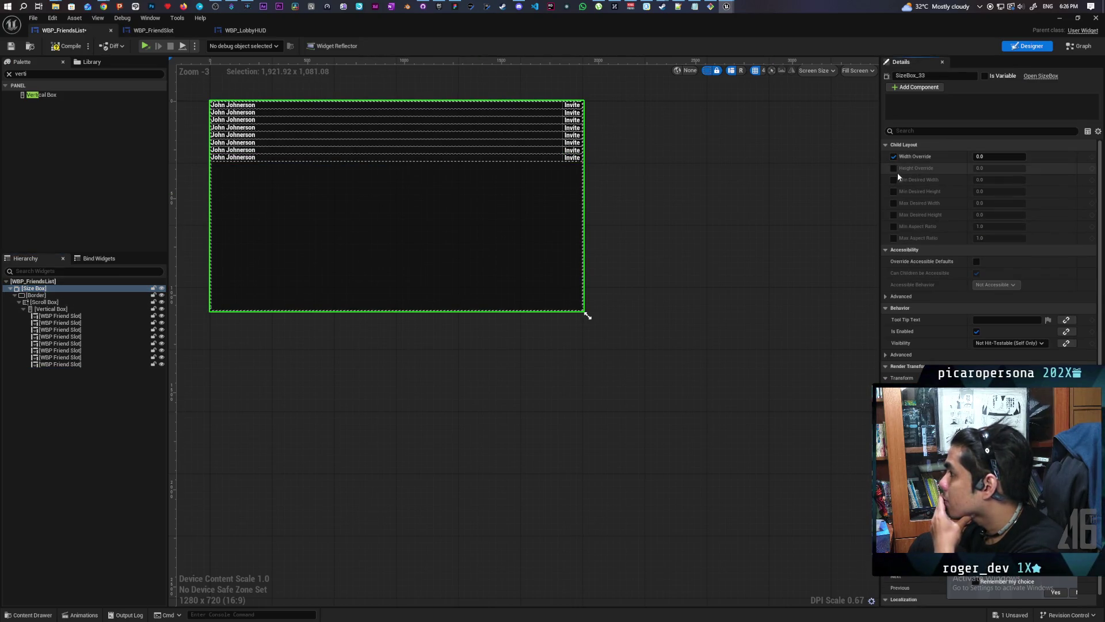
drag(1000, 156, 1042, 157)
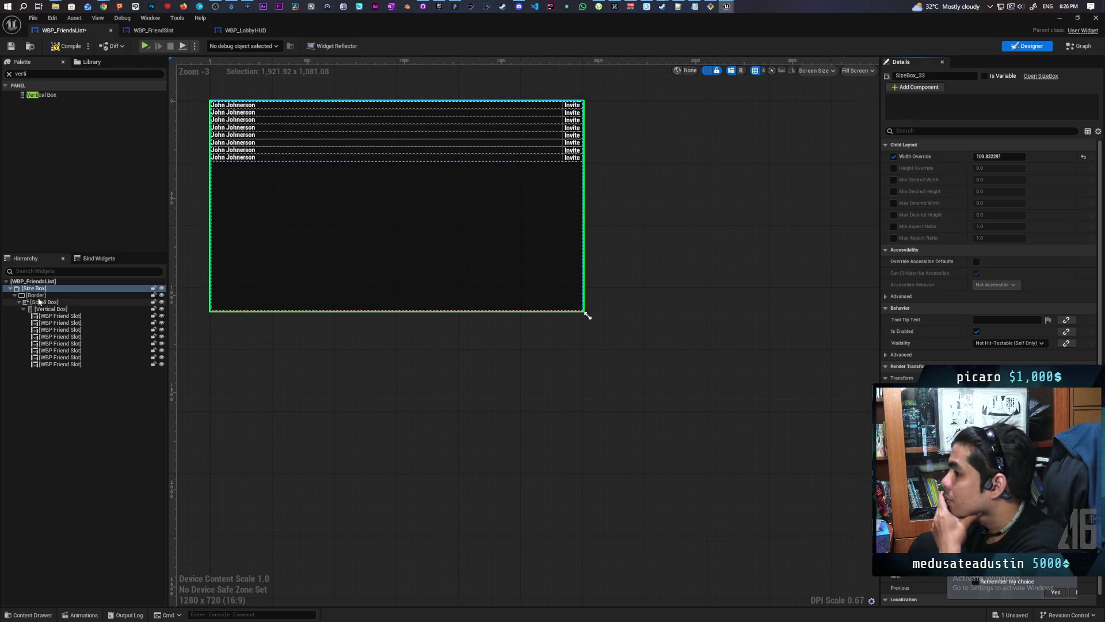
click(37, 295)
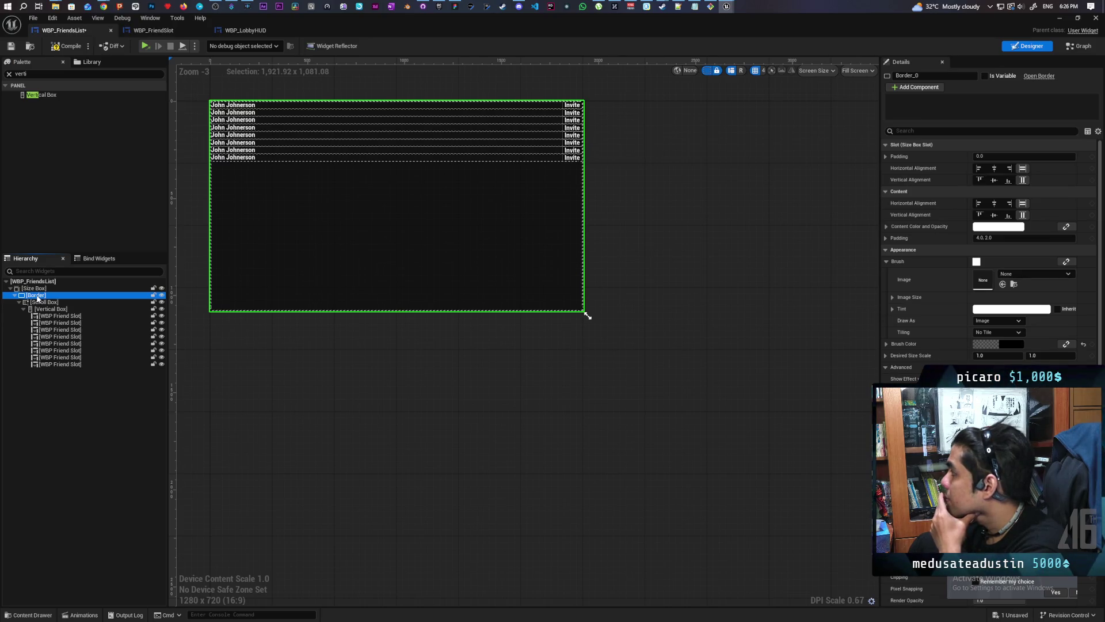
click(41, 289)
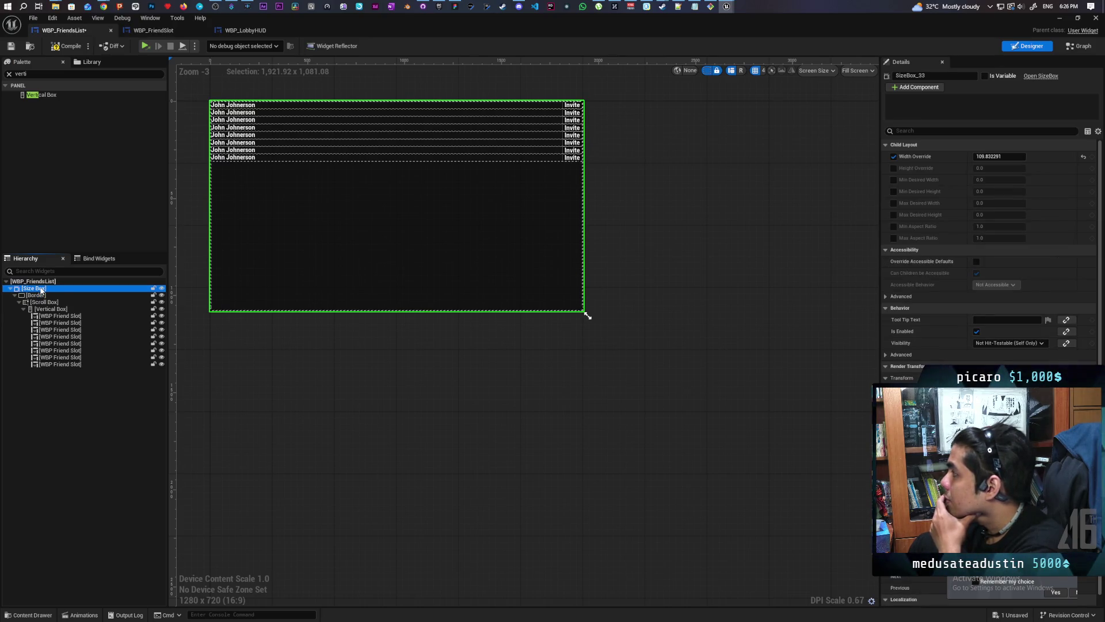
Step: Preview at Desired size, widen the width override to about 584, and save
click(857, 71)
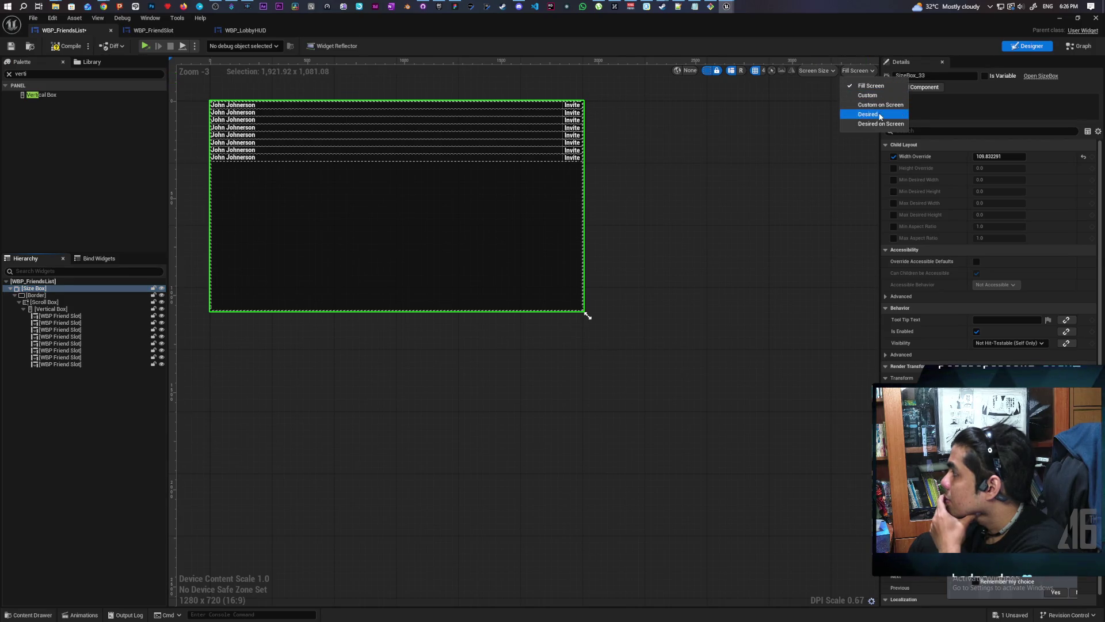
click(866, 115)
click(40, 295)
click(34, 287)
drag(999, 156, 1066, 156)
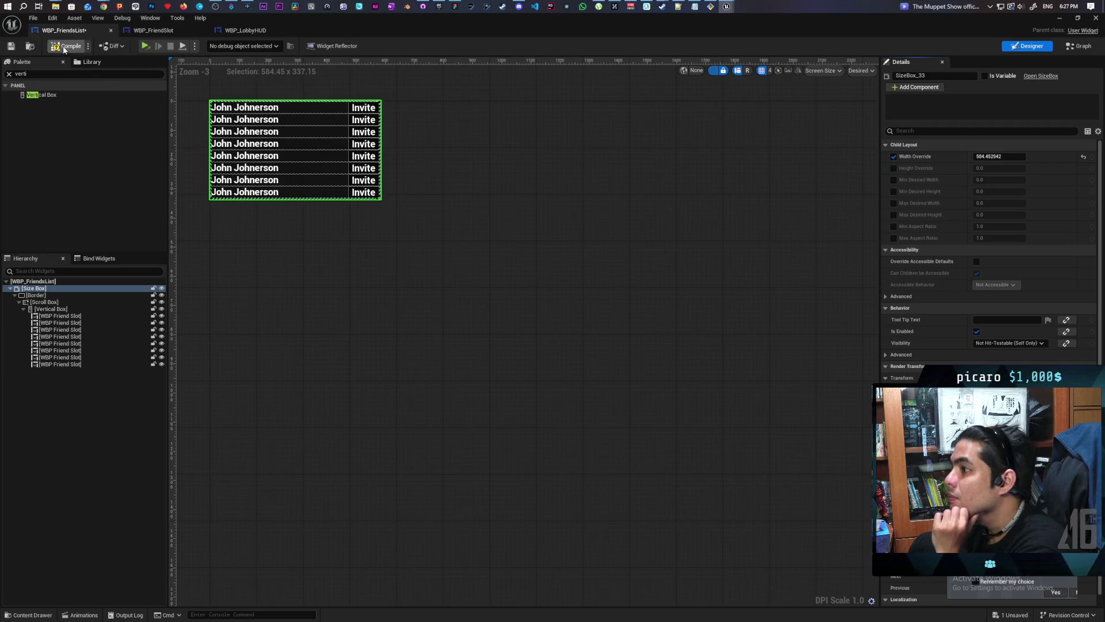
click(11, 46)
Step: Cycle through the FriendSlot, LobbyHUD and FriendsList tabs, ending on WBP_FriendSlot's name text
click(189, 30)
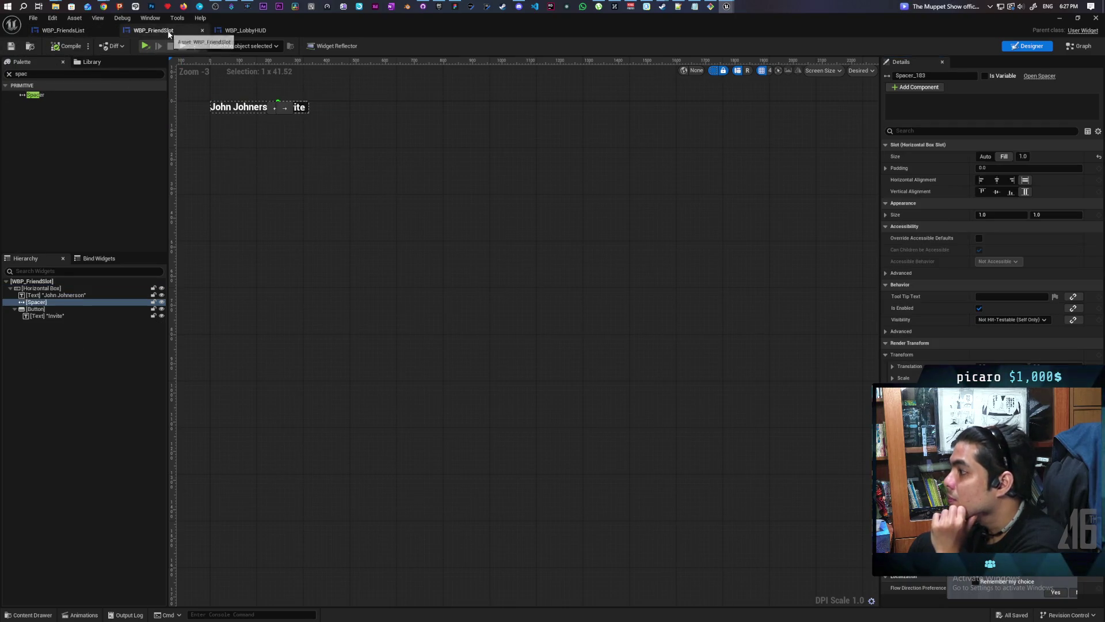
click(233, 30)
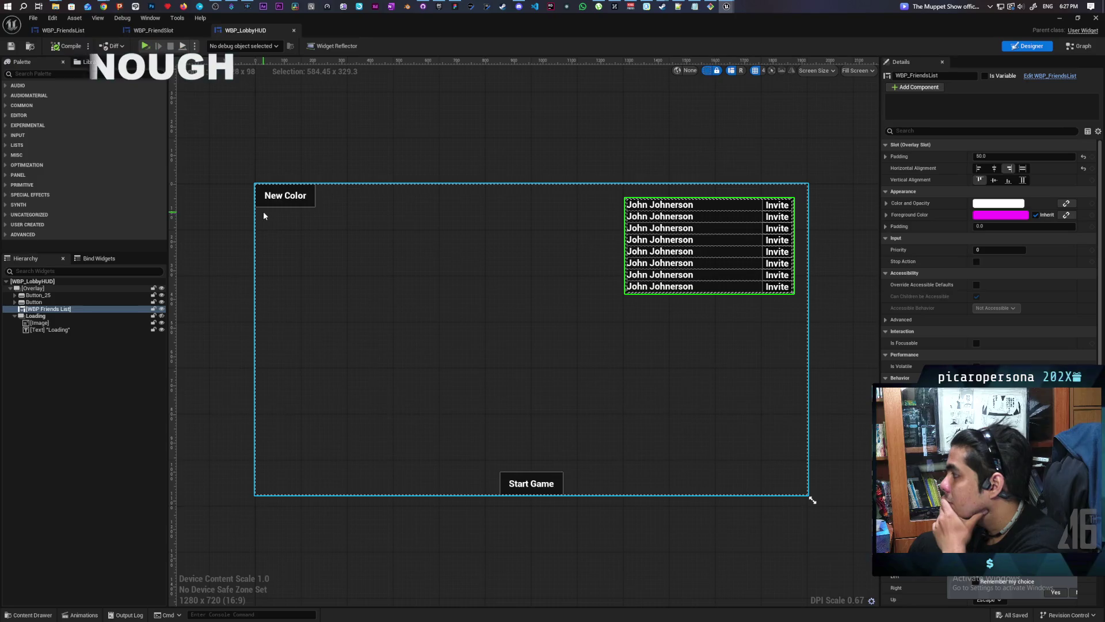
click(167, 32)
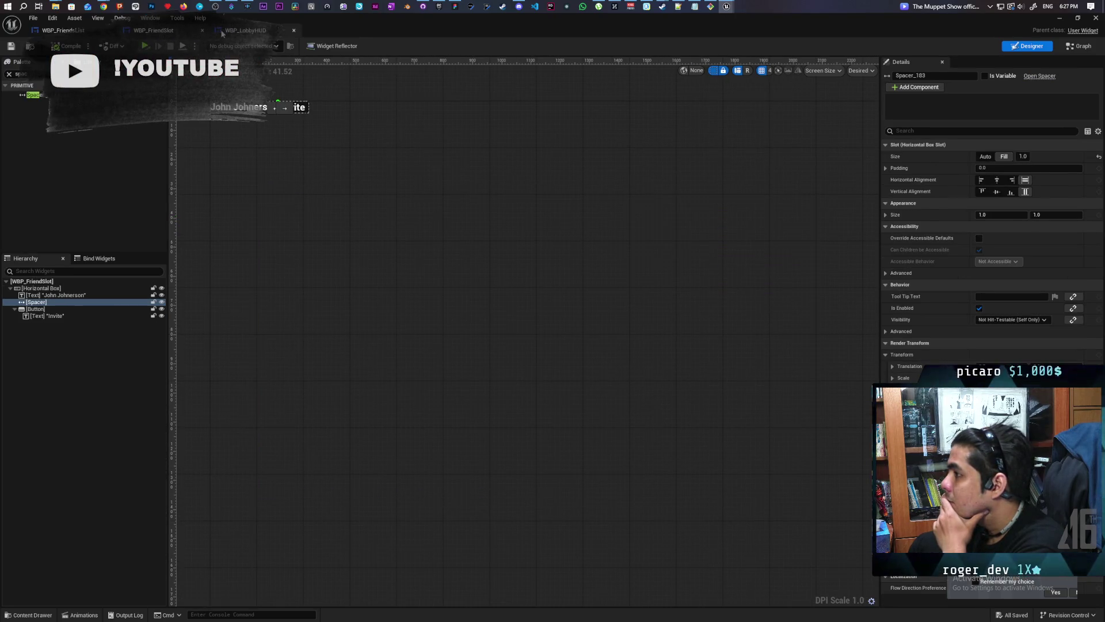
key(ctrl+Tab)
click(62, 30)
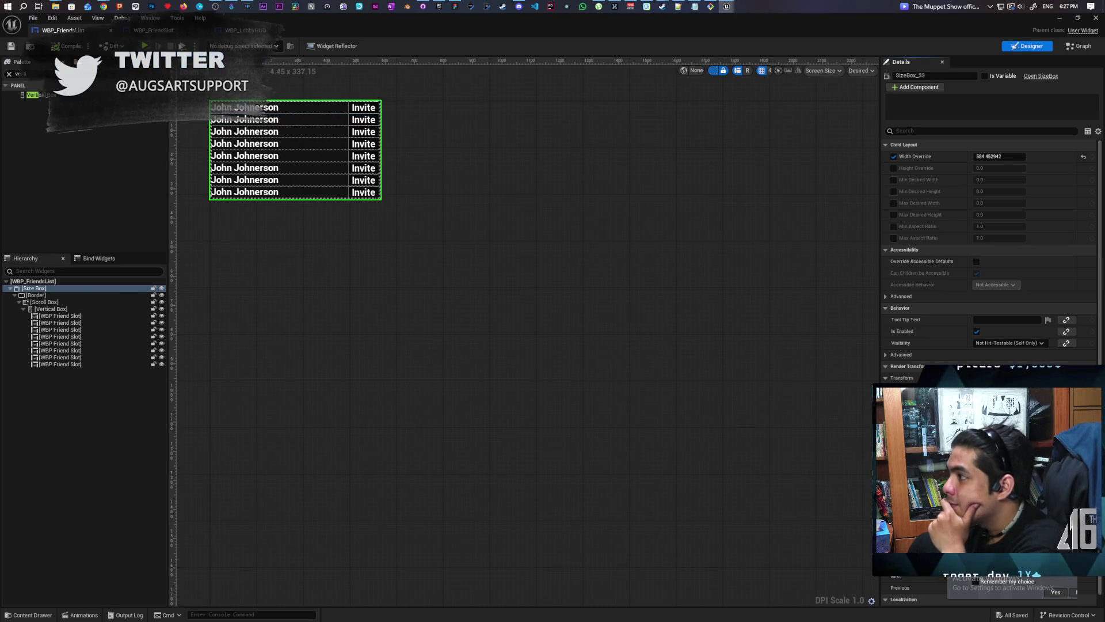
click(156, 31)
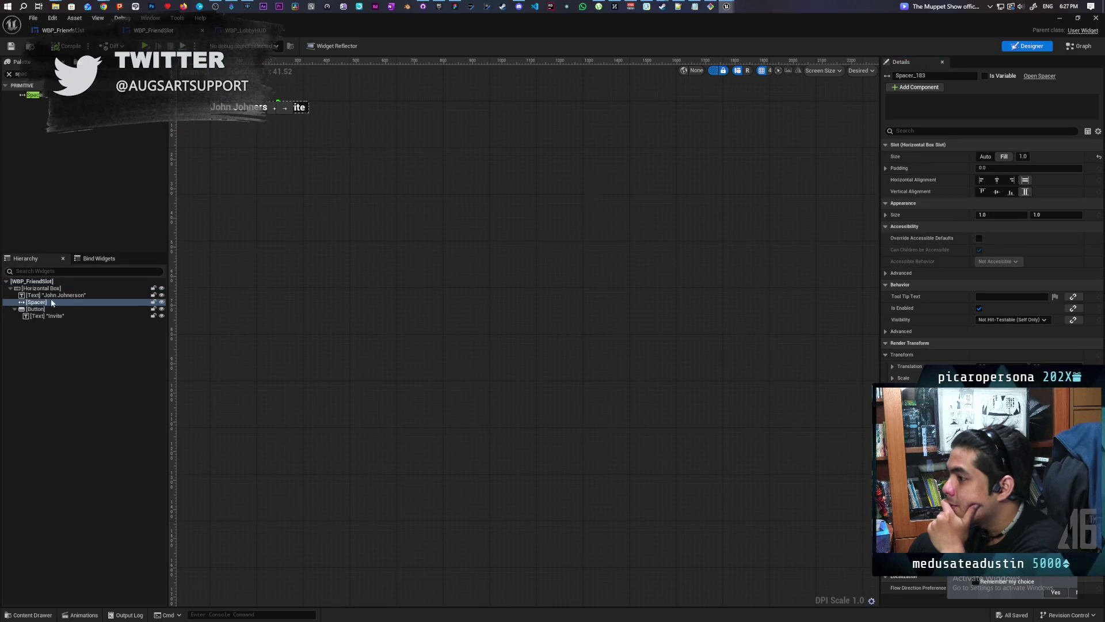
click(38, 289)
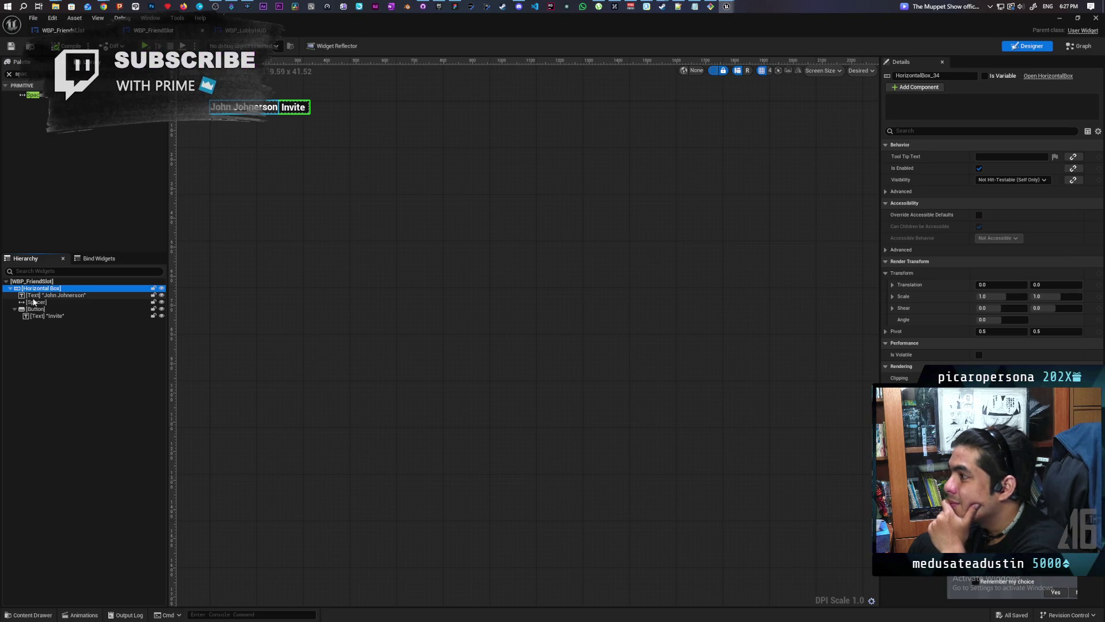
click(35, 296)
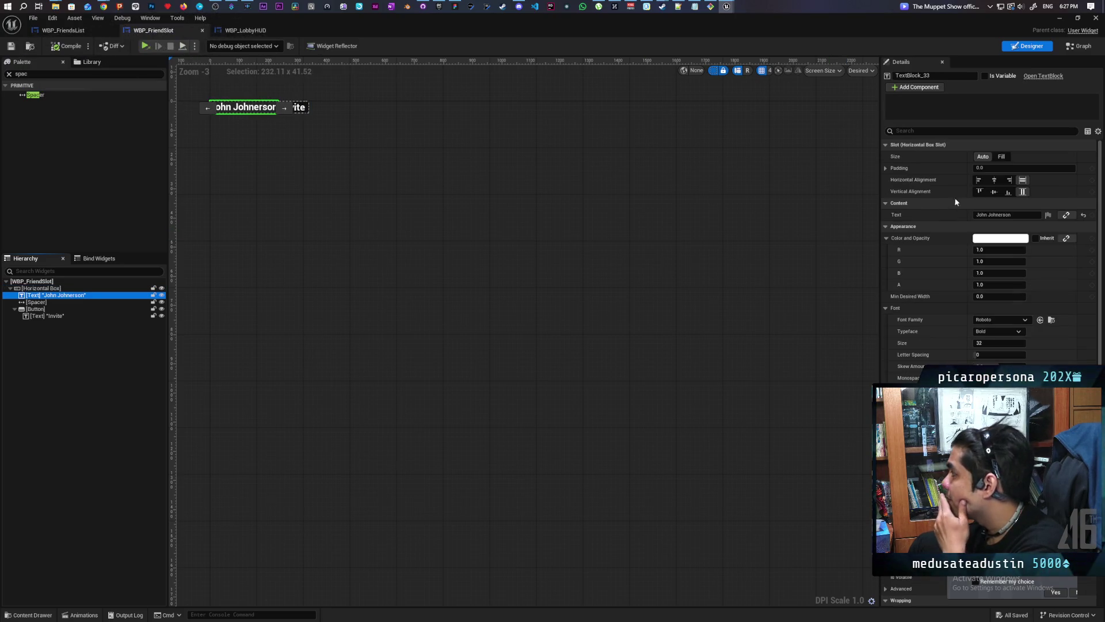
Step: Set the friend name text's slot padding to 30
click(982, 168)
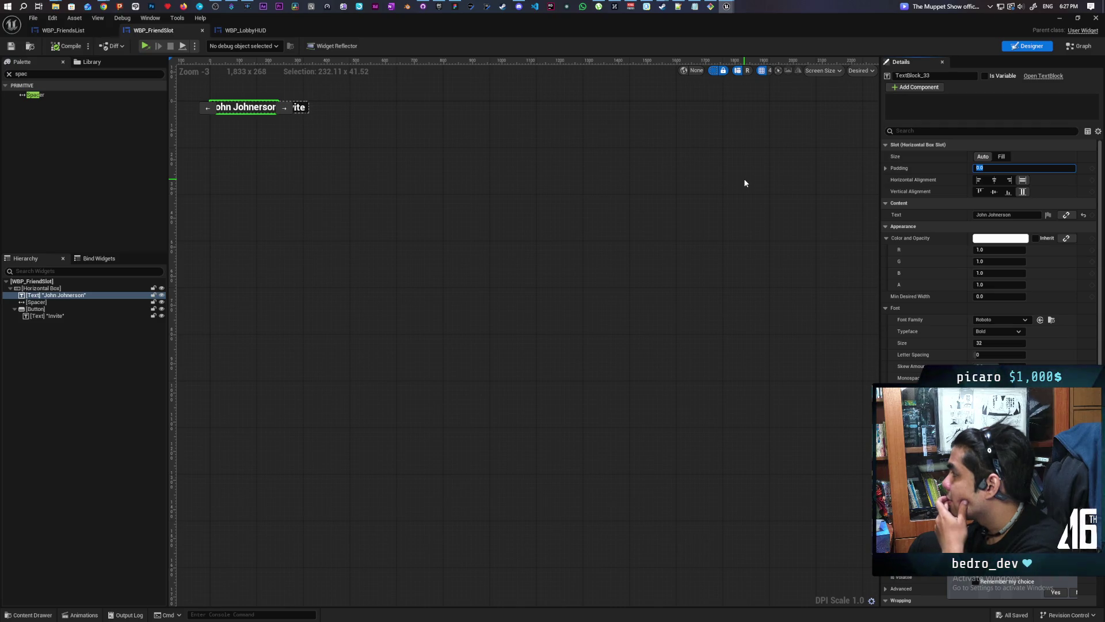
text(20)
key(Return)
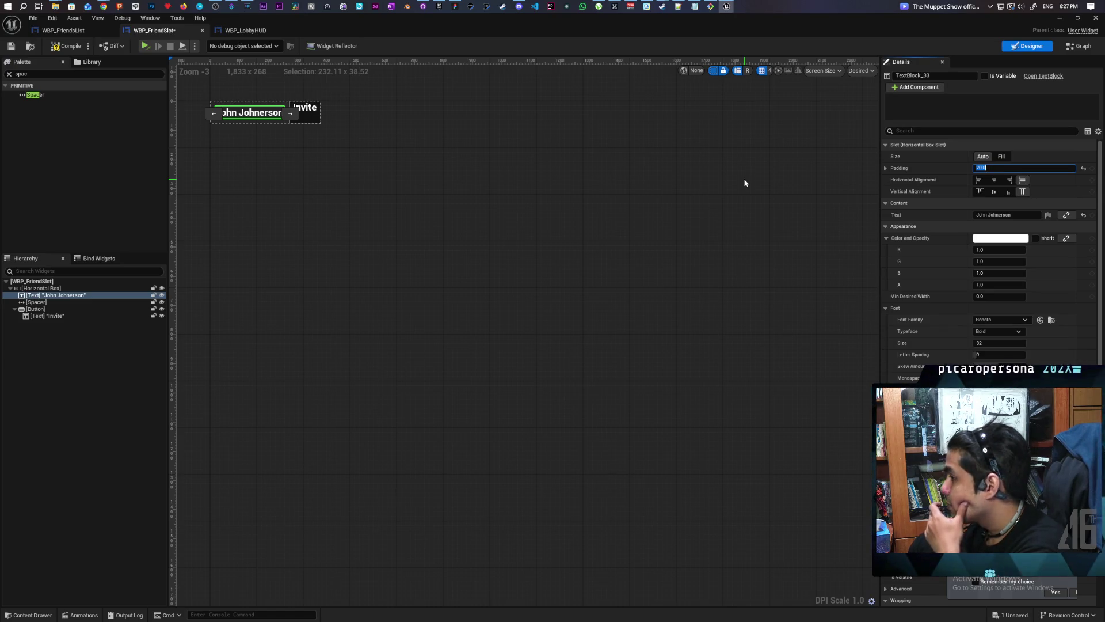
text(30)
key(Return)
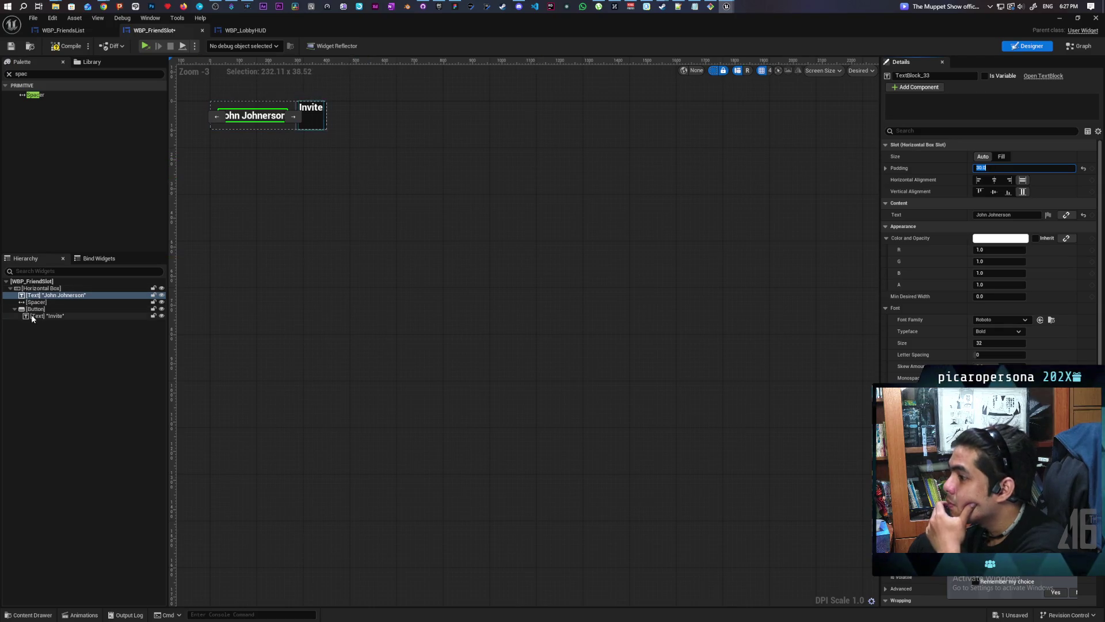
Step: Centre the Invite label vertically and horizontally in its button, then view WBP_LobbyHUD
click(43, 311)
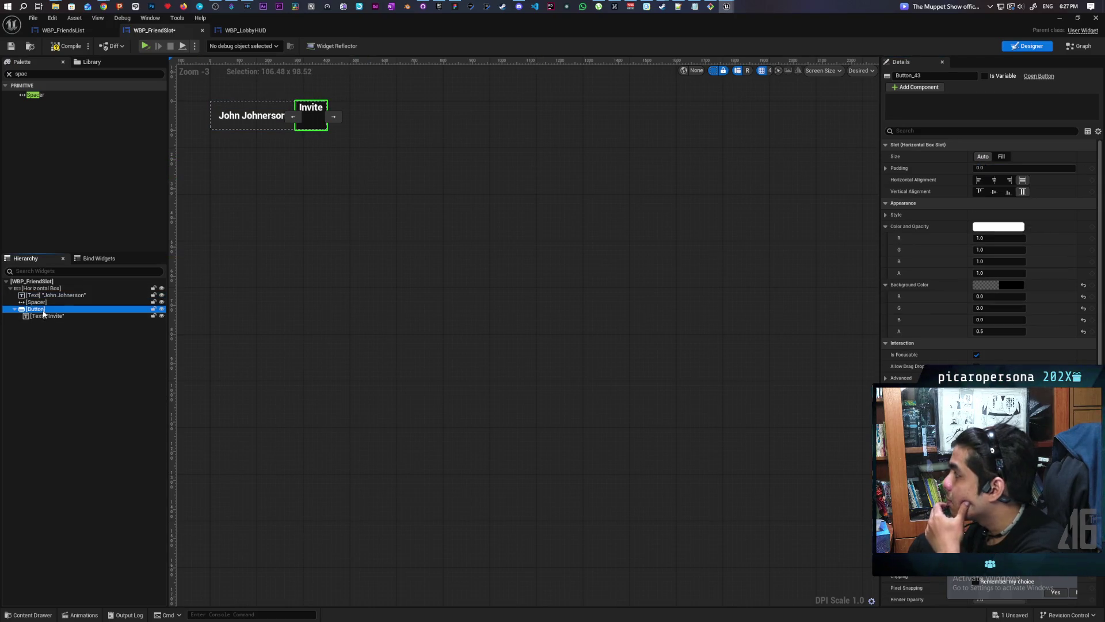
click(43, 315)
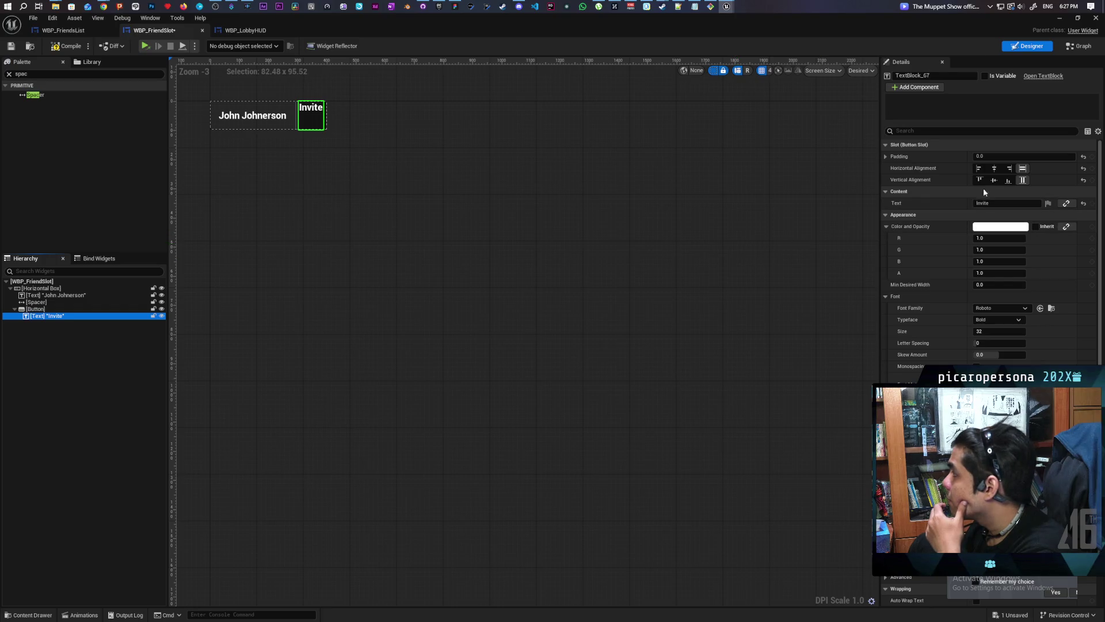
click(993, 180)
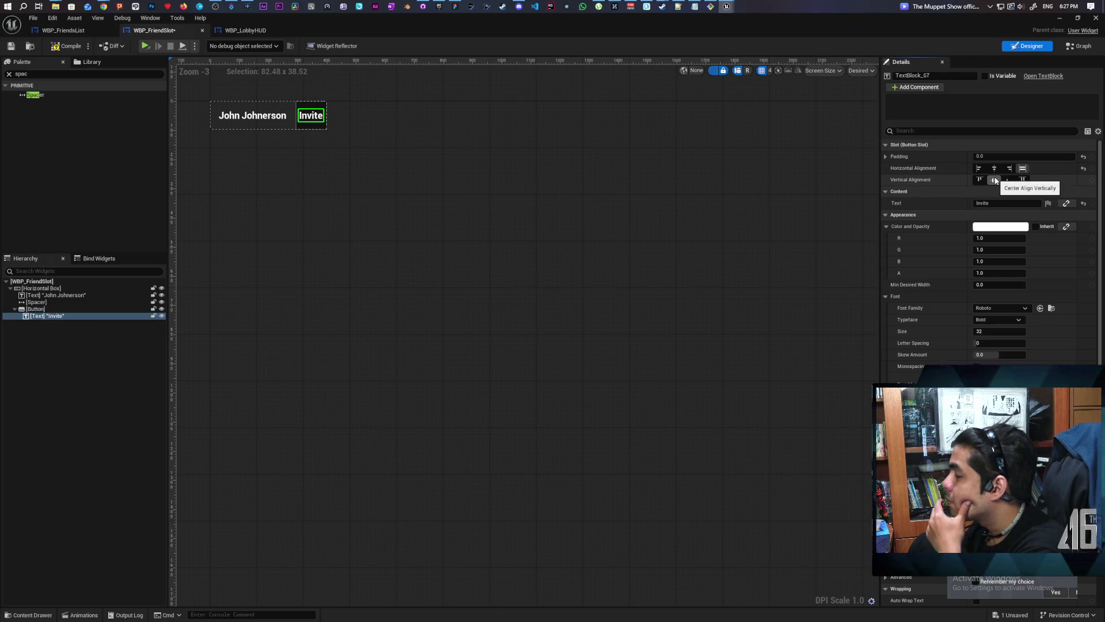
click(994, 168)
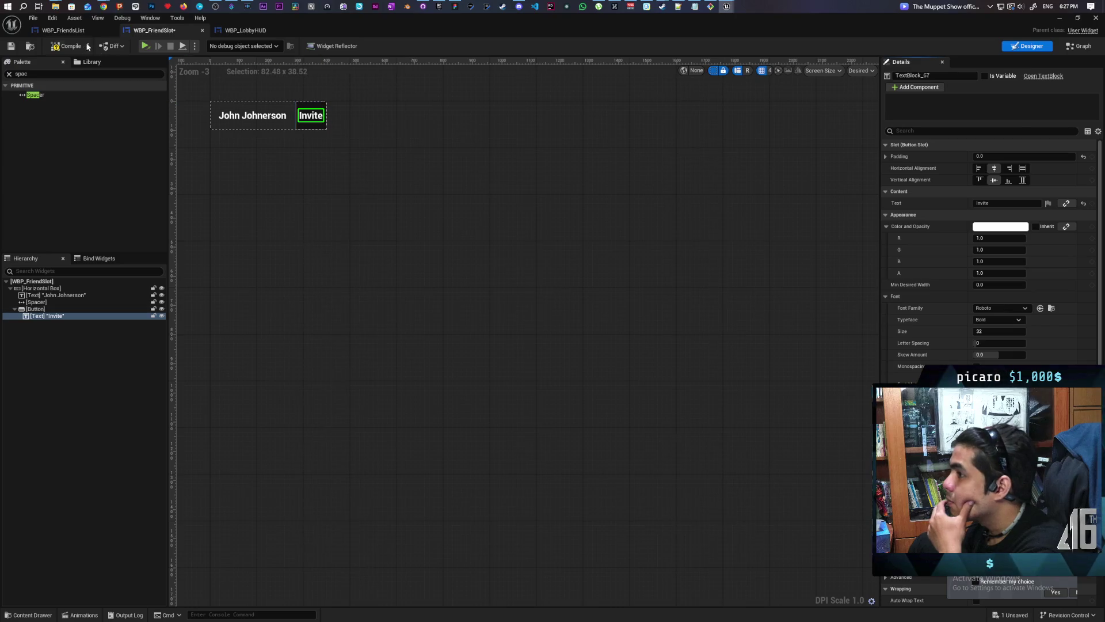
click(275, 29)
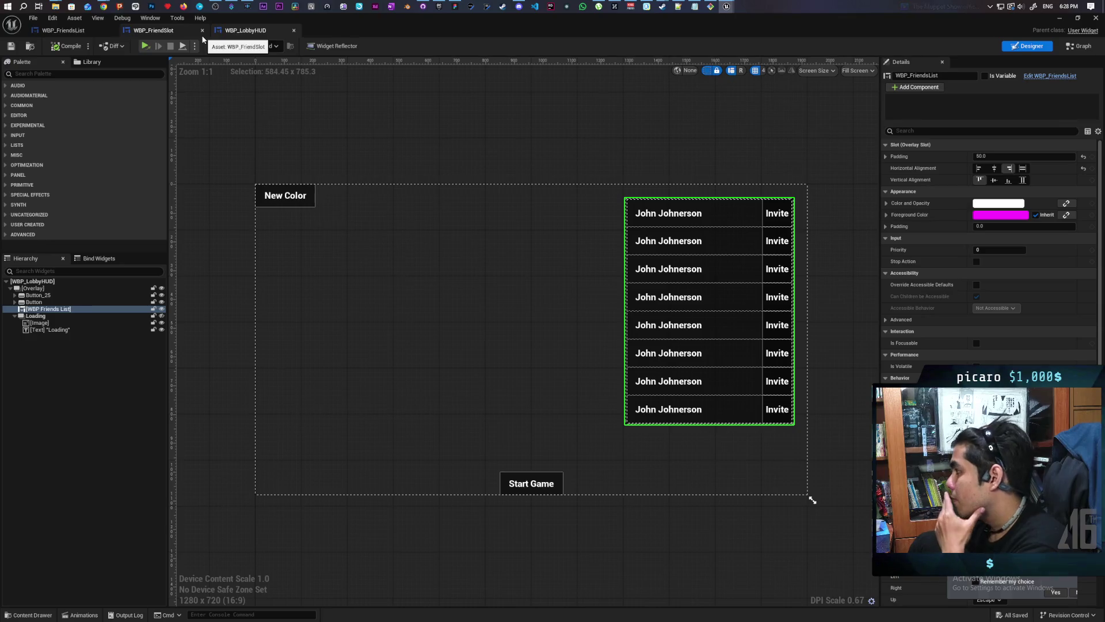
Step: Give the friends list Size Box a height override of about 474 and save
click(80, 31)
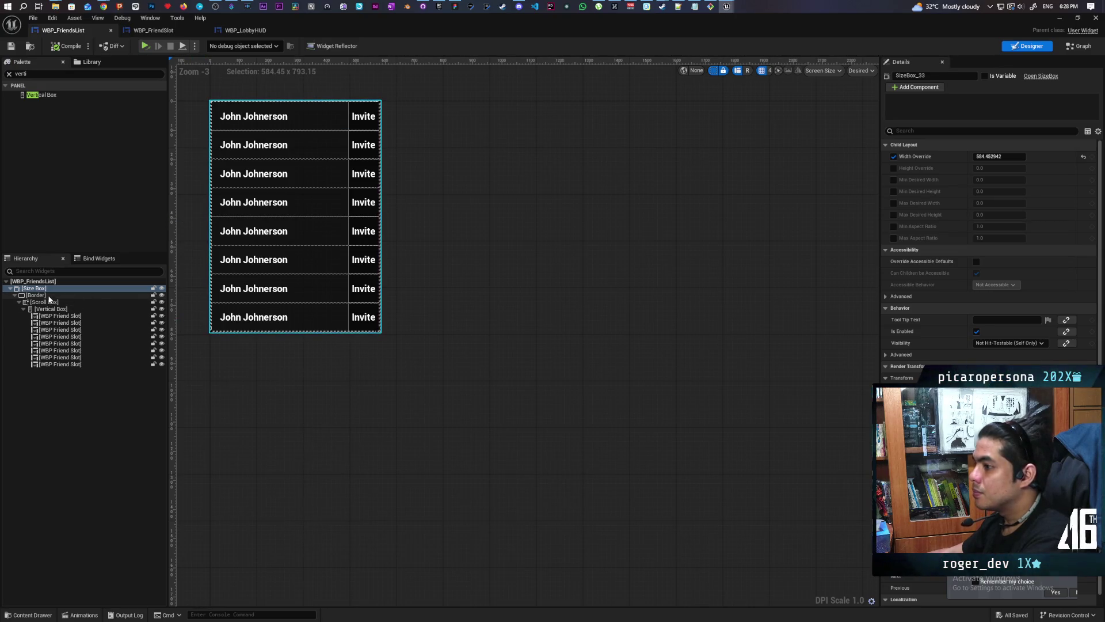
click(894, 168)
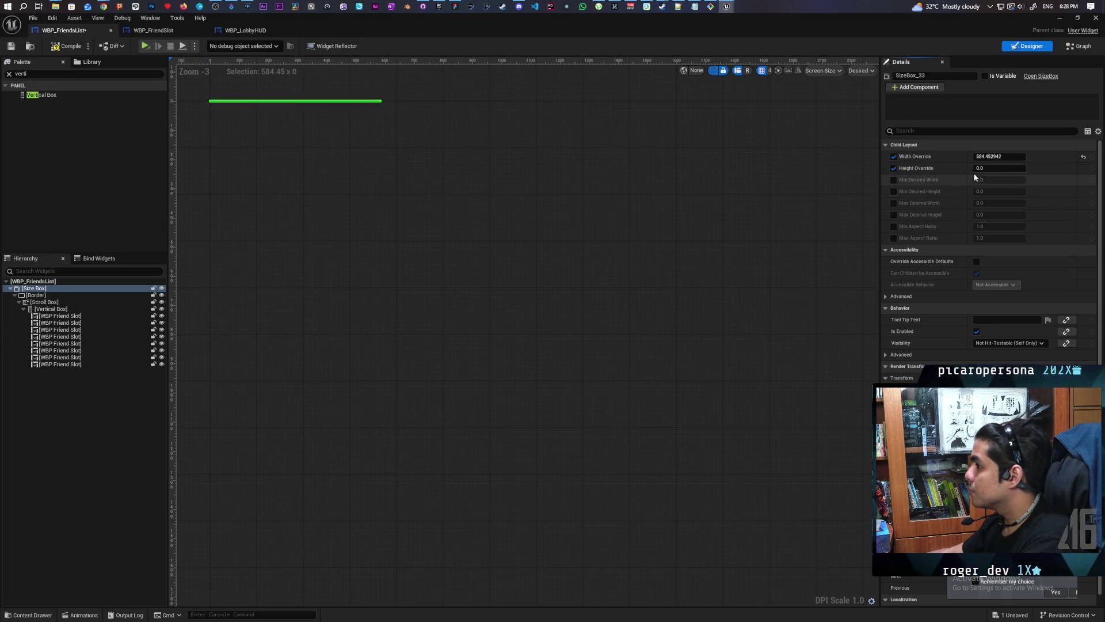
mouse_move(980, 168)
mouse_down()
mouse_move(1037, 167)
mouse_move(1001, 167)
mouse_move(1025, 167)
mouse_up()
click(10, 46)
Step: Return to the lobby HUD and launch a standalone play-test
click(154, 29)
click(245, 30)
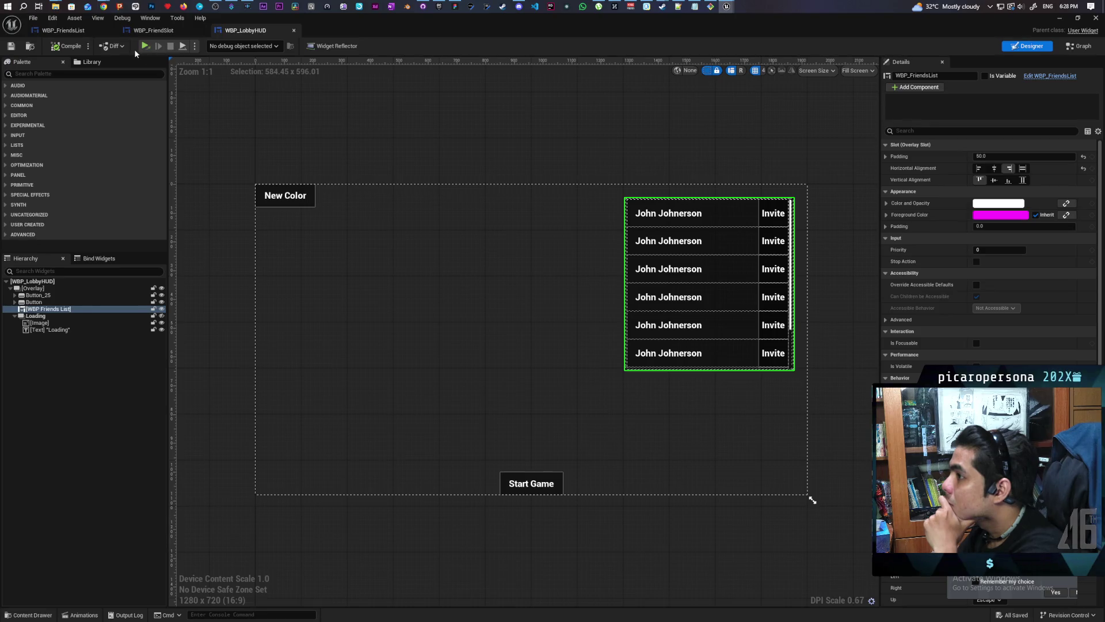
click(144, 48)
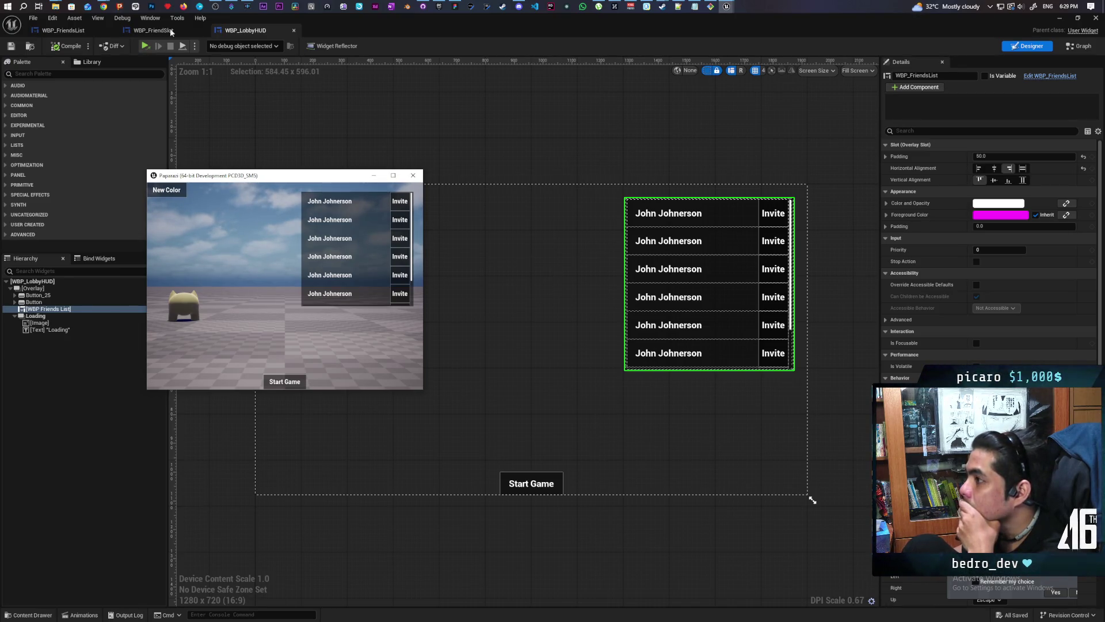
Step: Search Google Images for 'friends list' in a new Chrome tab
mouse_move(104, 7)
click(579, 53)
click(1015, 23)
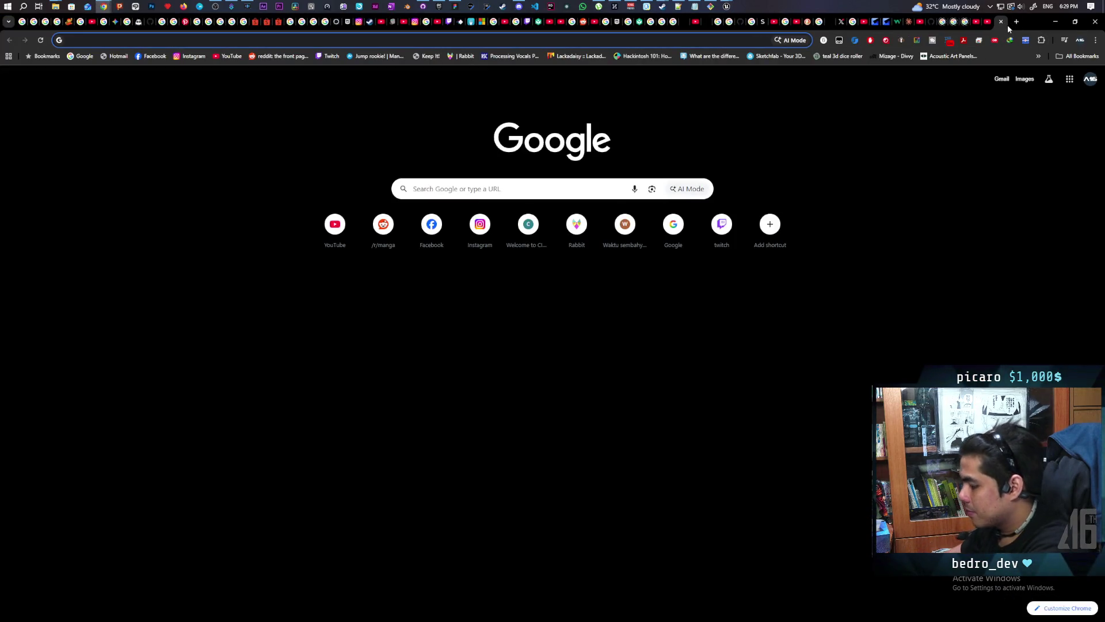
text(friends list)
key(Return)
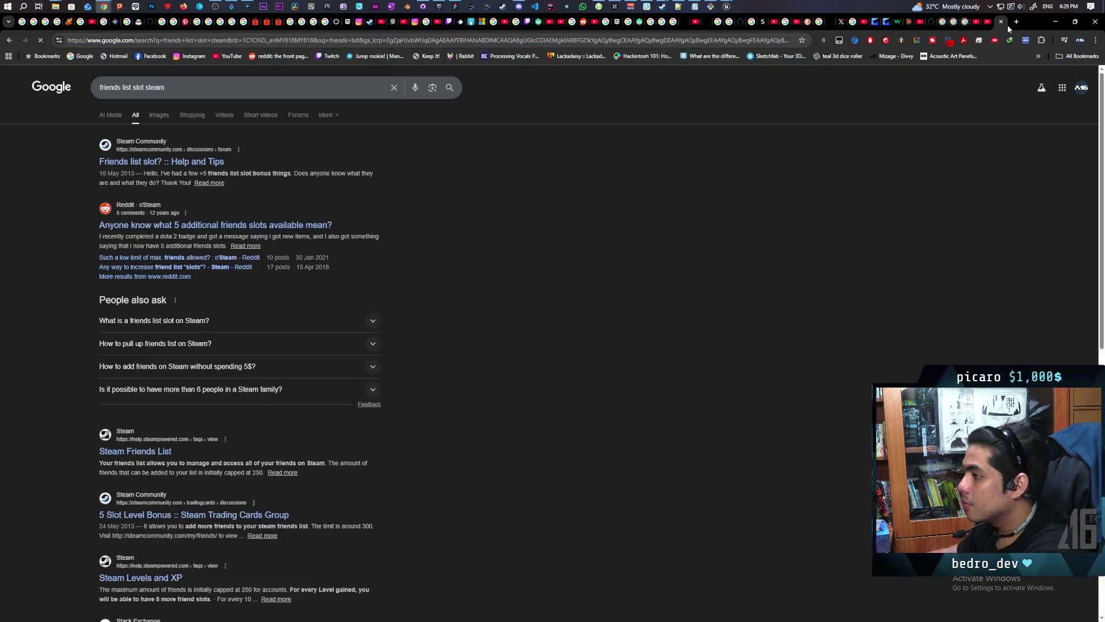
click(167, 116)
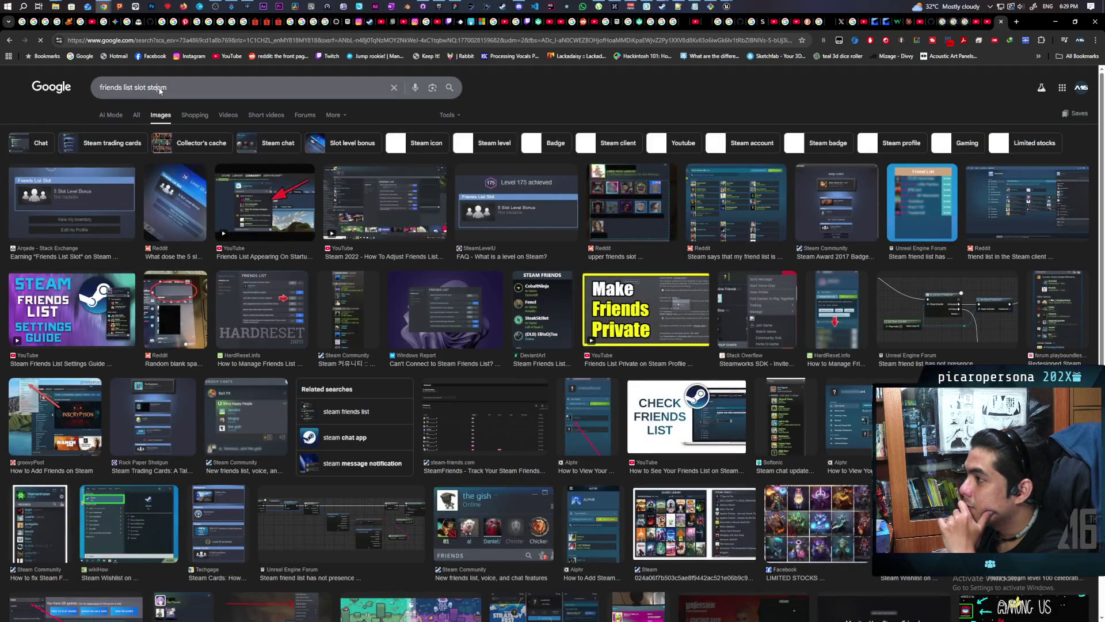
Step: Refine the image search query to 'friends list UI', removing the stray apostrophe
click(175, 86)
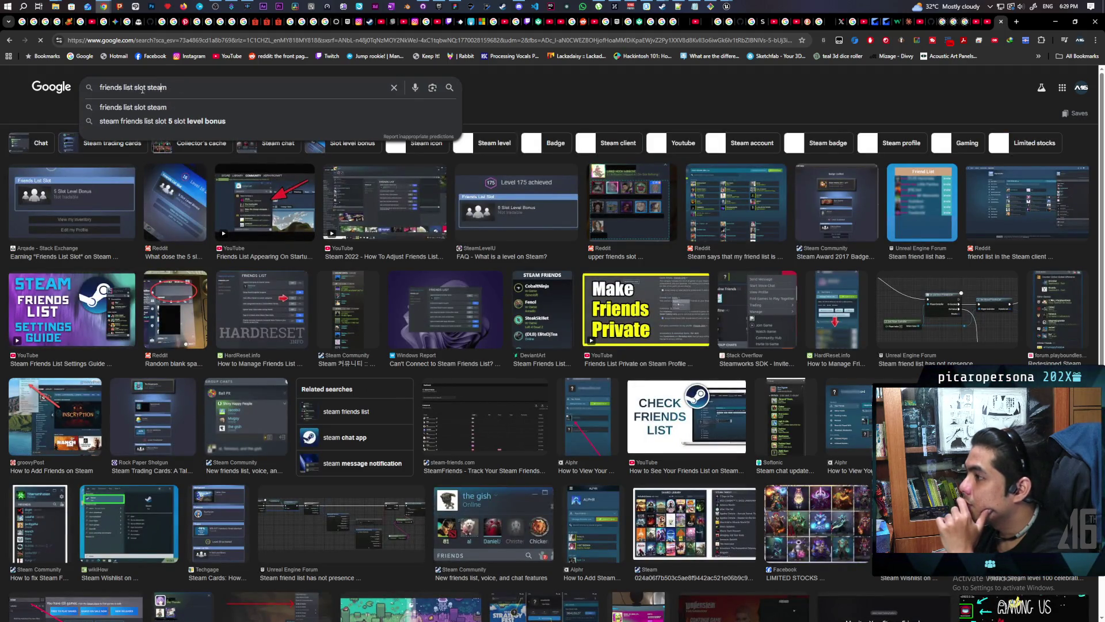
shift+click(137, 87)
text(UI')
key(Return)
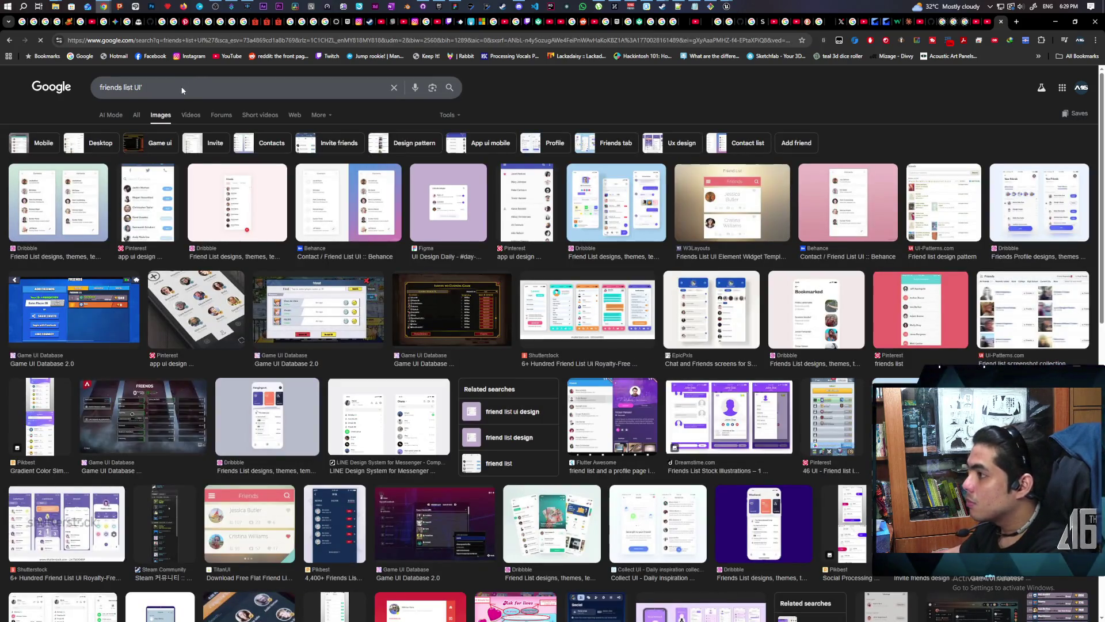
click(149, 87)
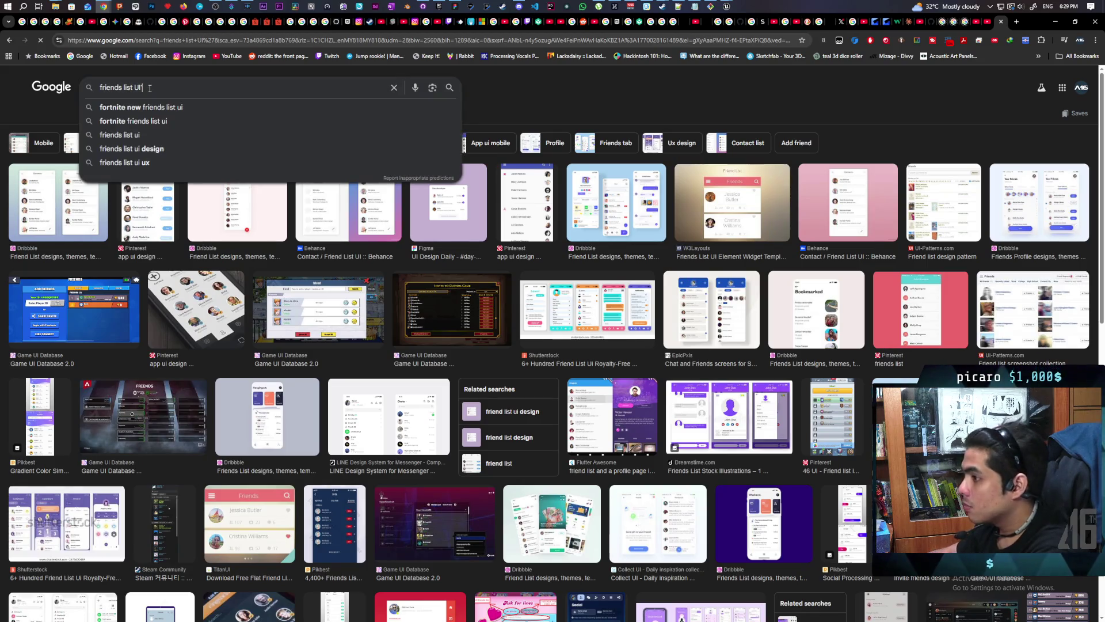
key(BackSpace)
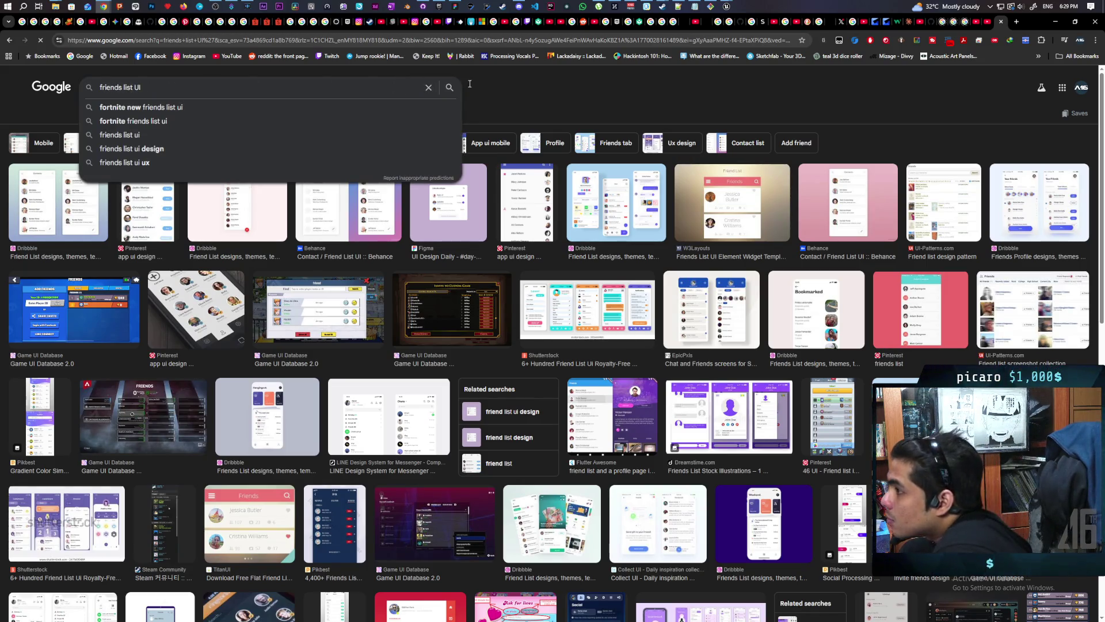
key(Return)
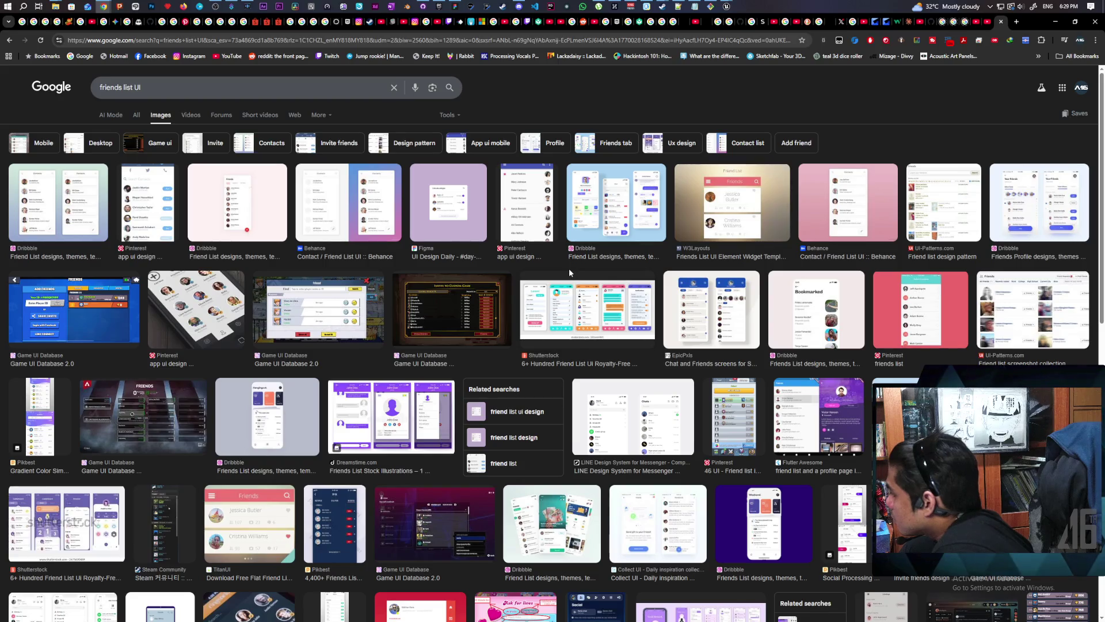
Step: Preview a Dribbble friends list design, then minimize Chrome
click(898, 414)
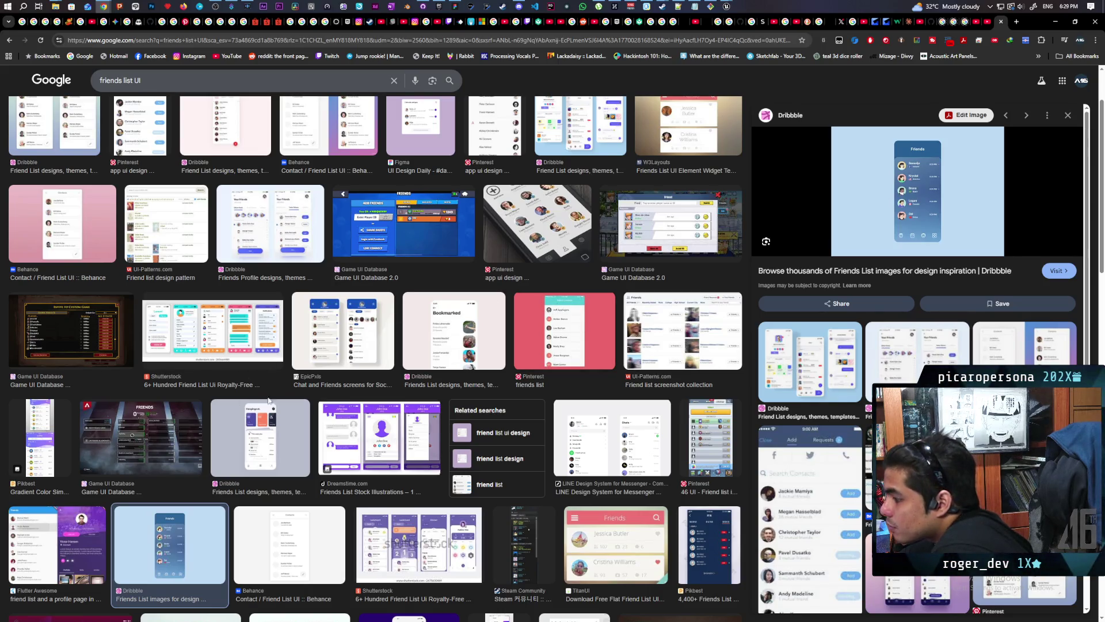
scroll(341, 446, down, 2)
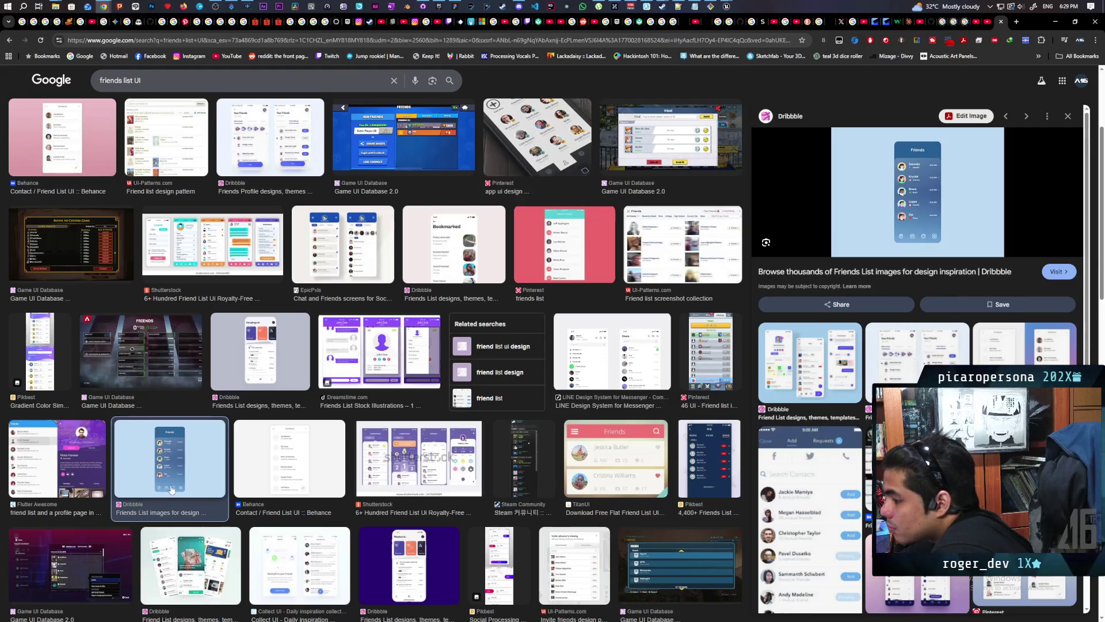
scroll(187, 481, down, 2)
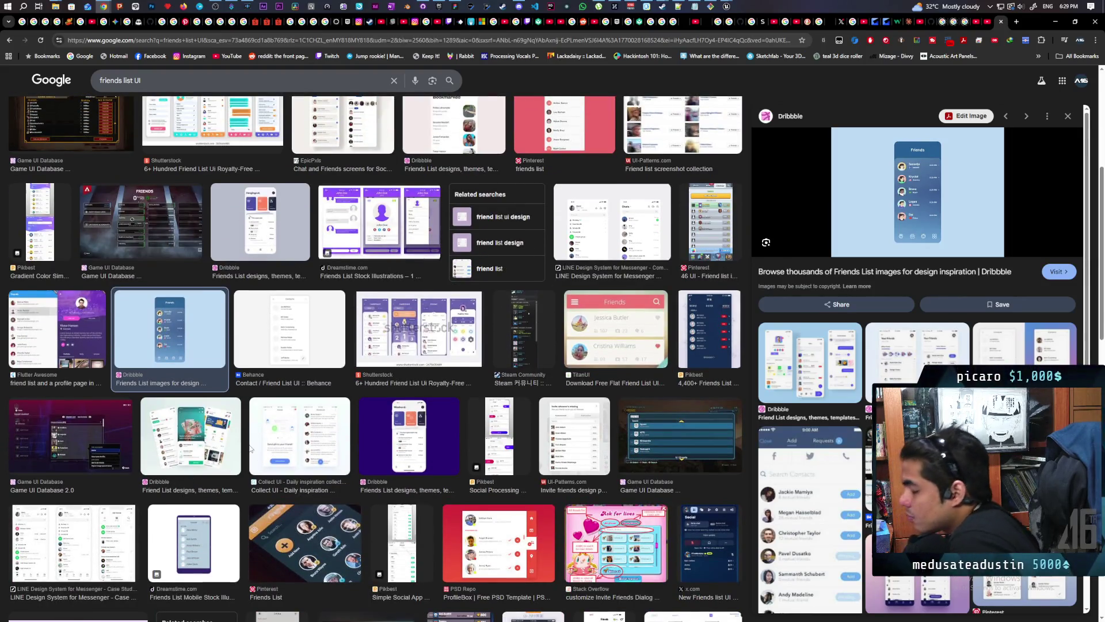
click(1062, 23)
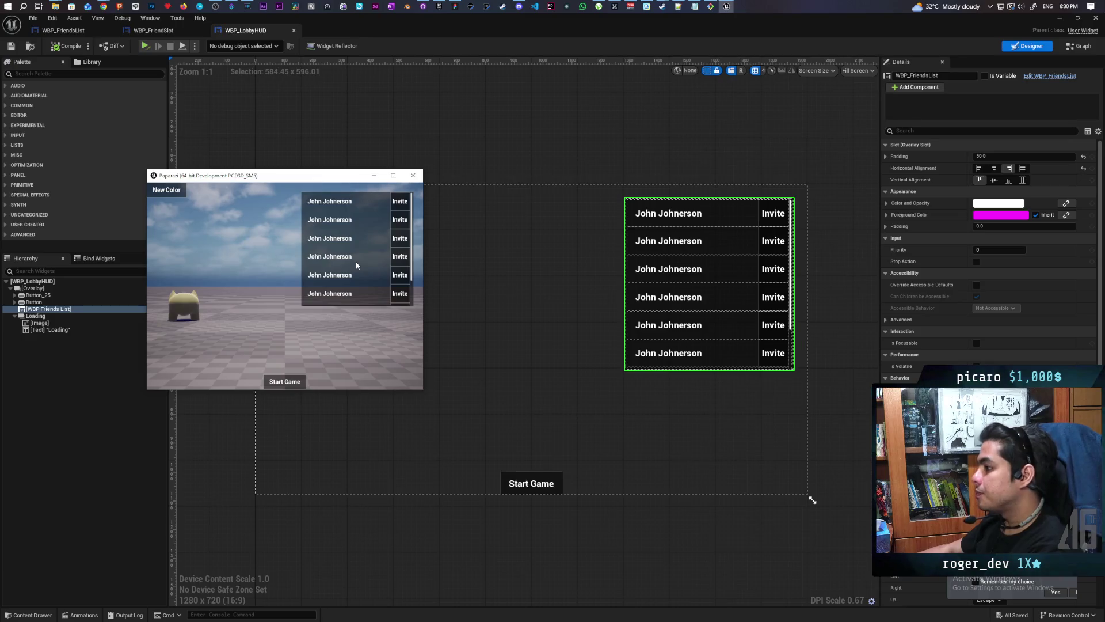
Step: Close the play-test game window and switch to the WBP_FriendSlot widget
scroll(375, 253, up, 2)
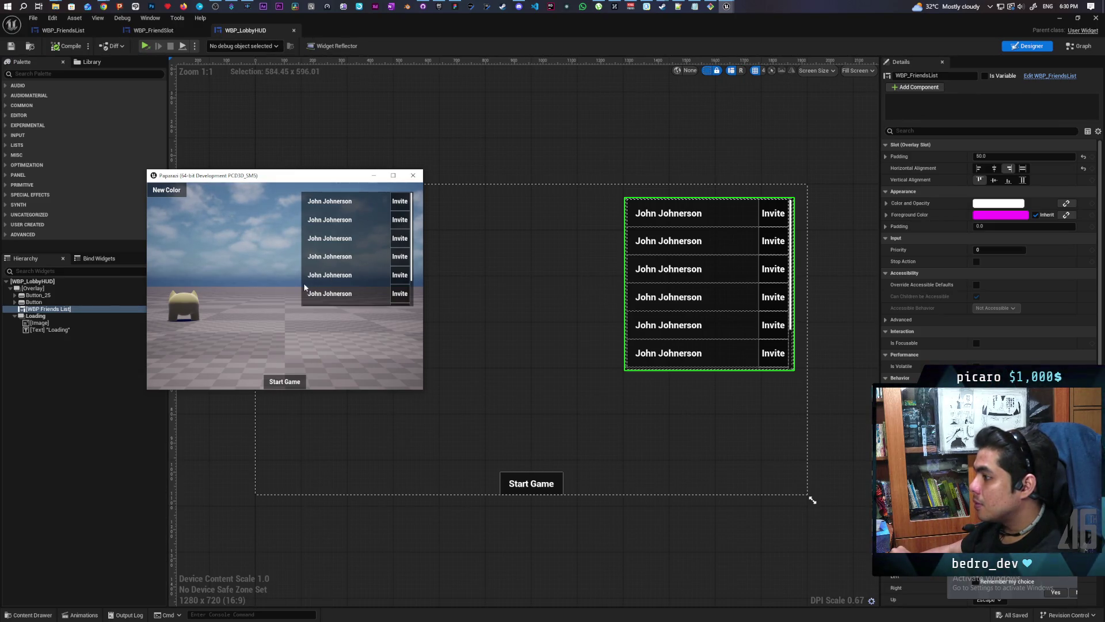
click(413, 176)
click(157, 33)
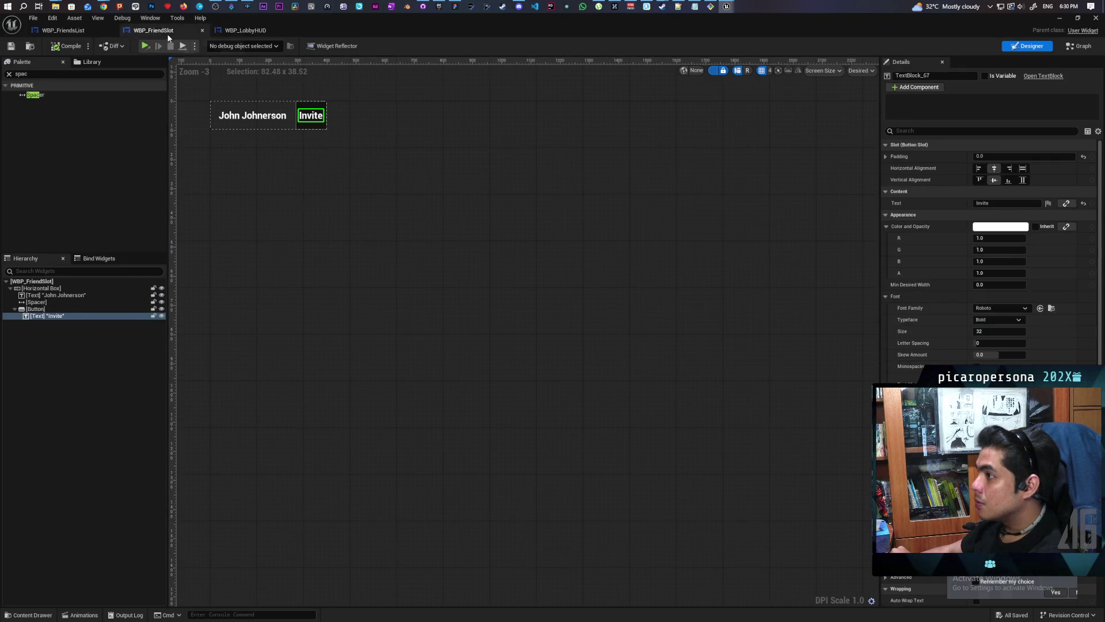
Step: Set WBP_FriendsList's Size Box Height Override to 494.9, save, and view its Event Graph
click(77, 30)
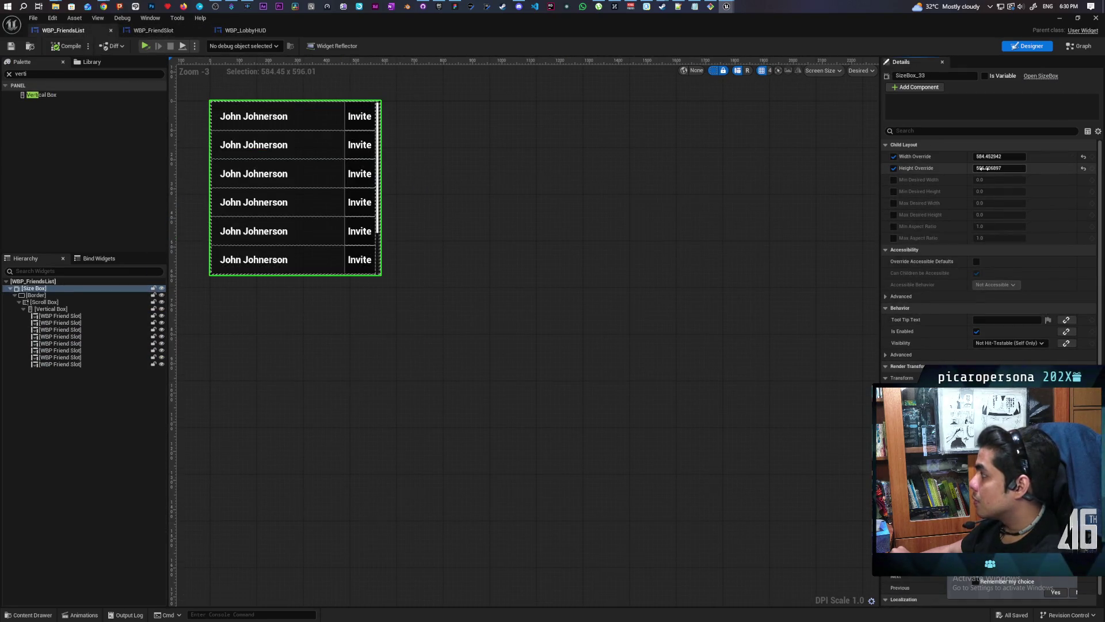
mouse_move(986, 168)
mouse_down()
mouse_move(997, 168)
mouse_move(977, 168)
mouse_up()
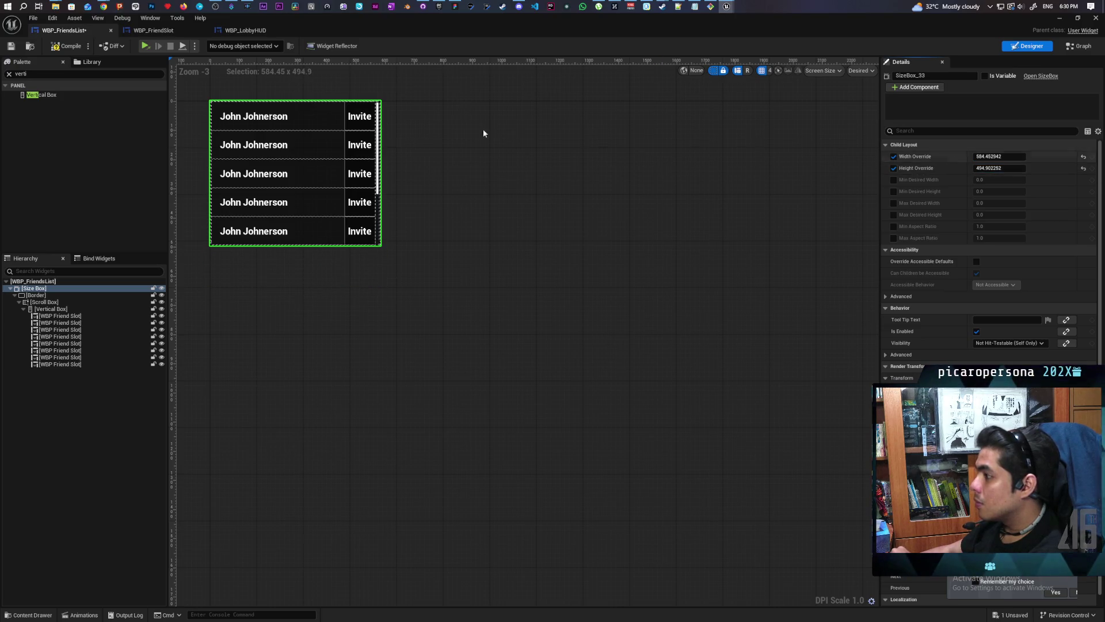
click(10, 47)
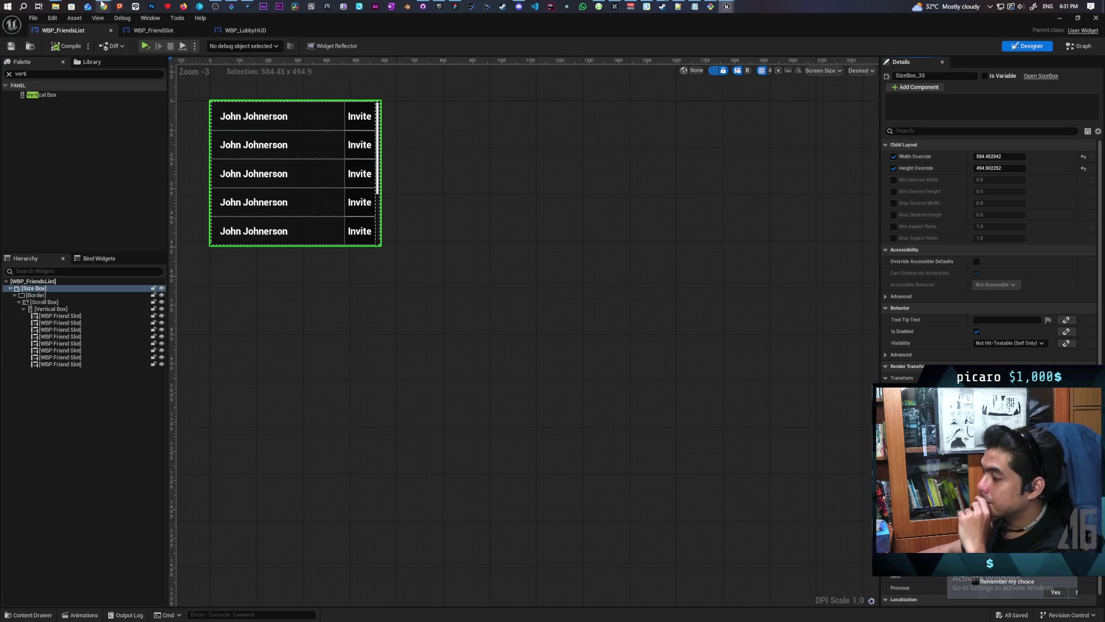
mouse_move(102, 4)
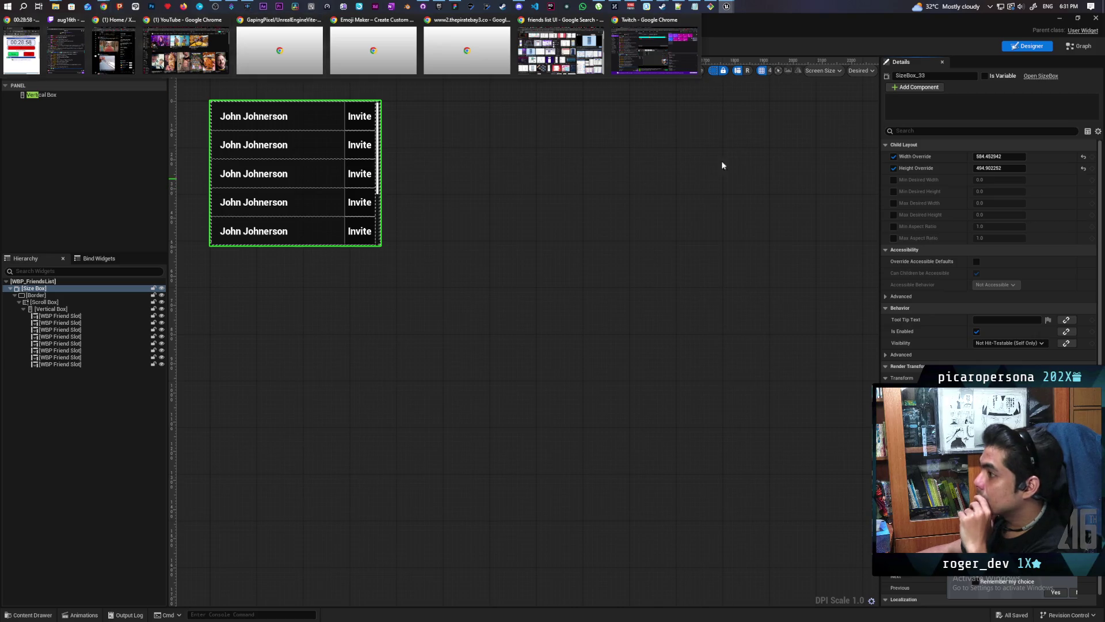
click(1084, 46)
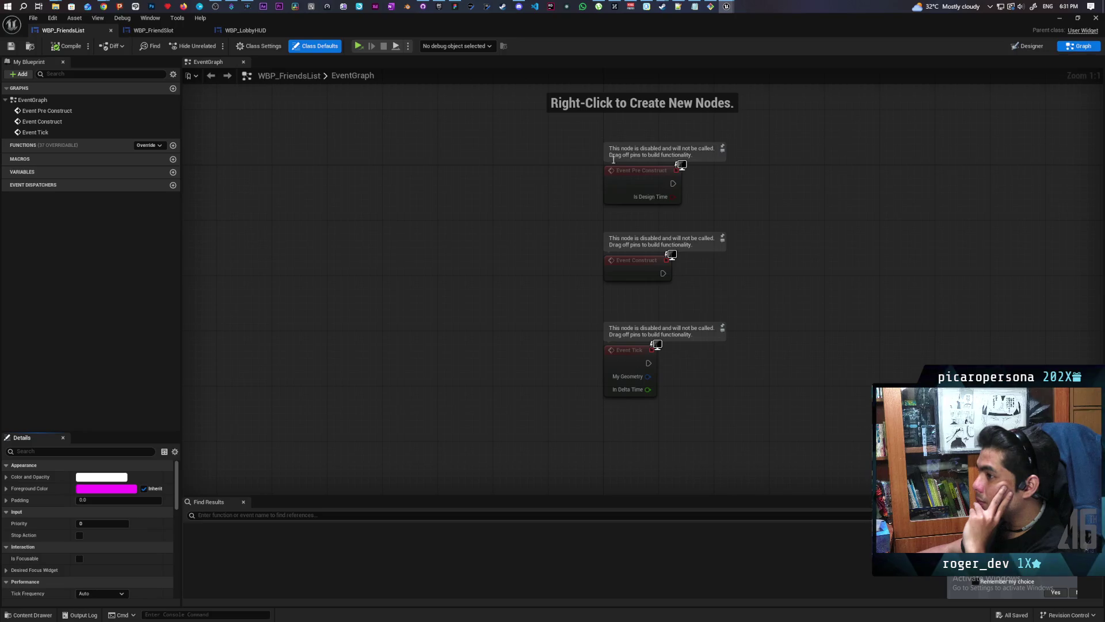
Step: Expose the friend-slot vertical box (Vertical Box 85) as a variable in the Designer
click(1042, 48)
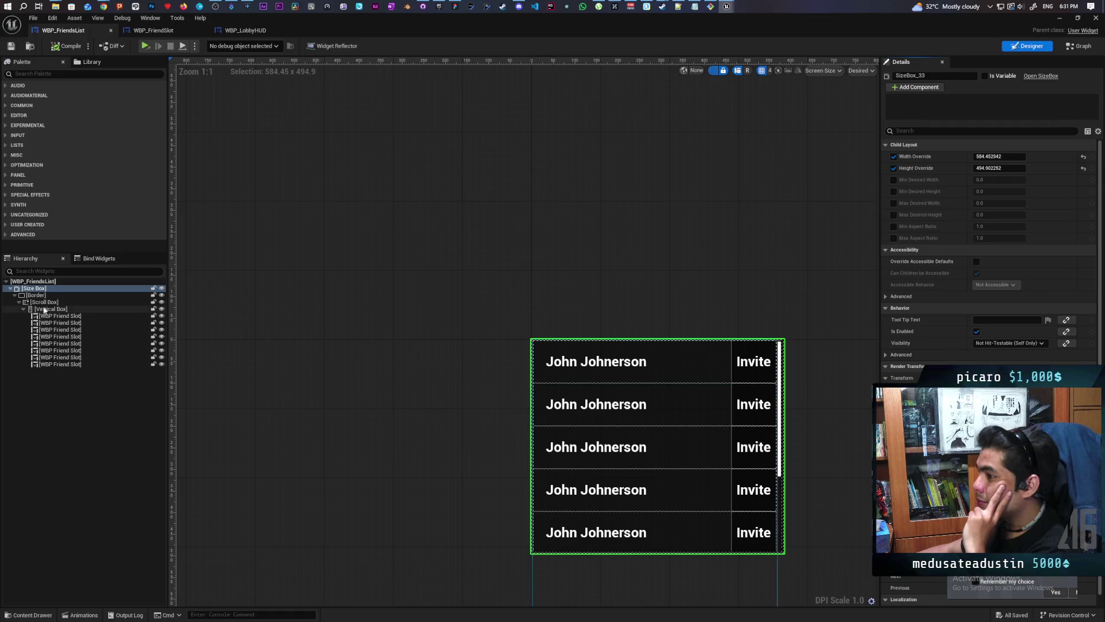
click(53, 309)
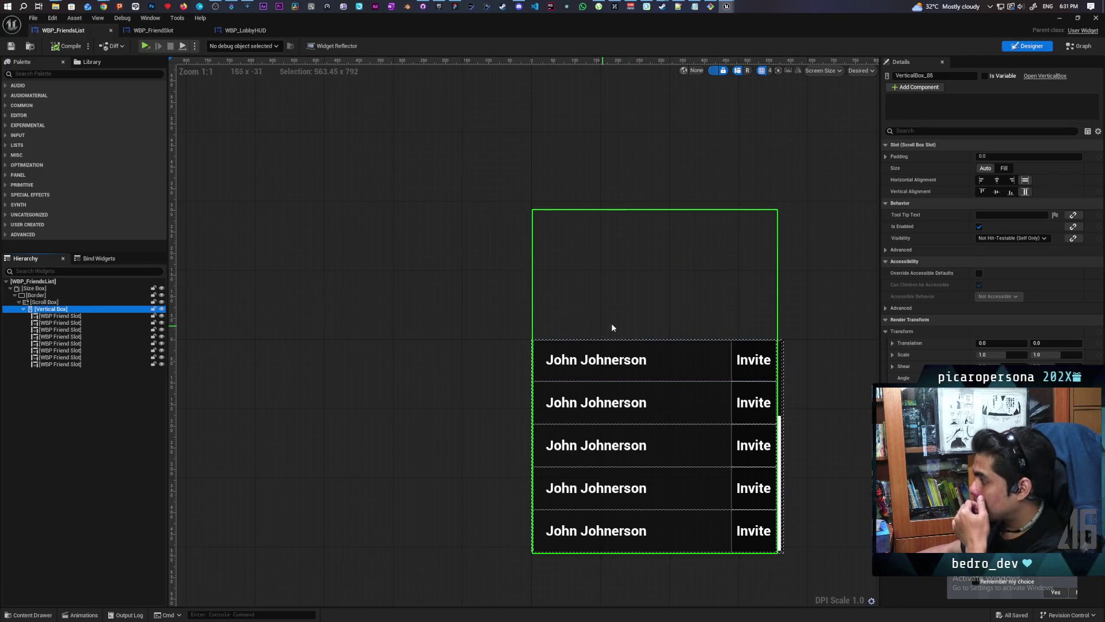
scroll(661, 303, down, 2)
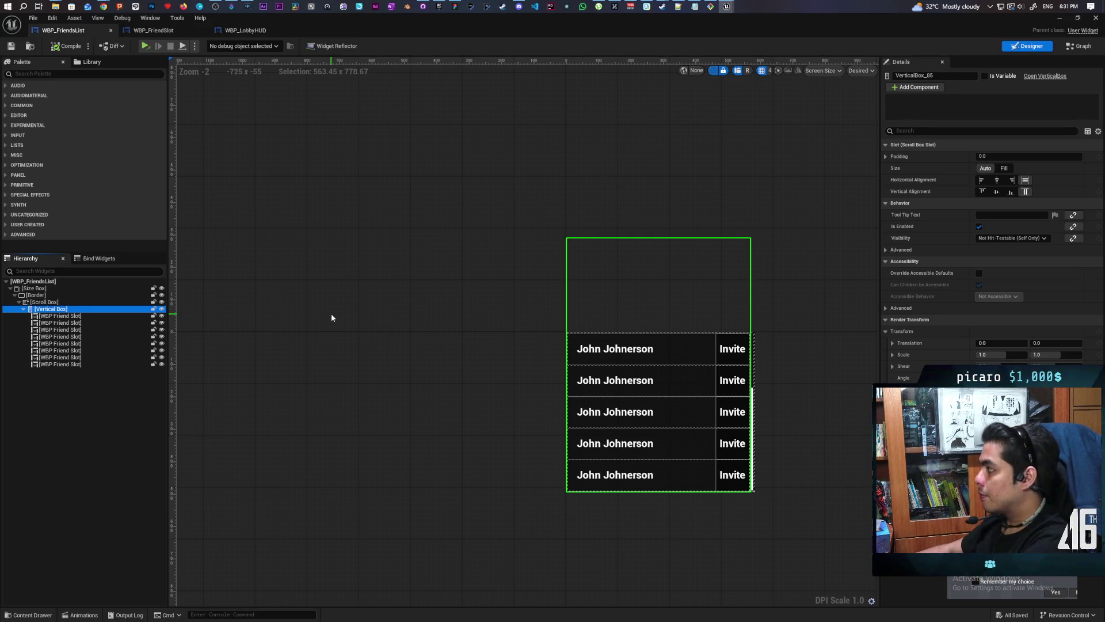
click(985, 76)
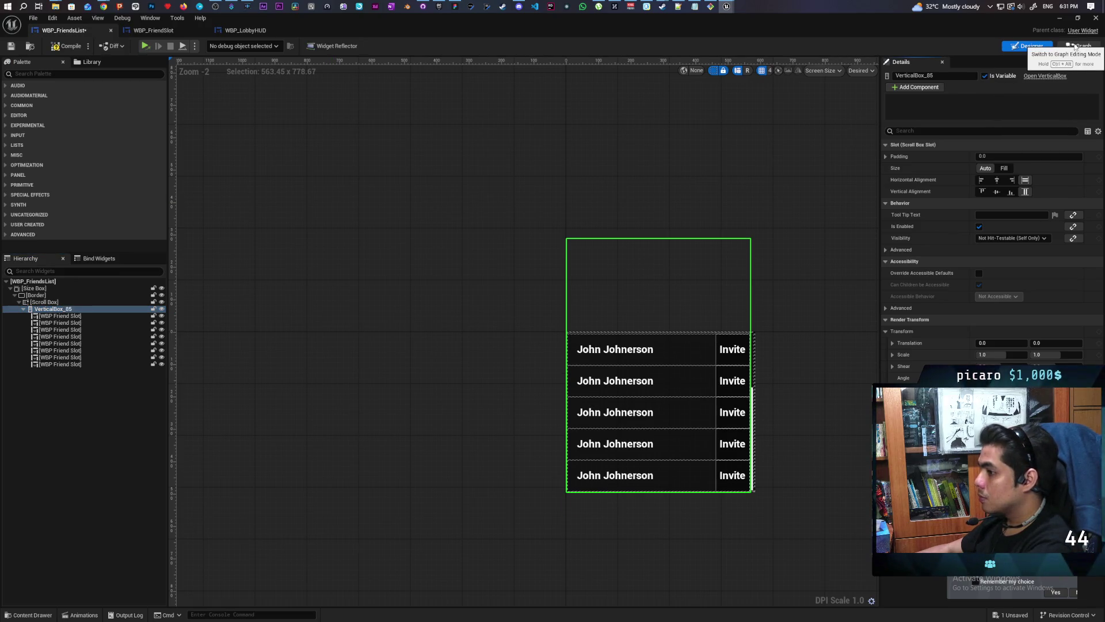
Step: Add a Vertical Box 85 getter feeding a Clear Children node, arrange them, and save
click(1068, 49)
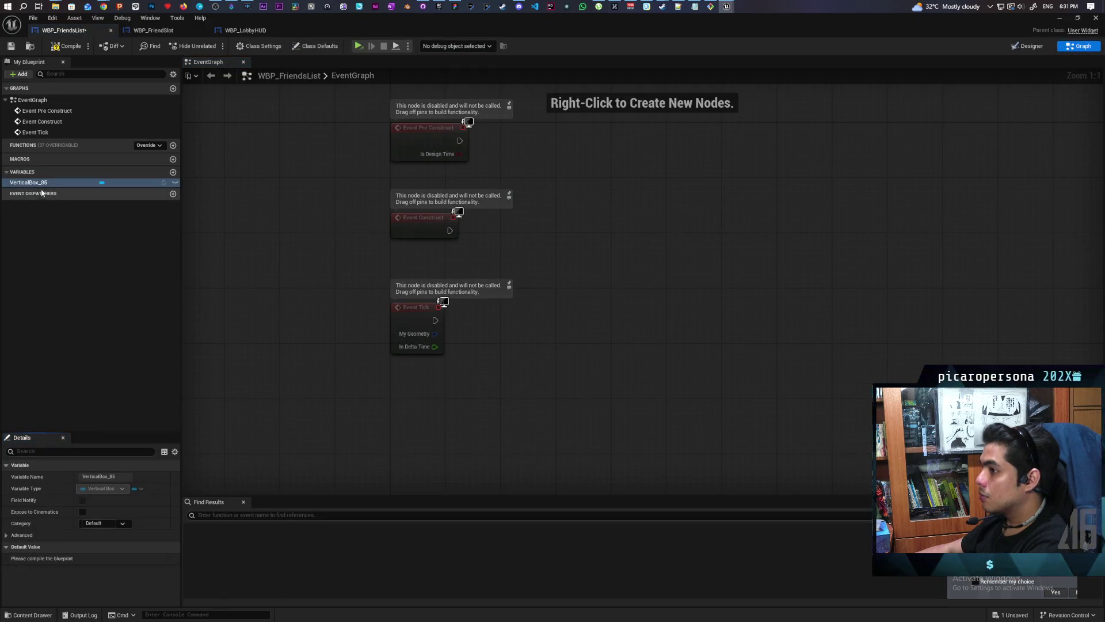
mouse_move(40, 183)
mouse_down()
mouse_move(581, 253)
mouse_move(502, 260)
mouse_move(517, 275)
mouse_move(472, 263)
mouse_up()
click(517, 277)
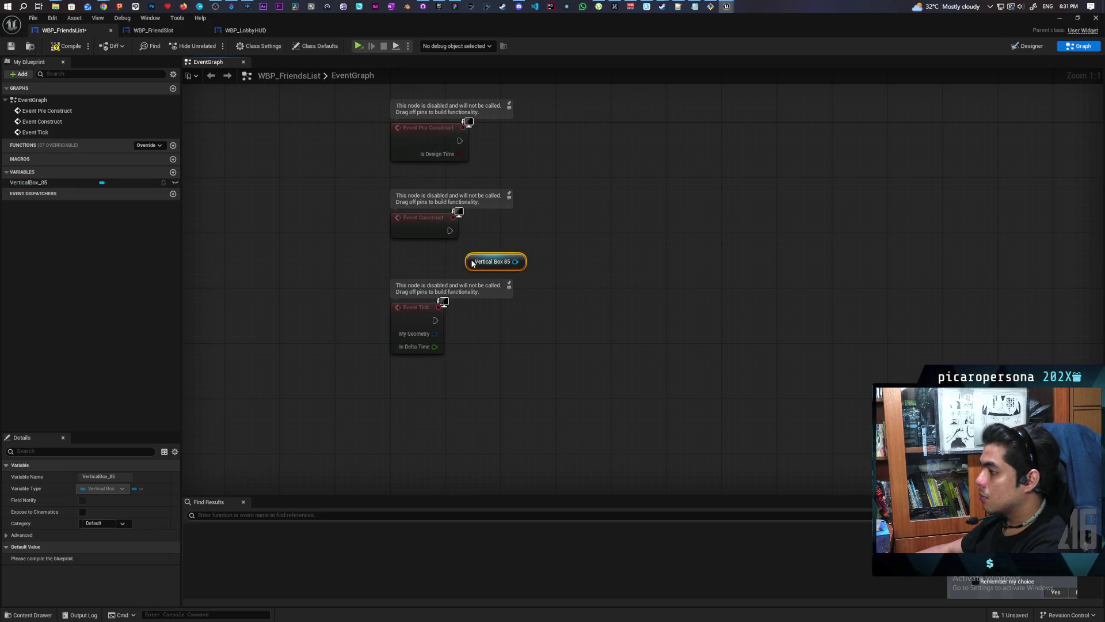
mouse_move(406, 320)
mouse_down()
mouse_move(392, 391)
mouse_move(406, 417)
mouse_up()
click(402, 358)
mouse_move(489, 262)
mouse_down()
mouse_move(469, 289)
mouse_move(526, 262)
mouse_up()
text(clear)
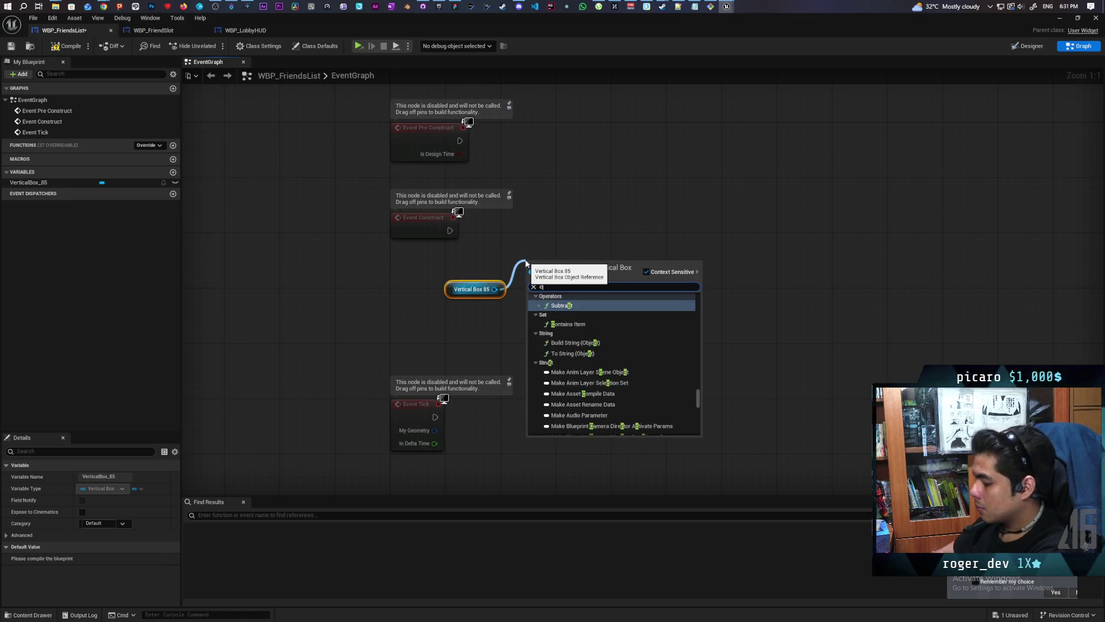
key(Return)
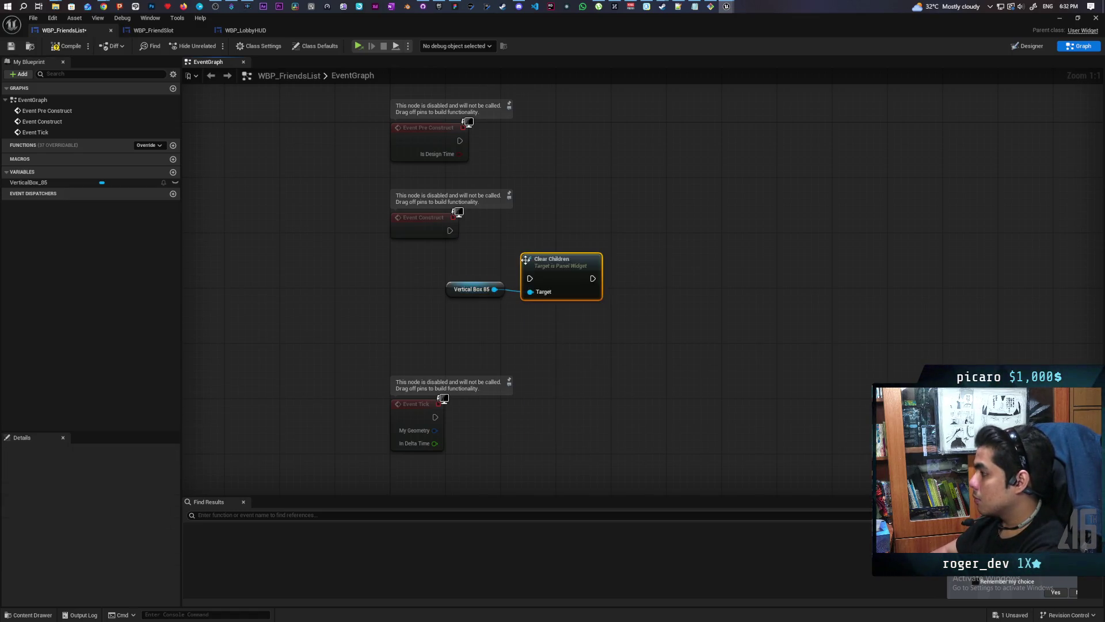
drag(565, 255, 593, 221)
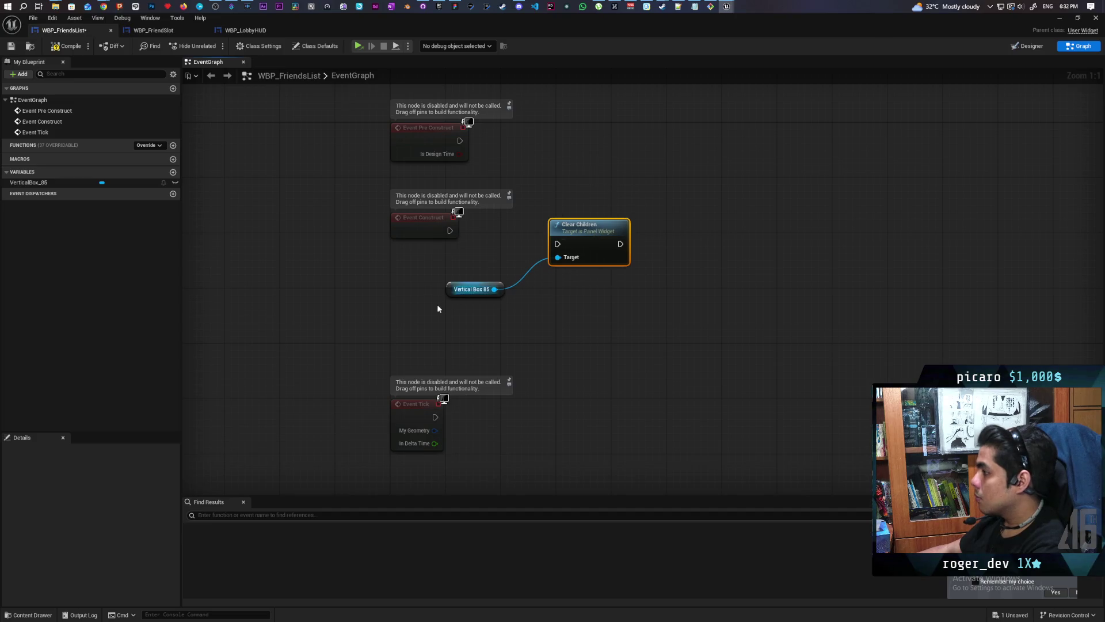
drag(448, 291, 476, 293)
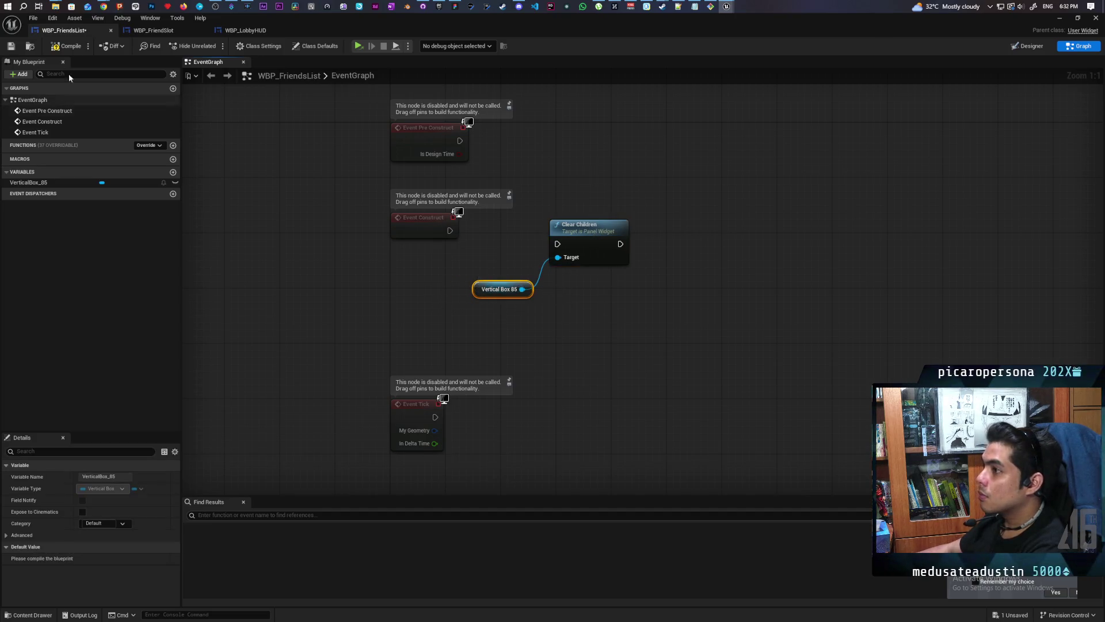
key(ctrl+s)
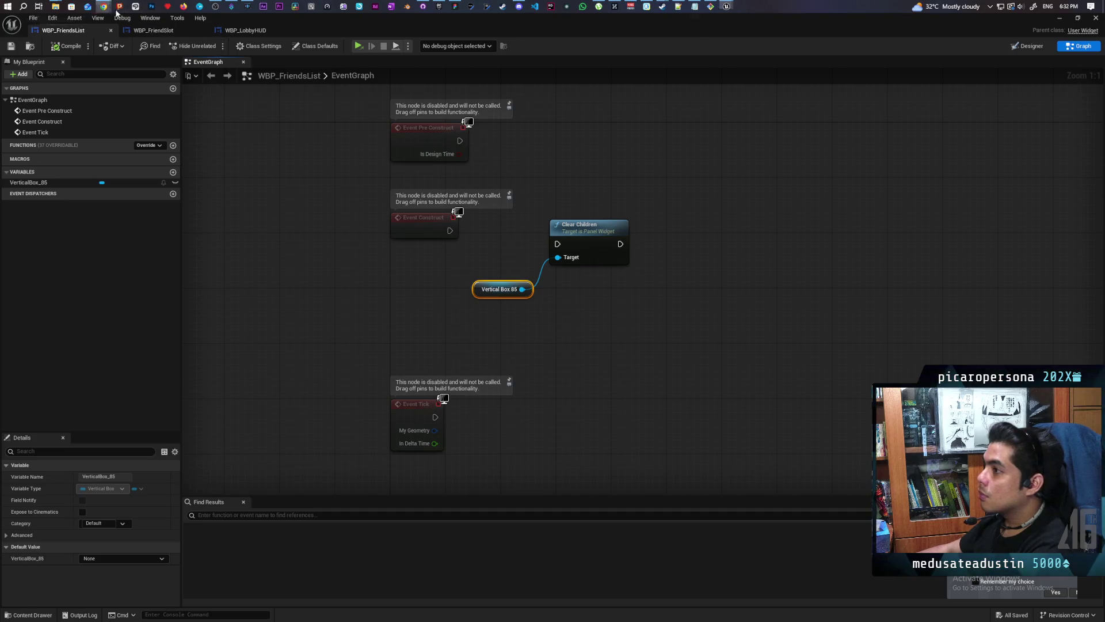
Step: Switch to the YouTube tutorial tab, pause the video, and seek back to 1:03
click(665, 46)
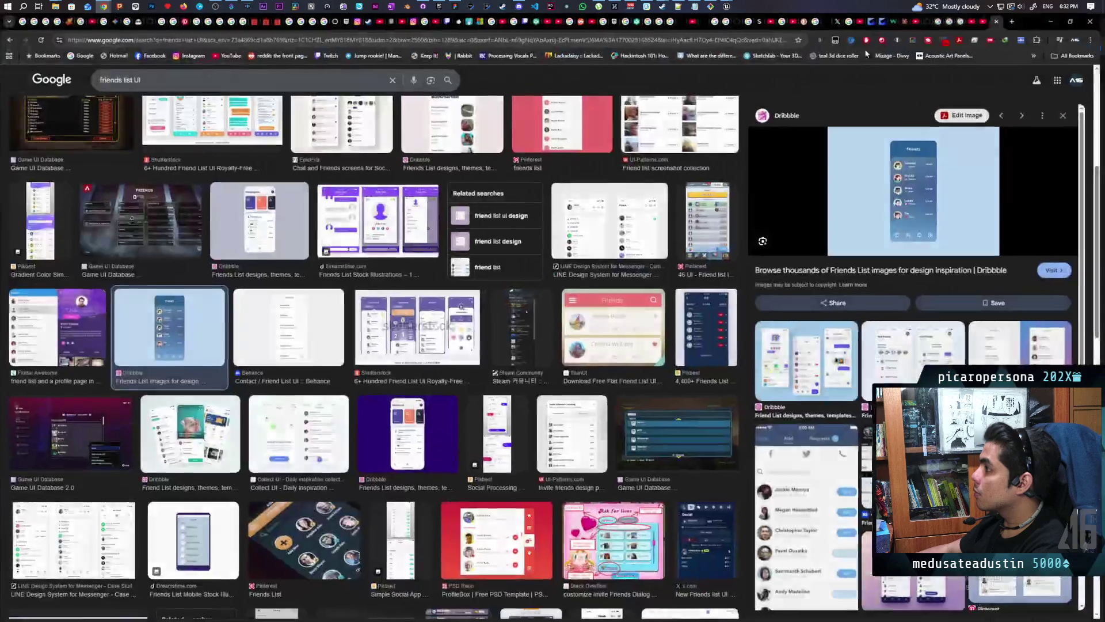
click(986, 23)
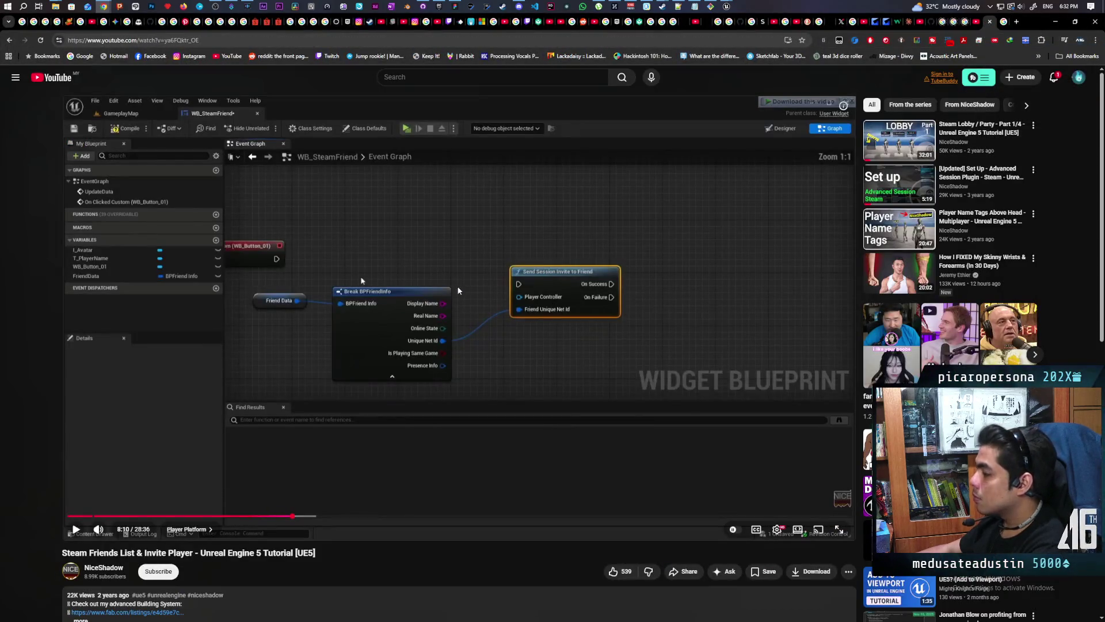
click(490, 256)
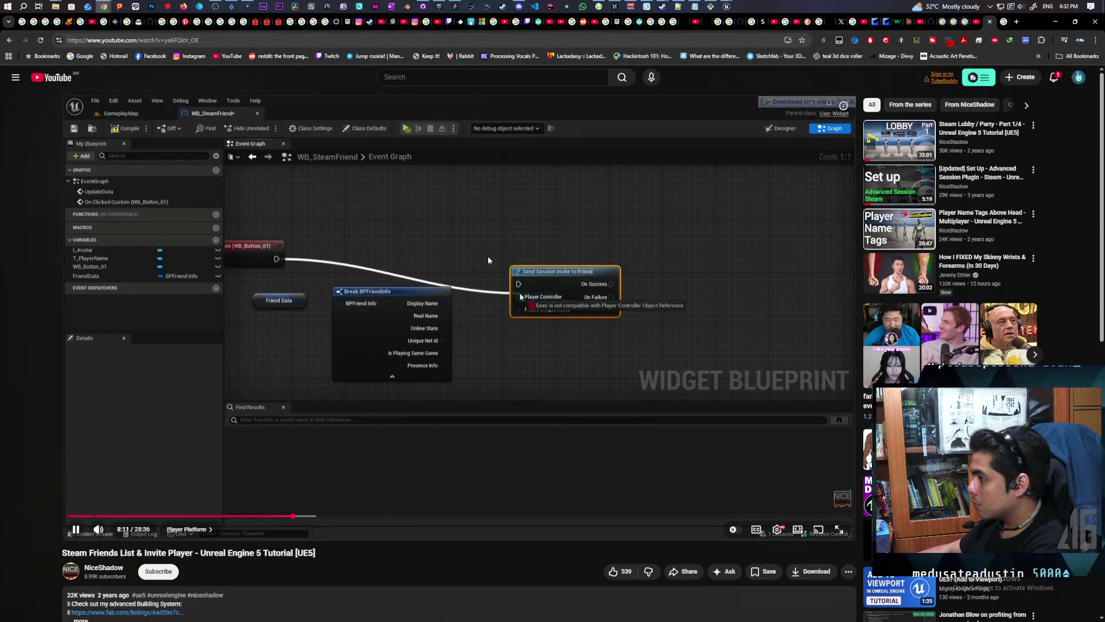
click(476, 260)
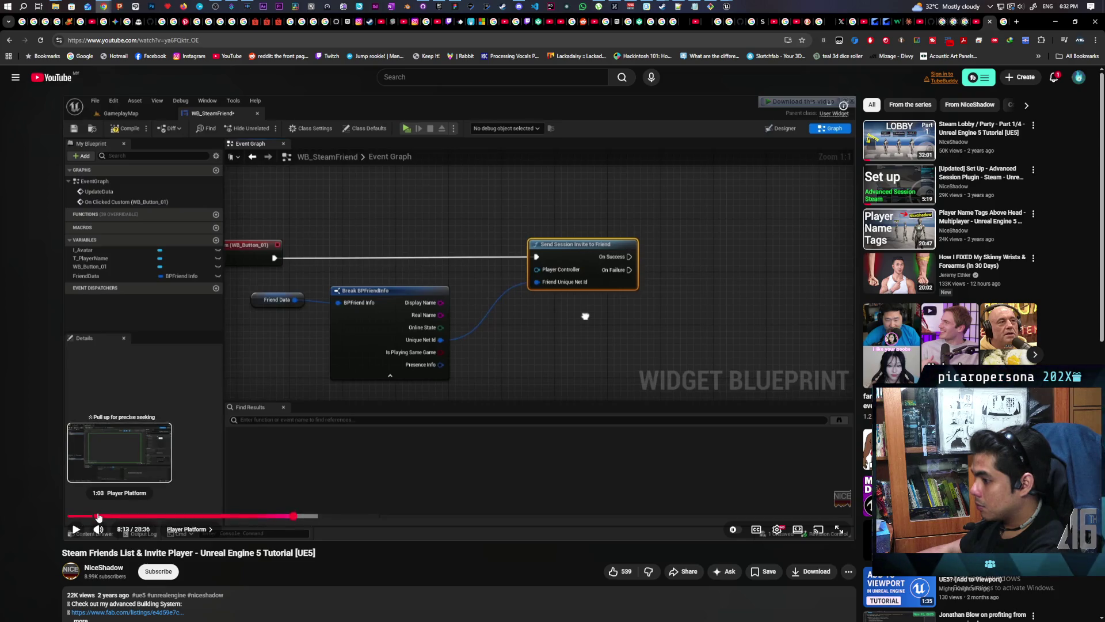
click(97, 516)
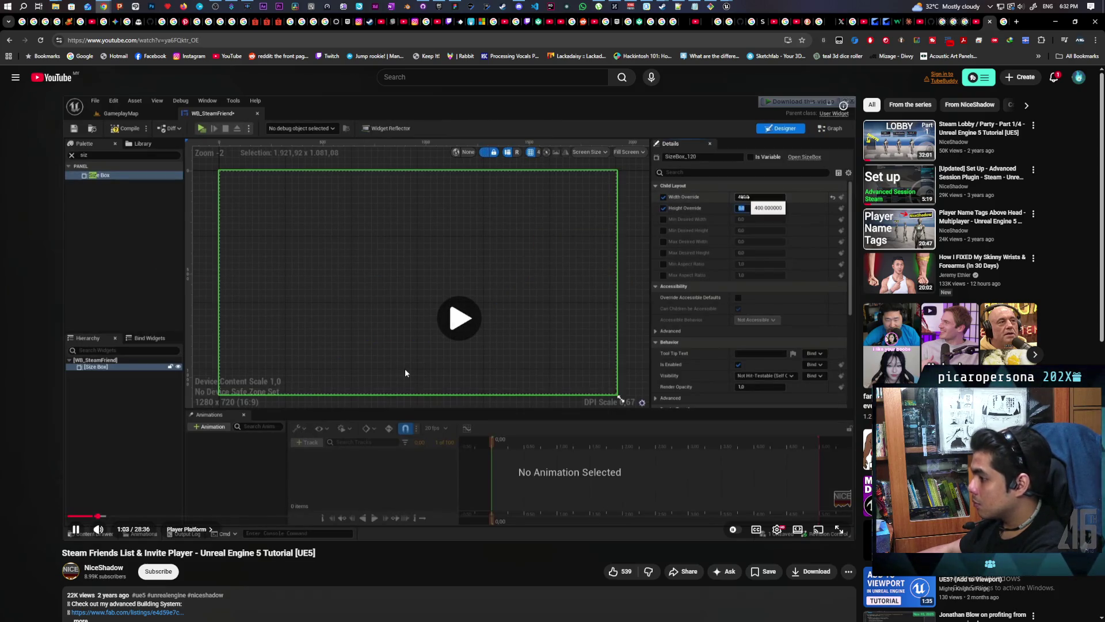
Step: Resume the tutorial and skip forward in ten-second jumps to about 9:28
click(405, 368)
key(l)
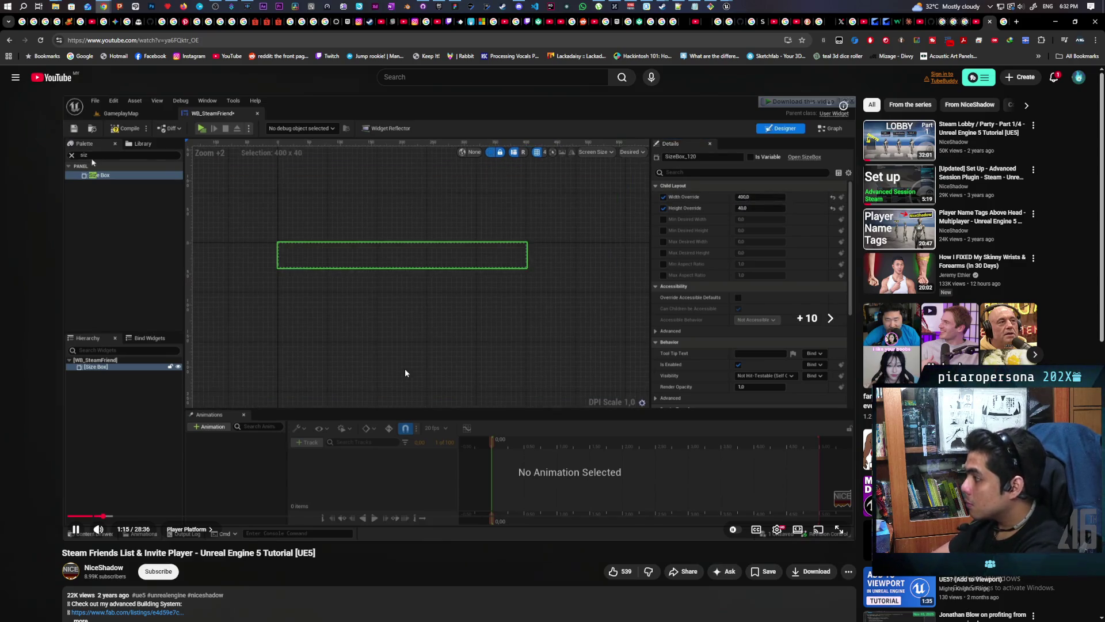
key(l)
key(l)
key(l)
key(l)
key(l)
key(l)
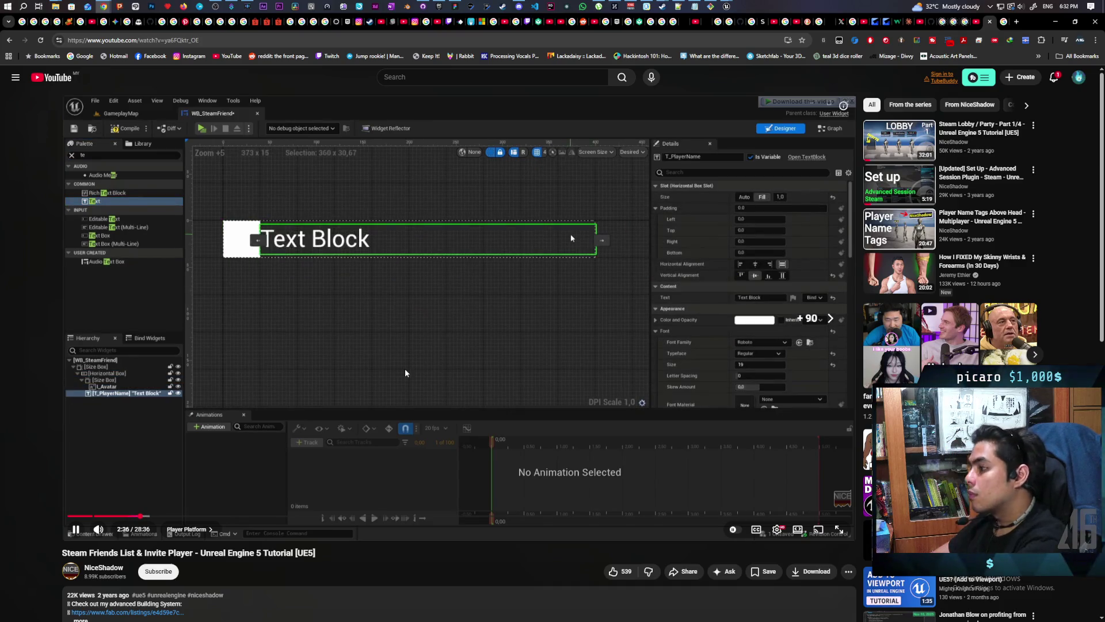
key(l)
key(l)
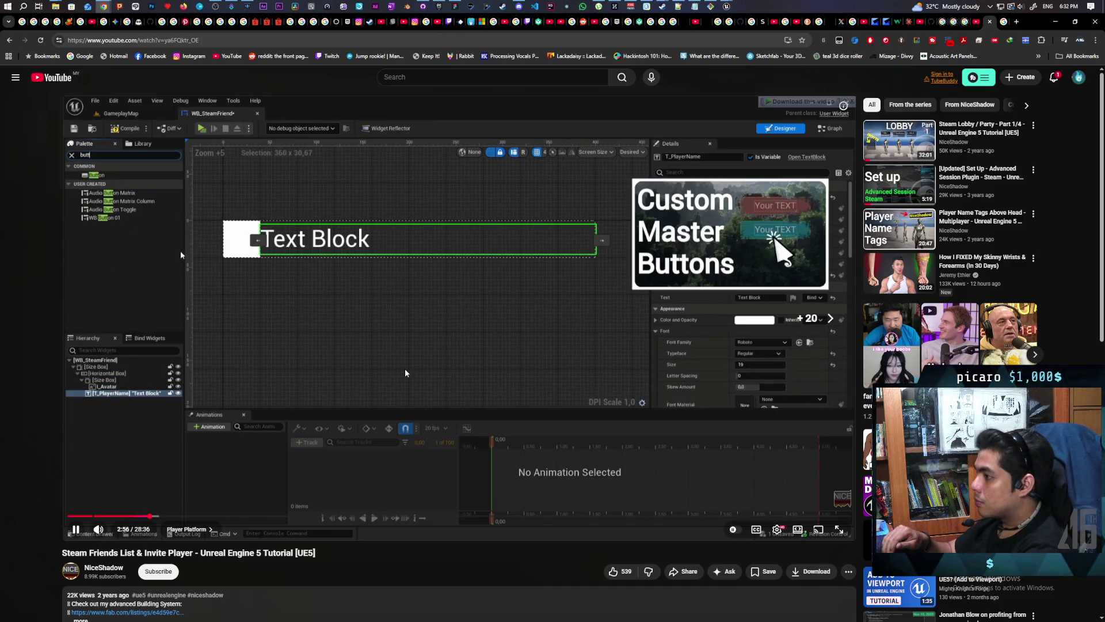
key(l)
key(l)
key(l)
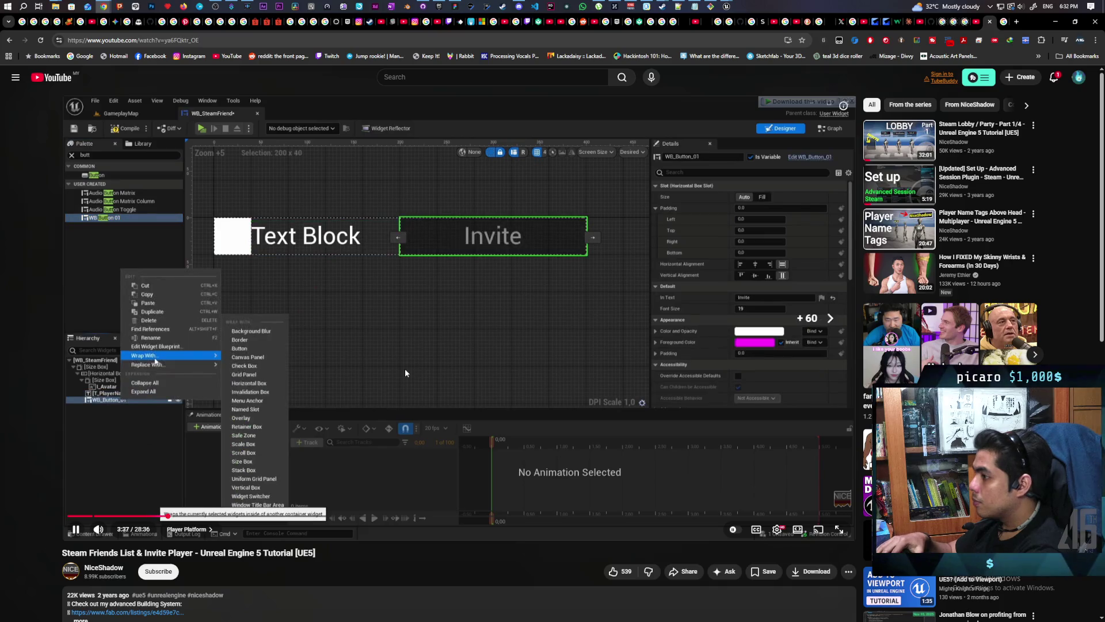
key(l)
key(l)
key(l)
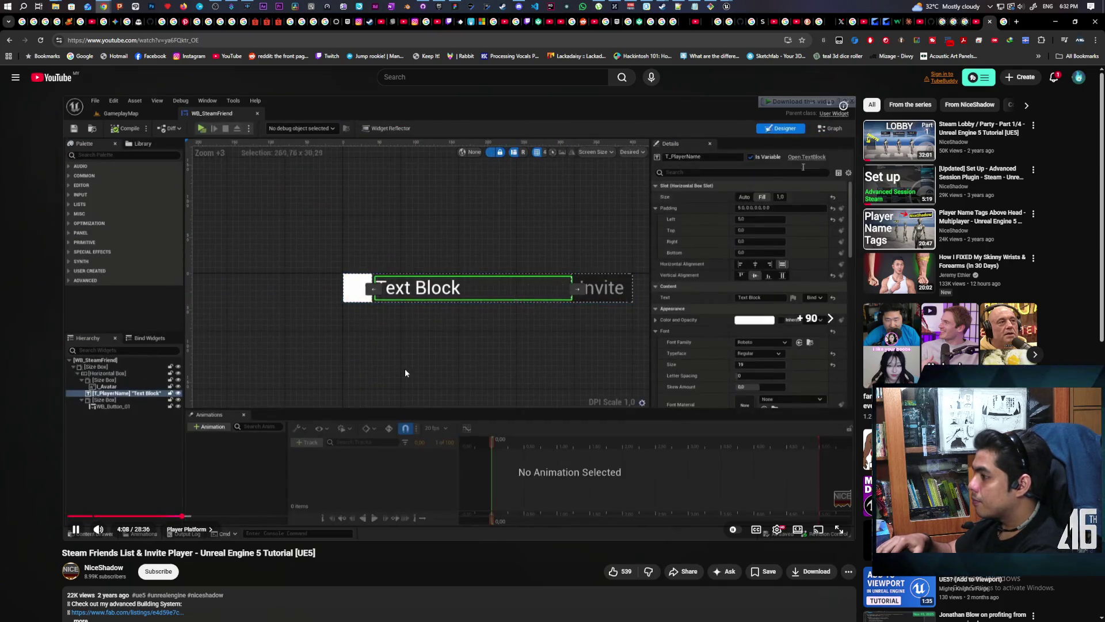
key(l)
key(l)
key(l)
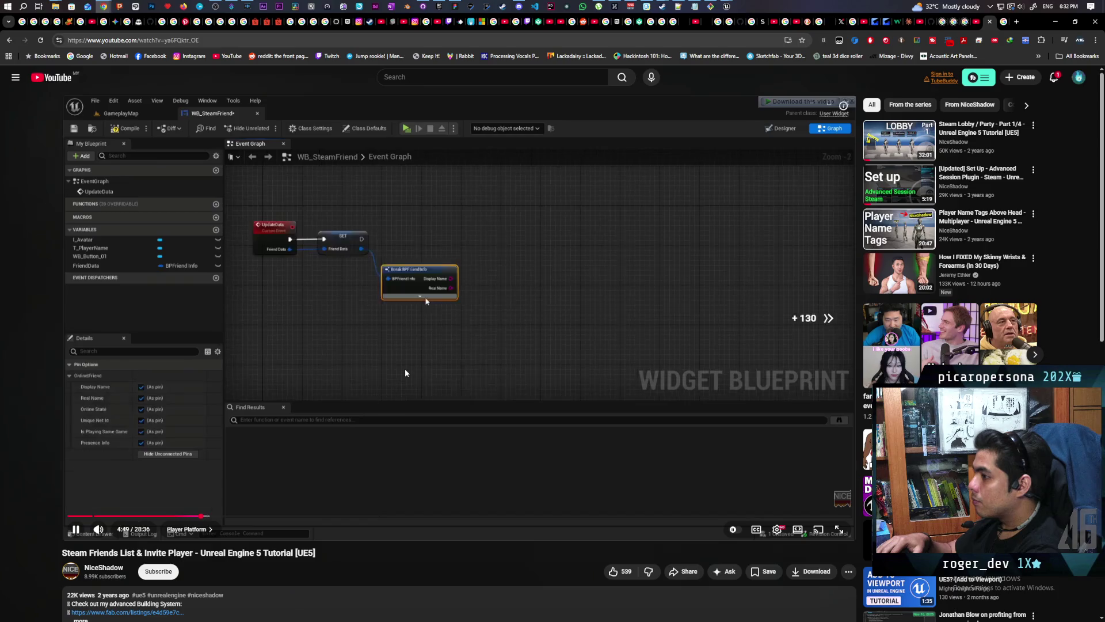
key(l)
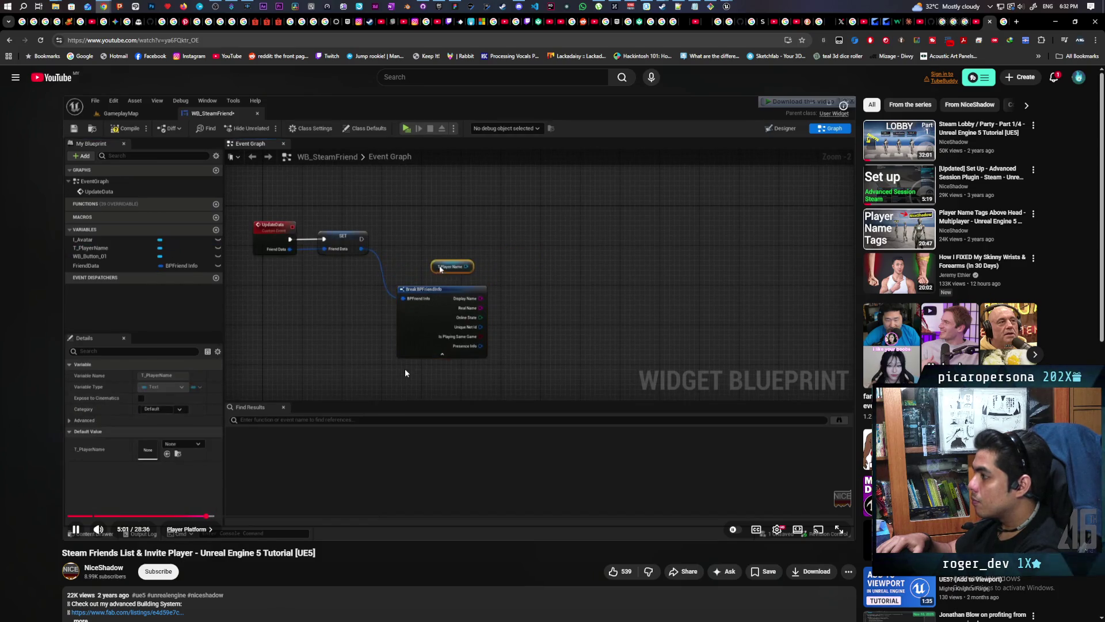
key(l)
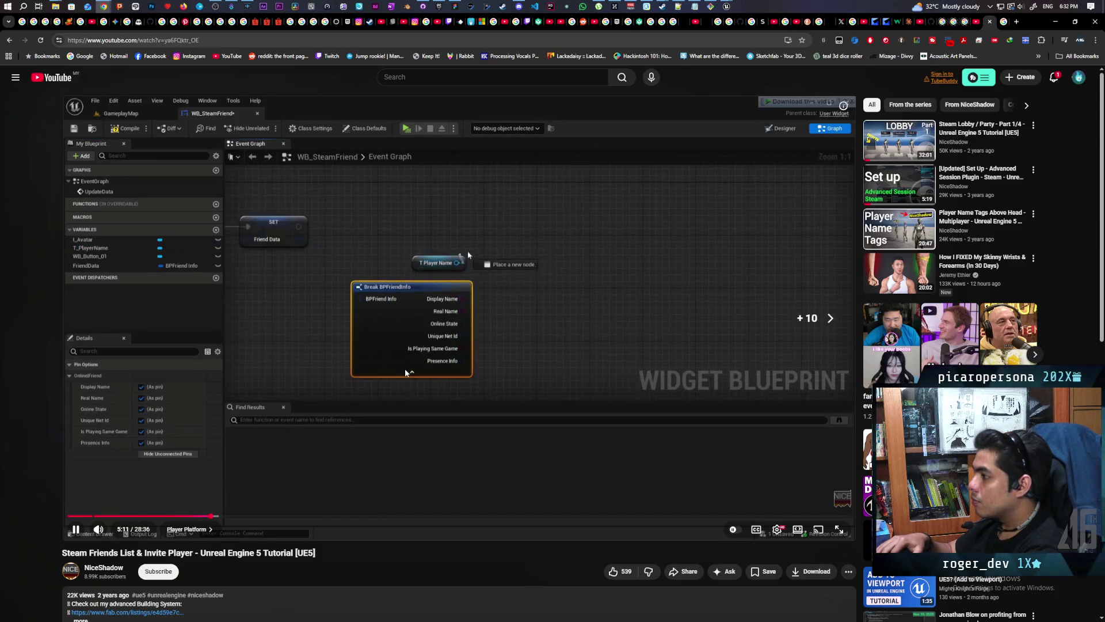
key(j)
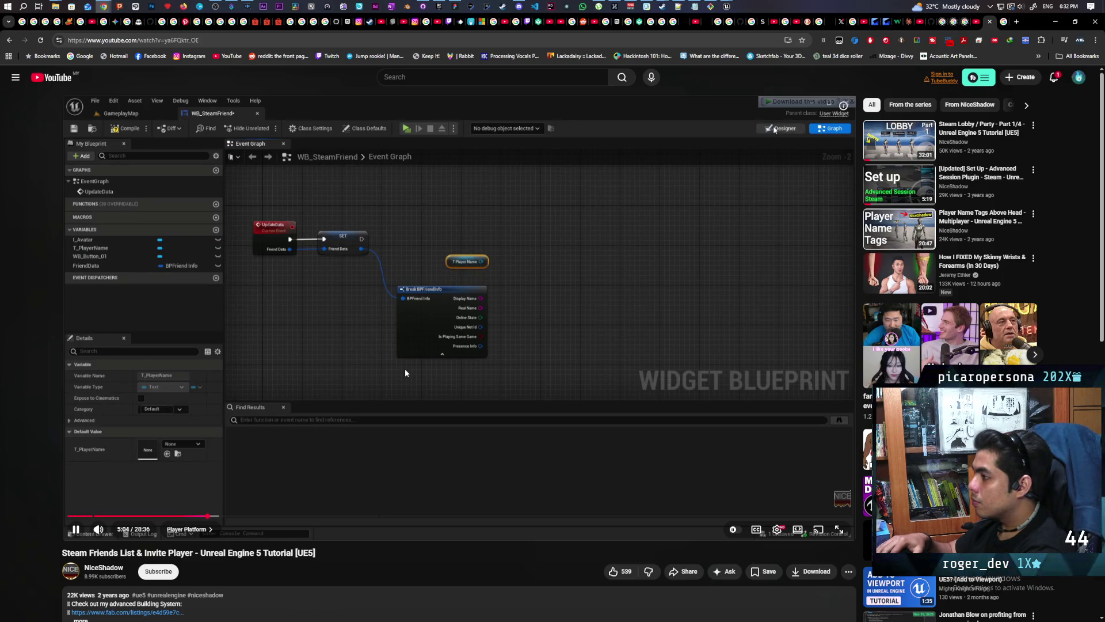
key(l)
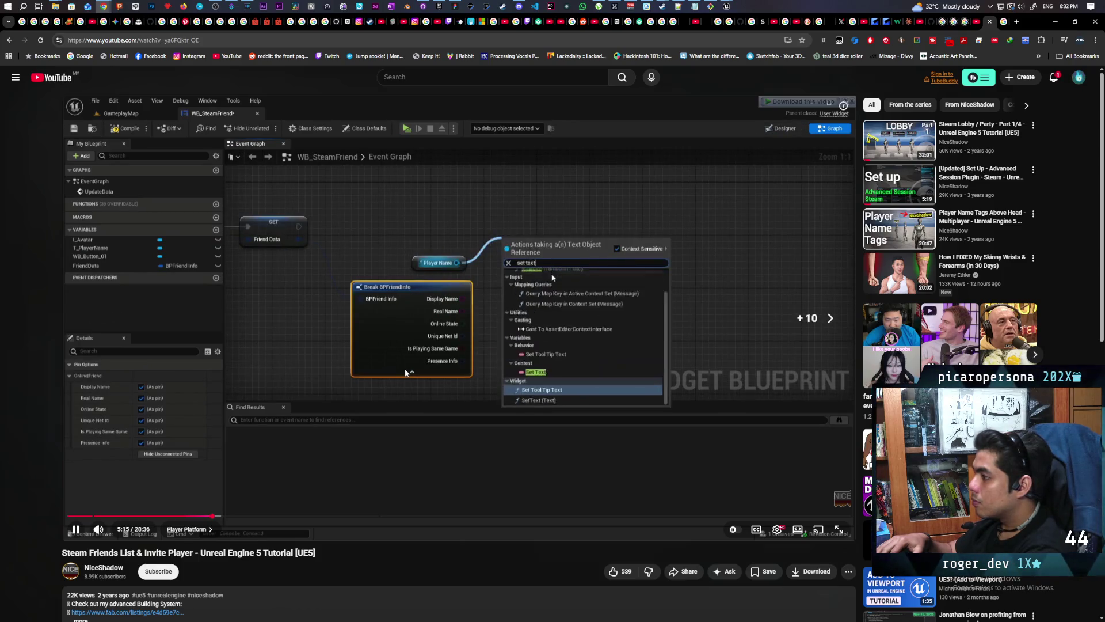
key(l)
key(l)
key(l)
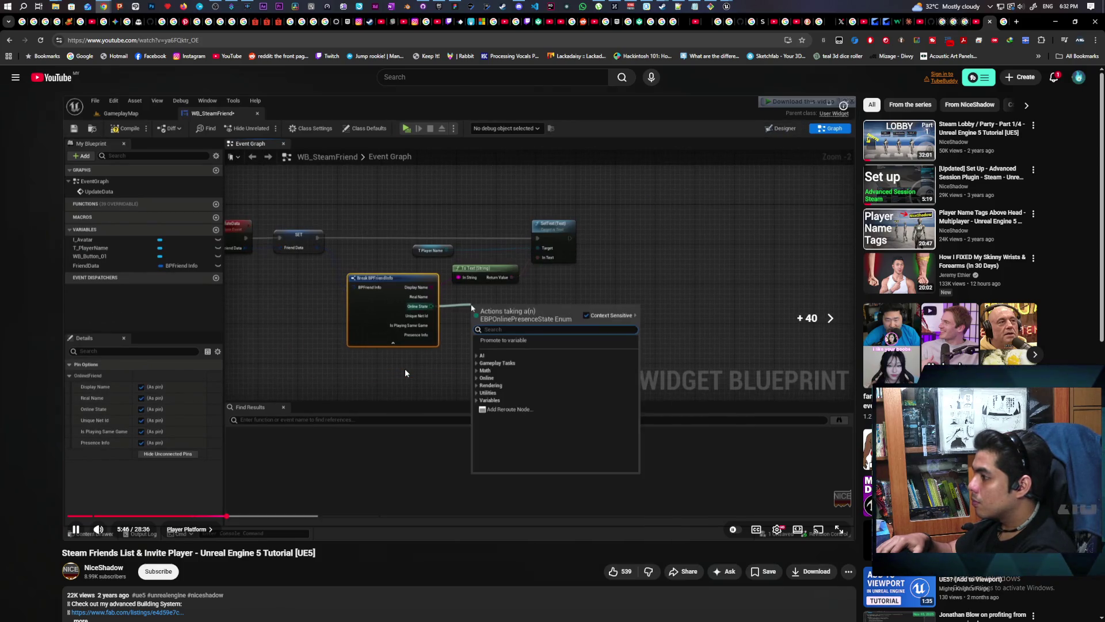
key(l)
key(l)
key(l)
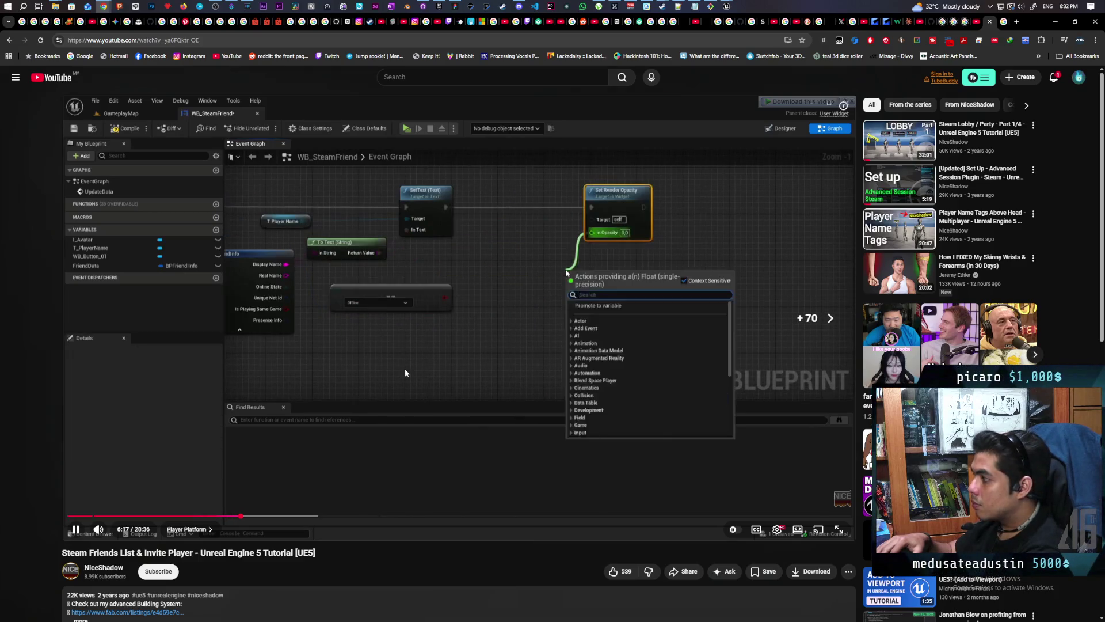
key(l)
key(l)
key(l)
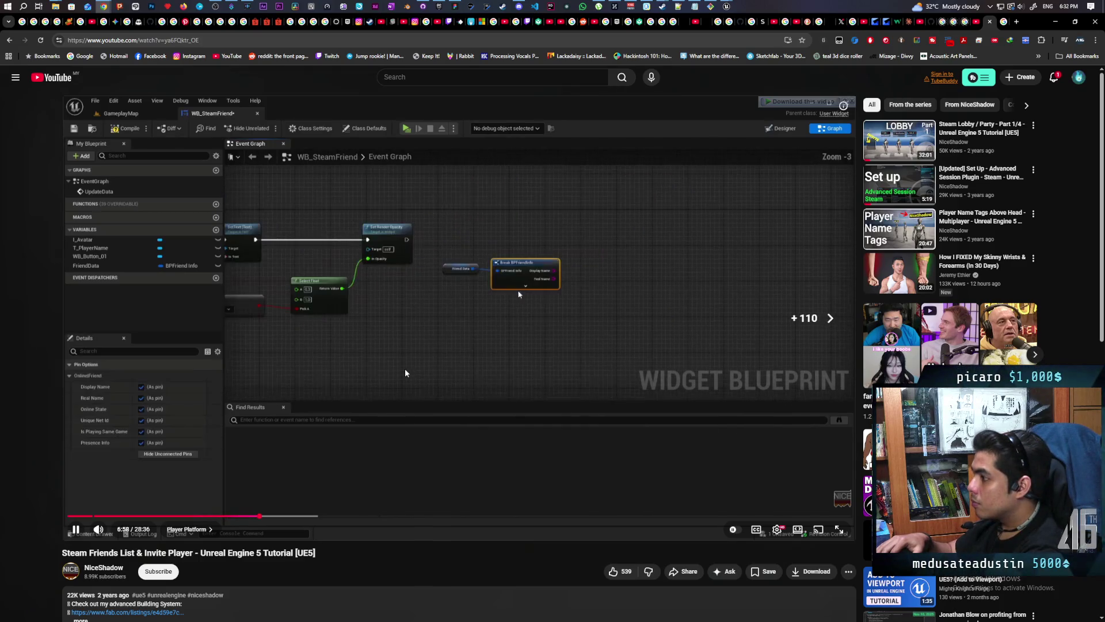
key(l)
key(l)
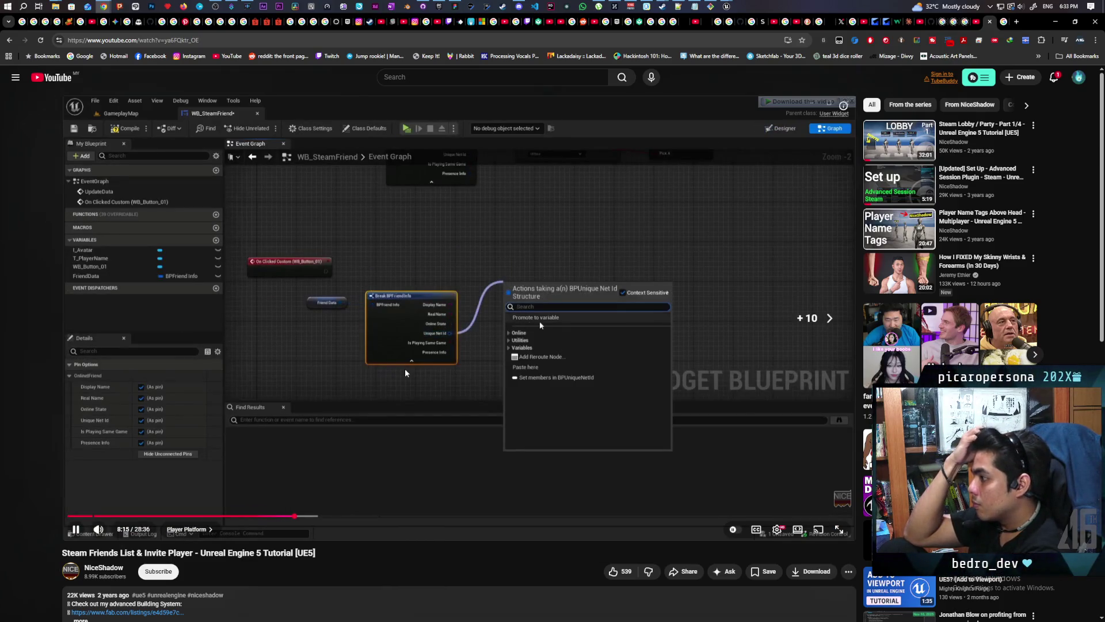
key(l)
key(l)
key(l)
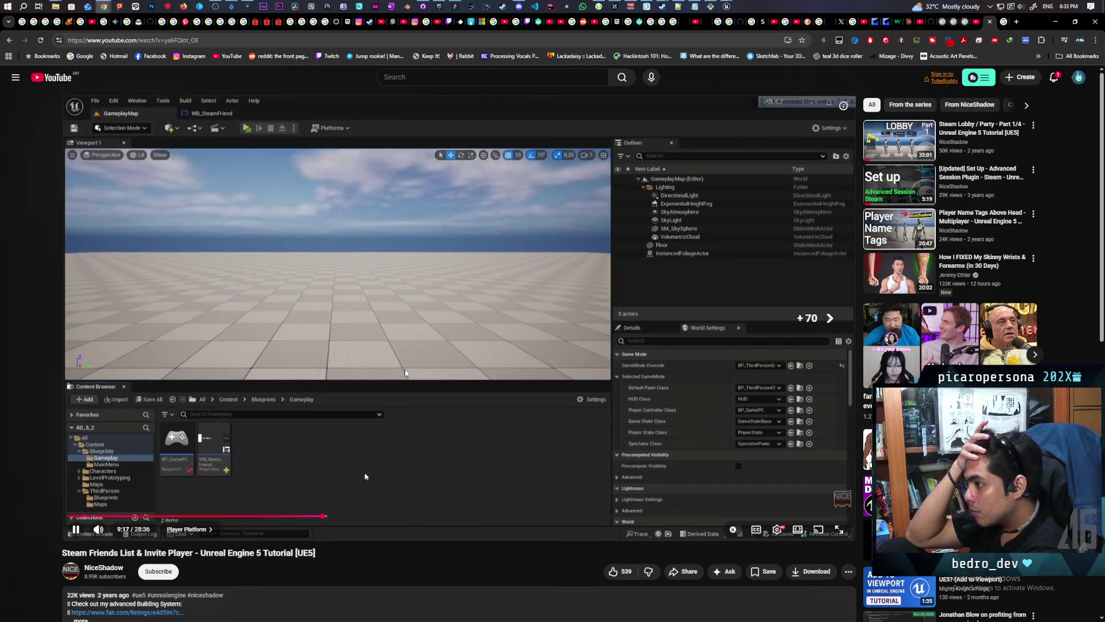
key(l)
key(l)
key(l)
key(l)
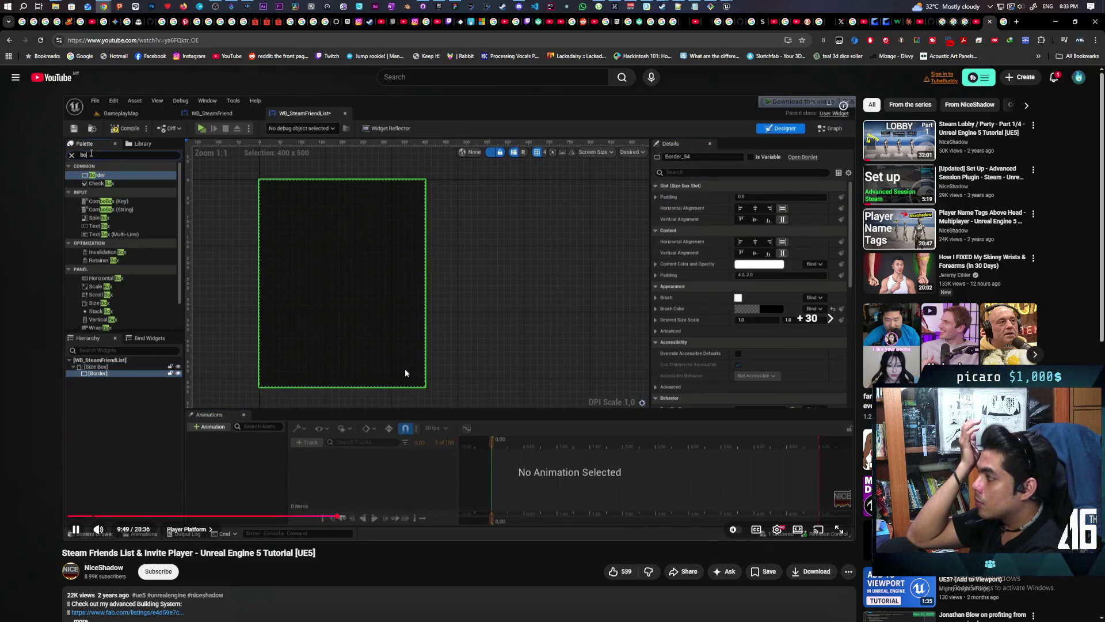
key(l)
key(l)
key(l)
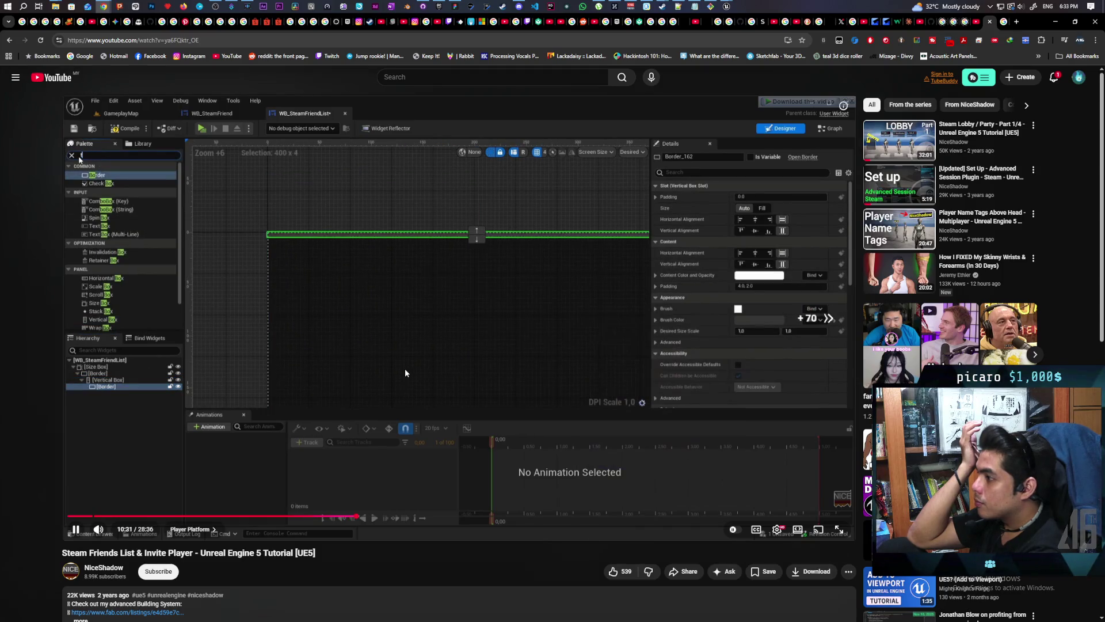
Step: Skip further ahead and pause on the UpdateFriendList event graph near 13:26
key(l)
key(l)
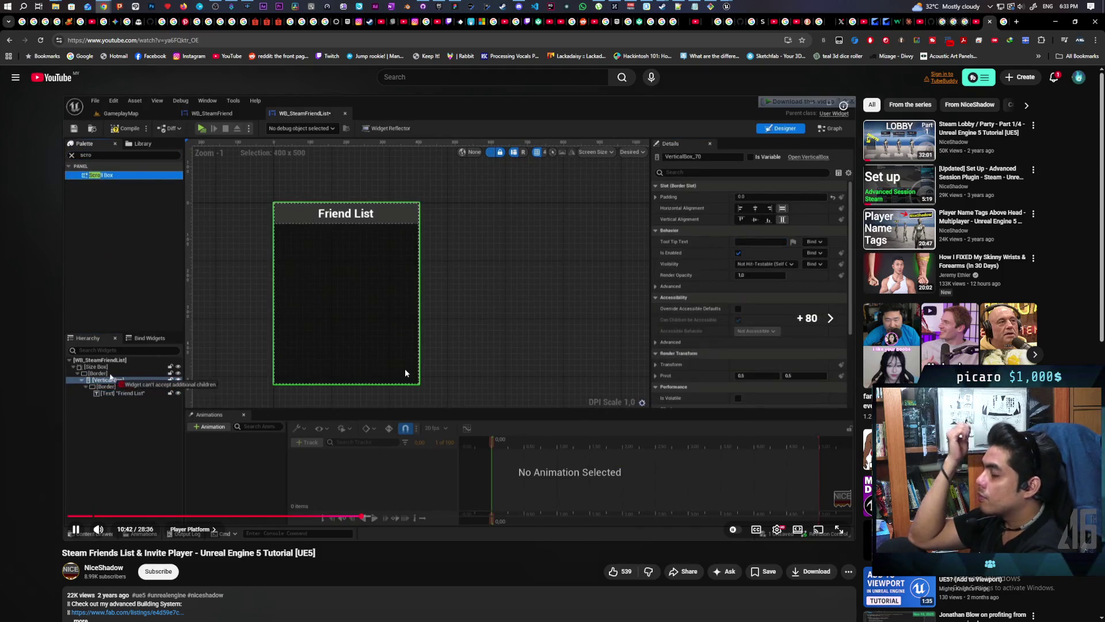
key(l)
key(l)
key(l)
key(l)
key(l)
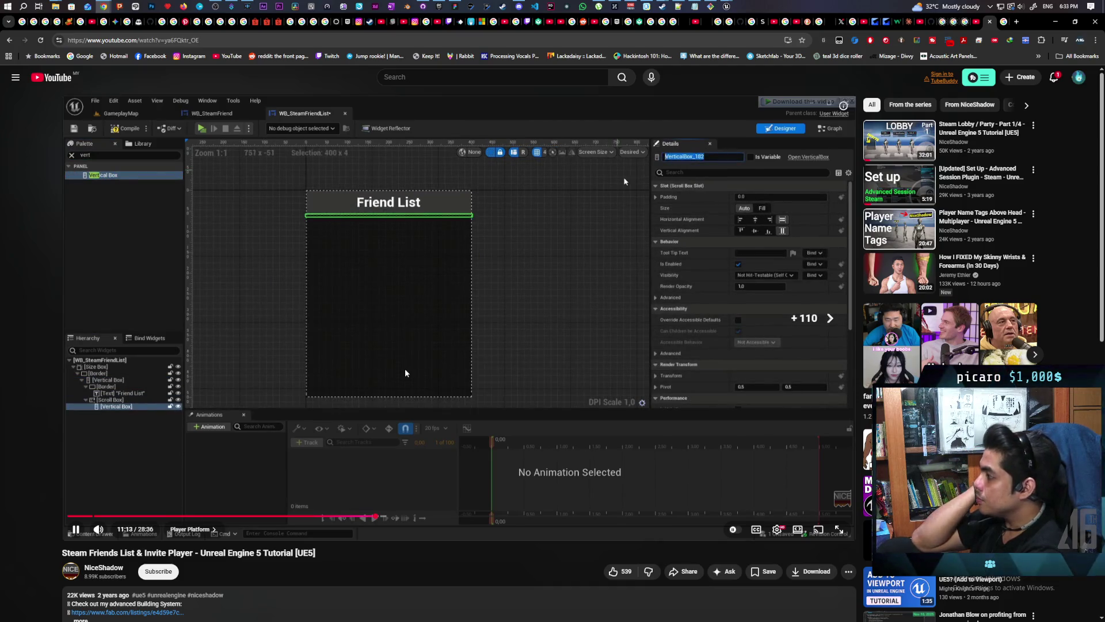
key(l)
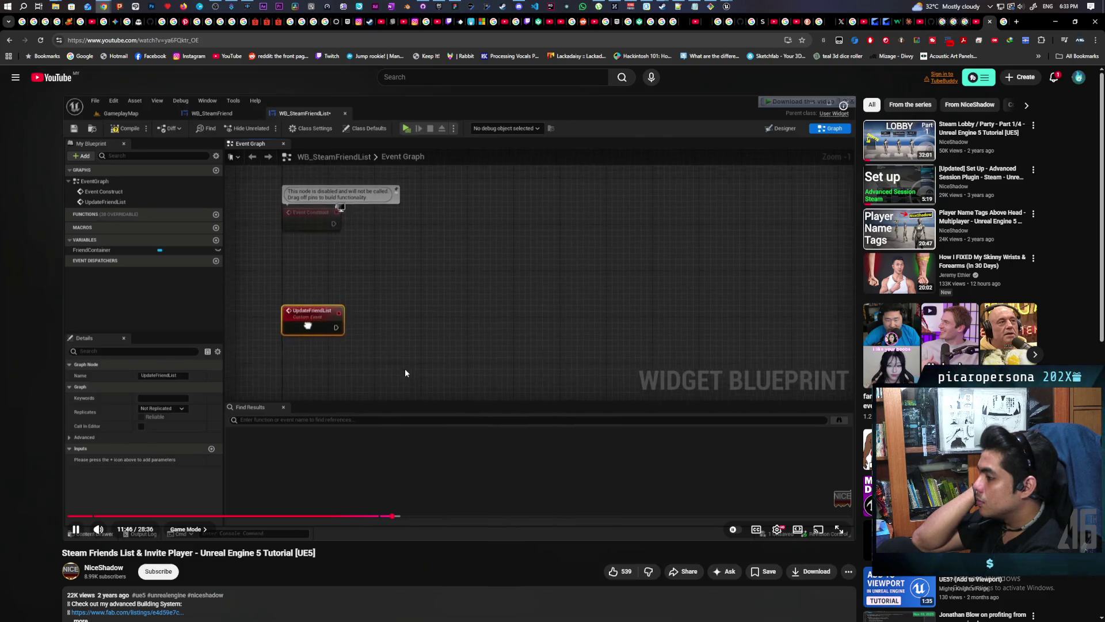
key(l)
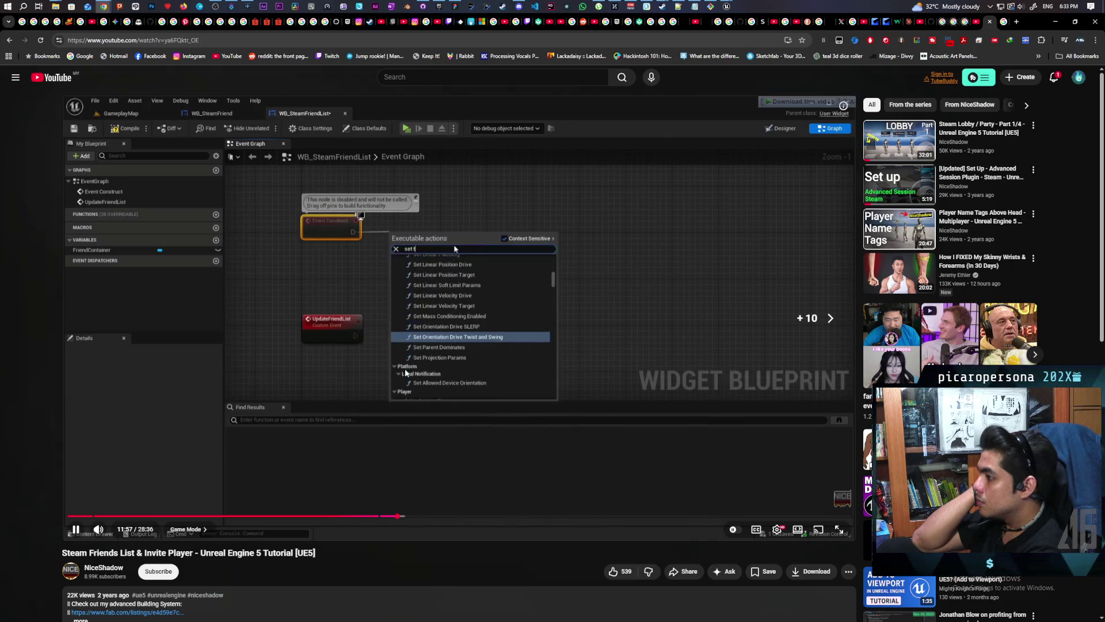
key(l)
key(l)
key(l)
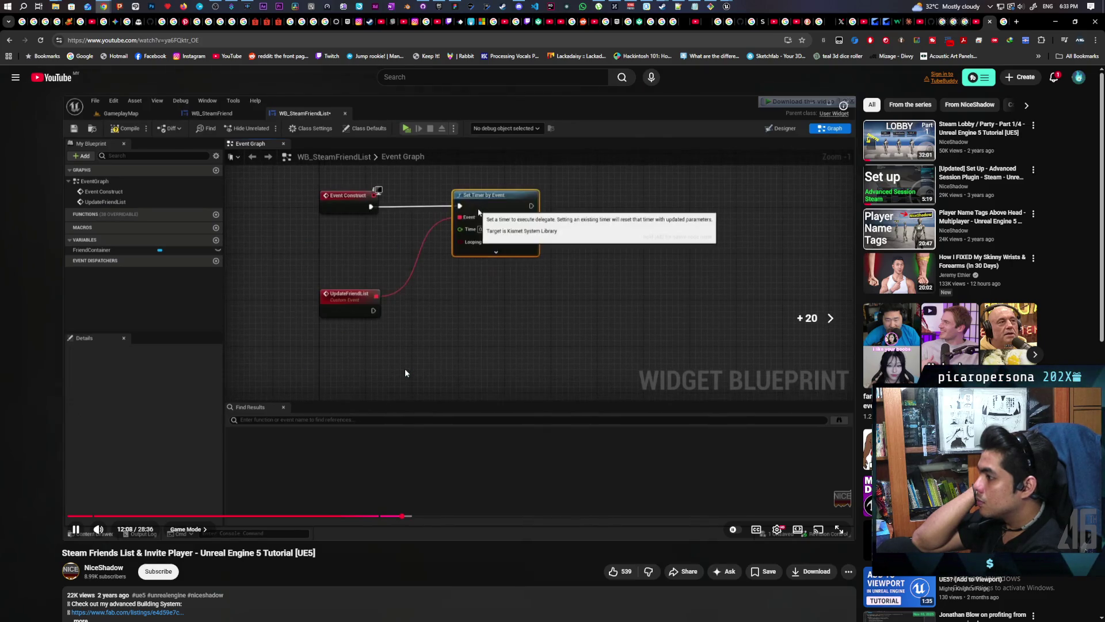
key(l)
key(l)
key(l)
key(l)
key(l)
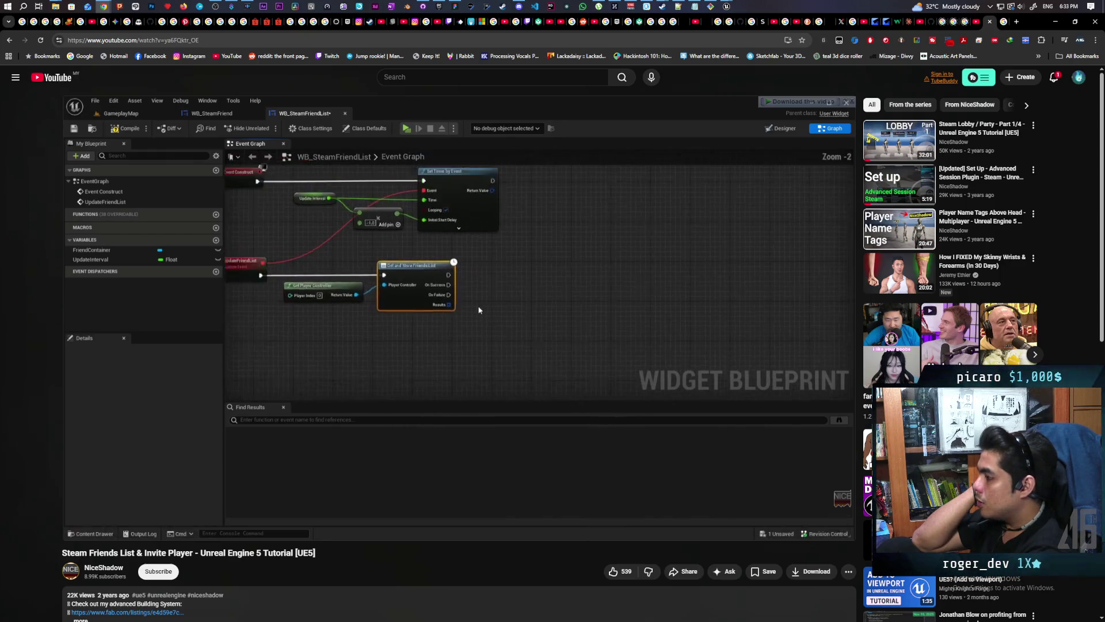
key(k)
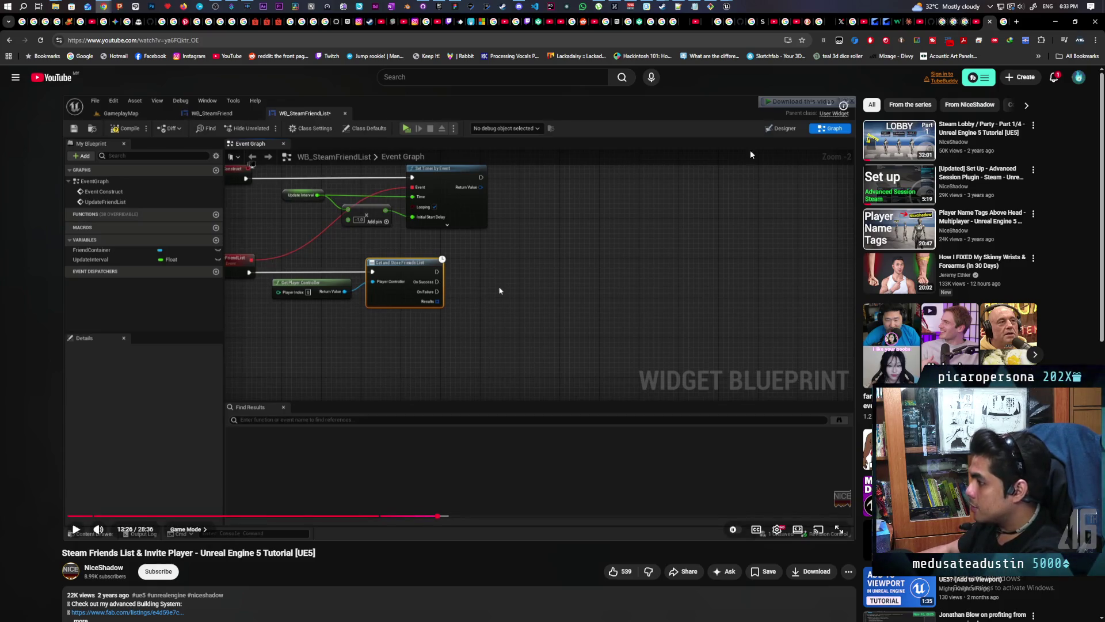
Step: Back in the editor, add a Get Owning Player node to the friends list graph
click(1055, 23)
right_click(506, 342)
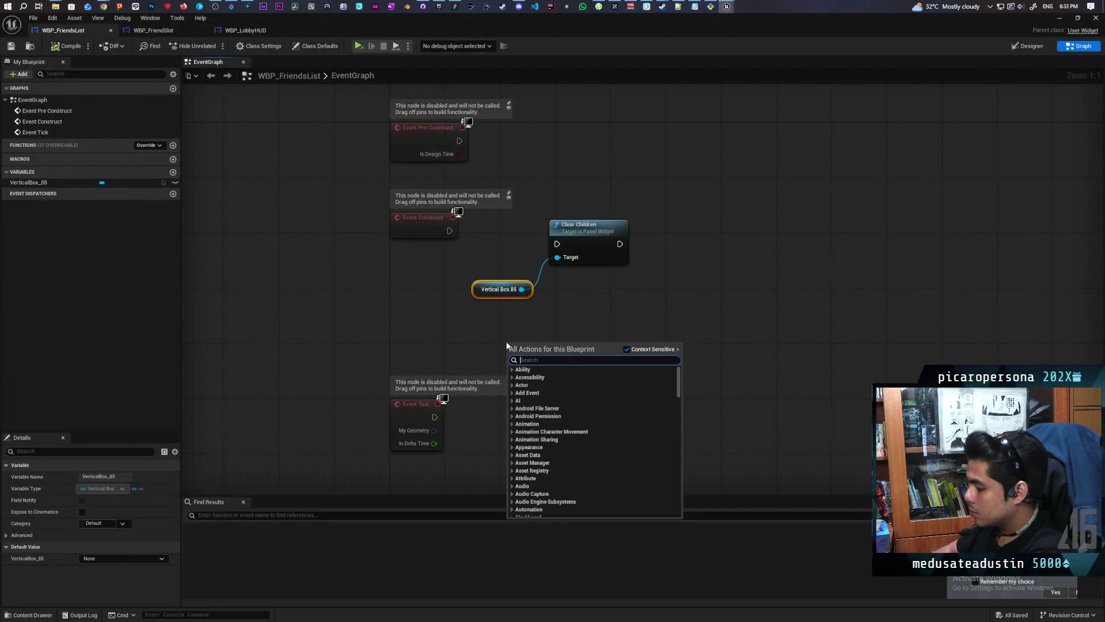
text(get player contorl)
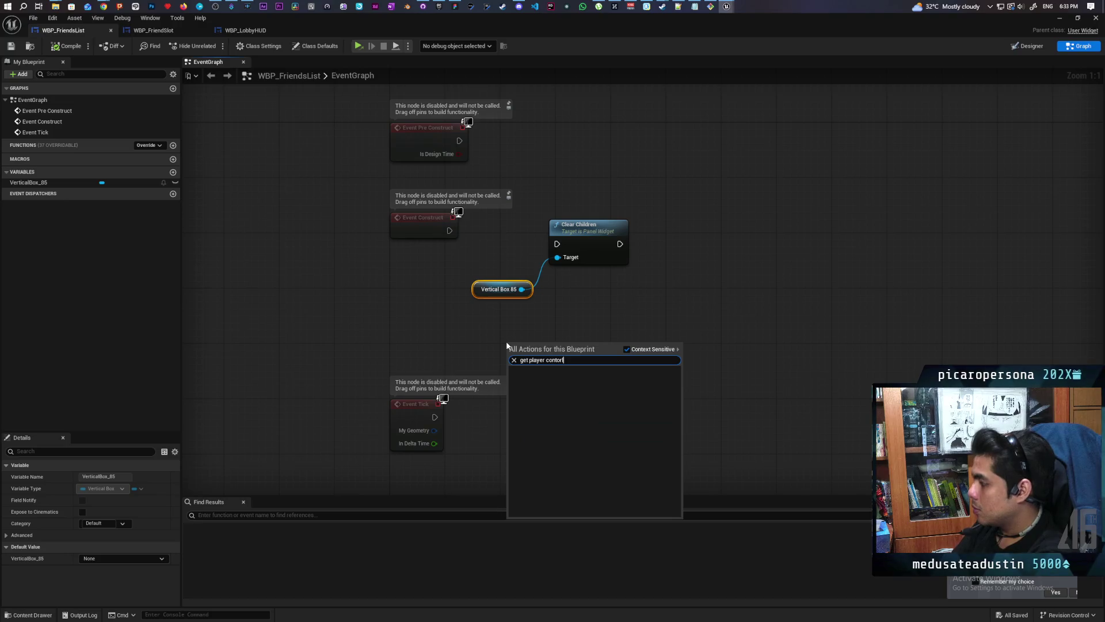
key(BackSpace)
key(BackSpace)
key(BackSpace)
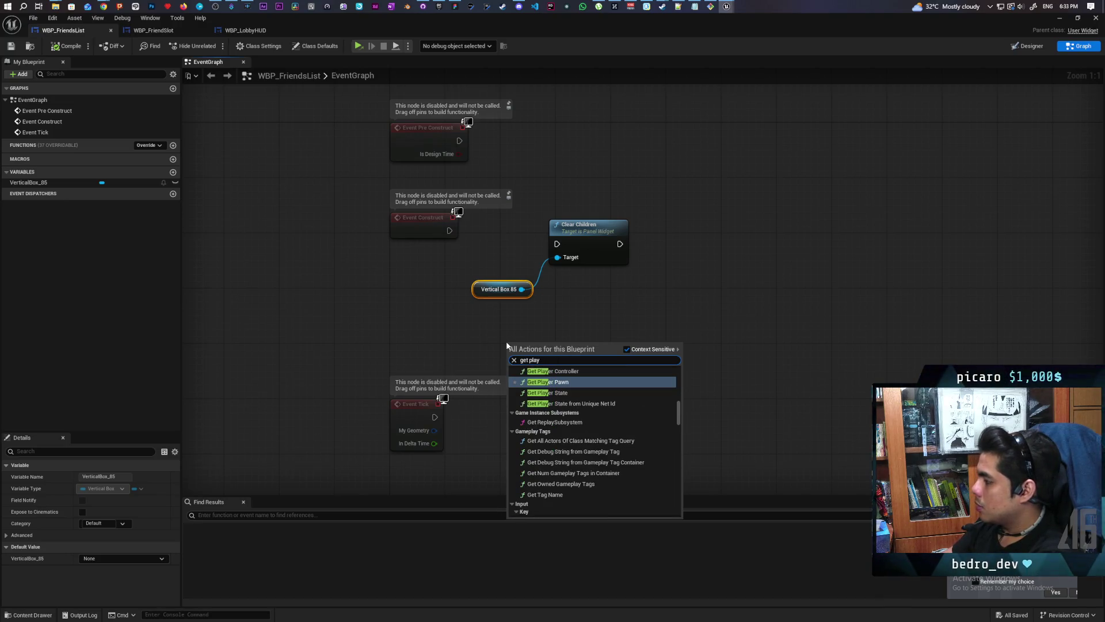
key(BackSpace)
key(BackSpace)
key(BackSpace)
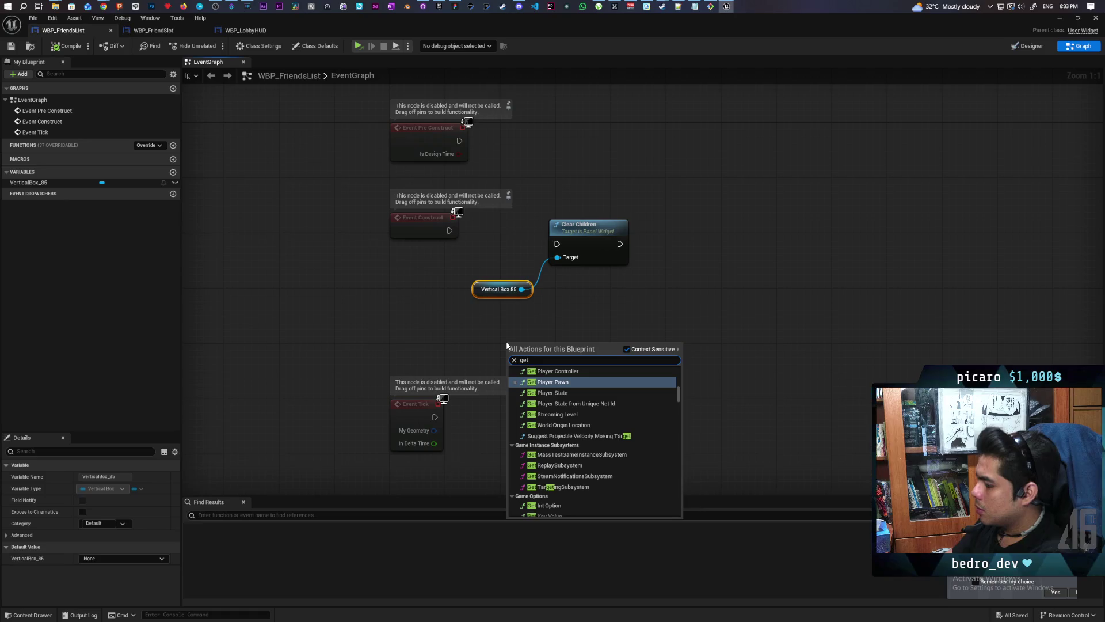
text( owner)
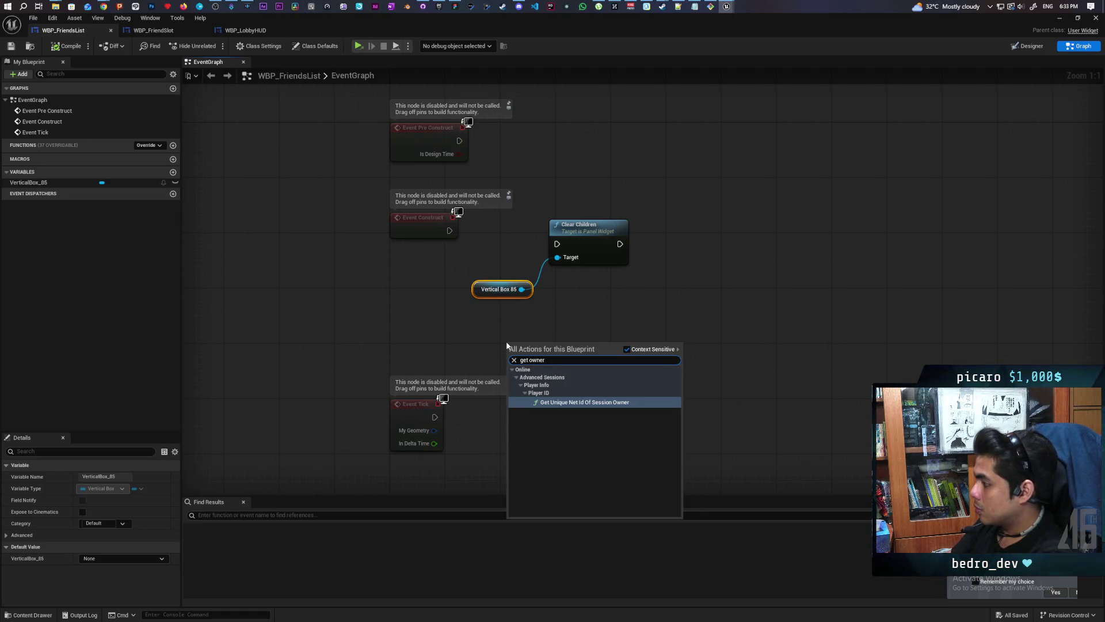
key(BackSpace)
key(BackSpace)
key(BackSpace)
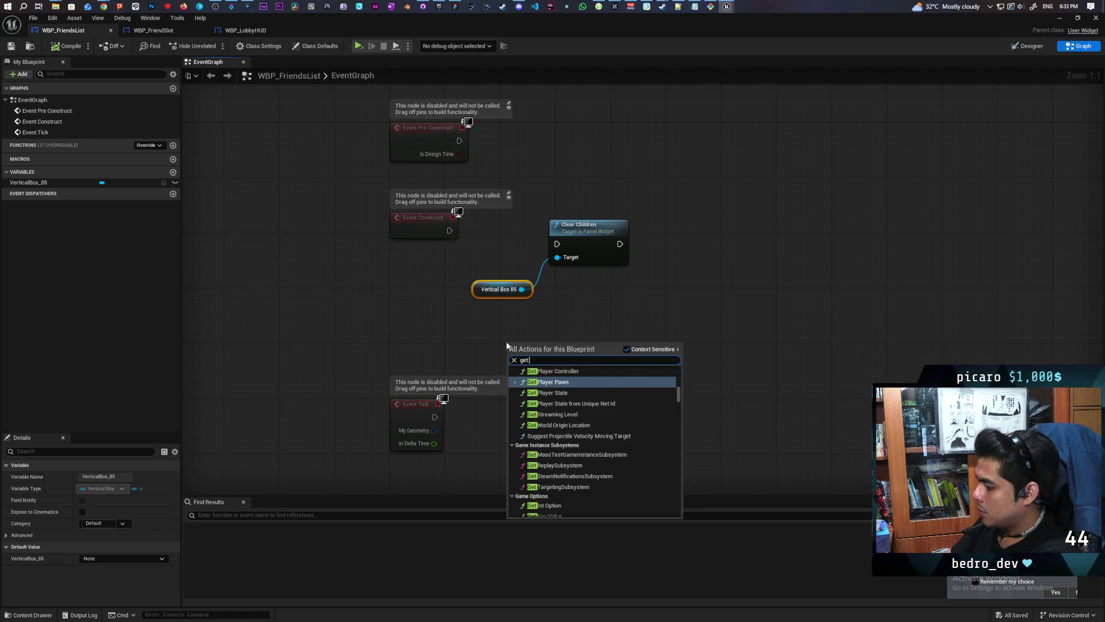
text(wonin)
key(BackSpace)
key(BackSpace)
key(BackSpace)
key(BackSpace)
text(owning)
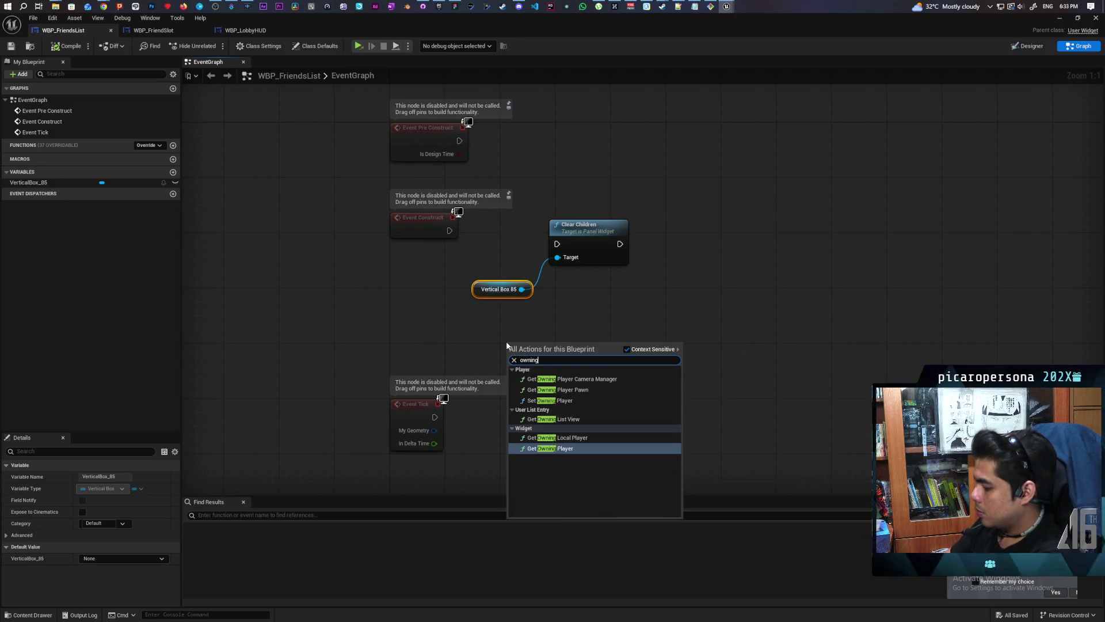
key(Return)
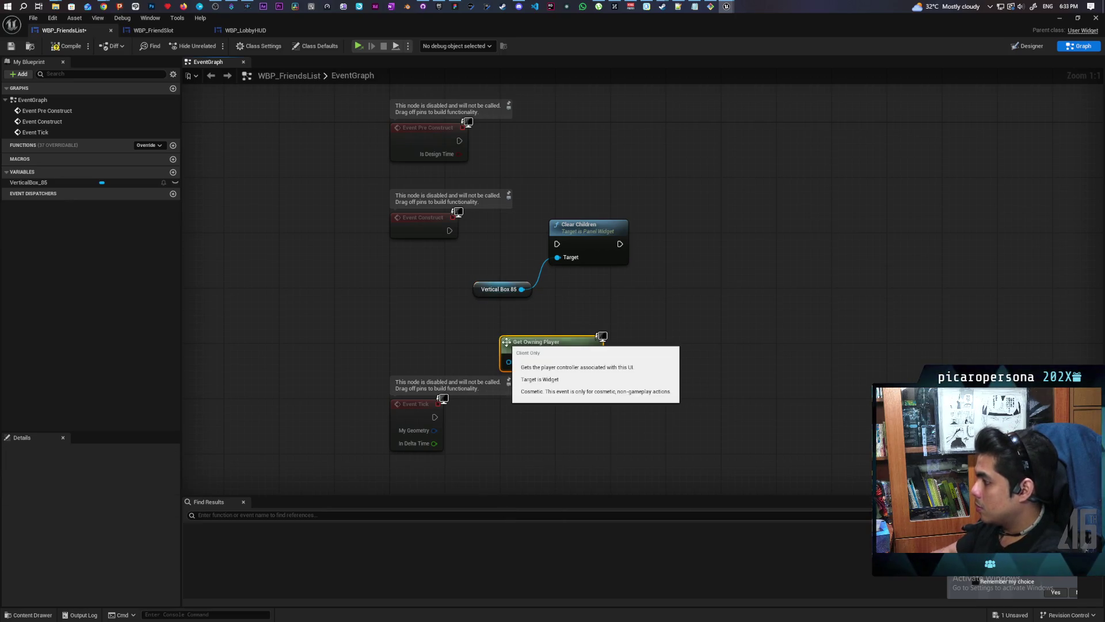
Step: Add GetAndStoreFriendsList fed by Get Owning Player and wire Event Construct into it
mouse_move(615, 315)
mouse_down()
mouse_move(476, 343)
mouse_move(417, 391)
mouse_move(517, 310)
mouse_up()
text(get)
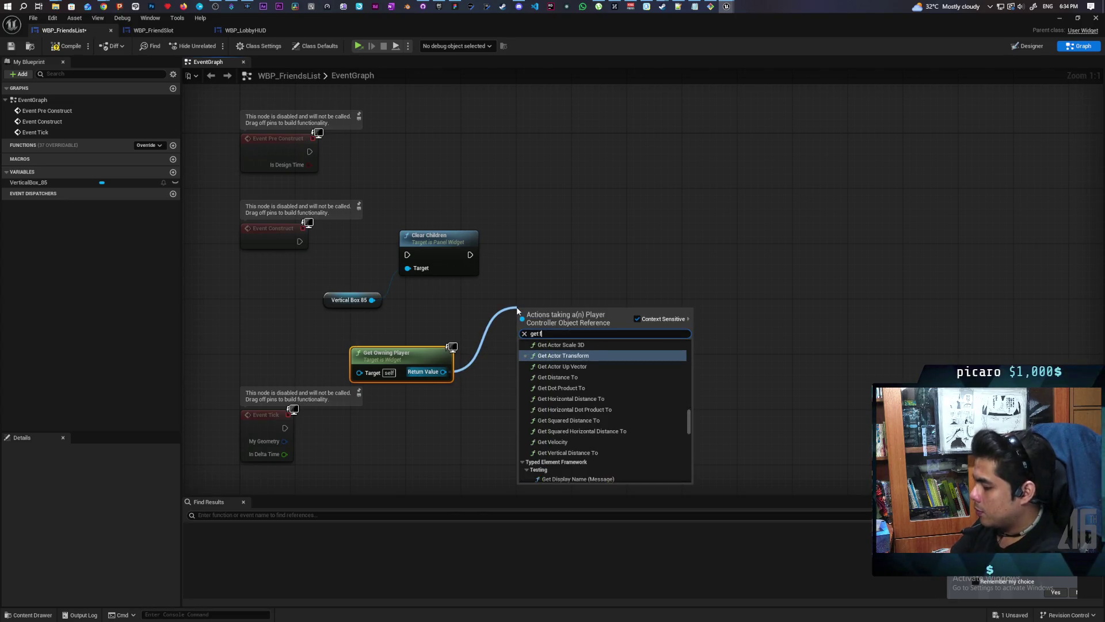
text( friend)
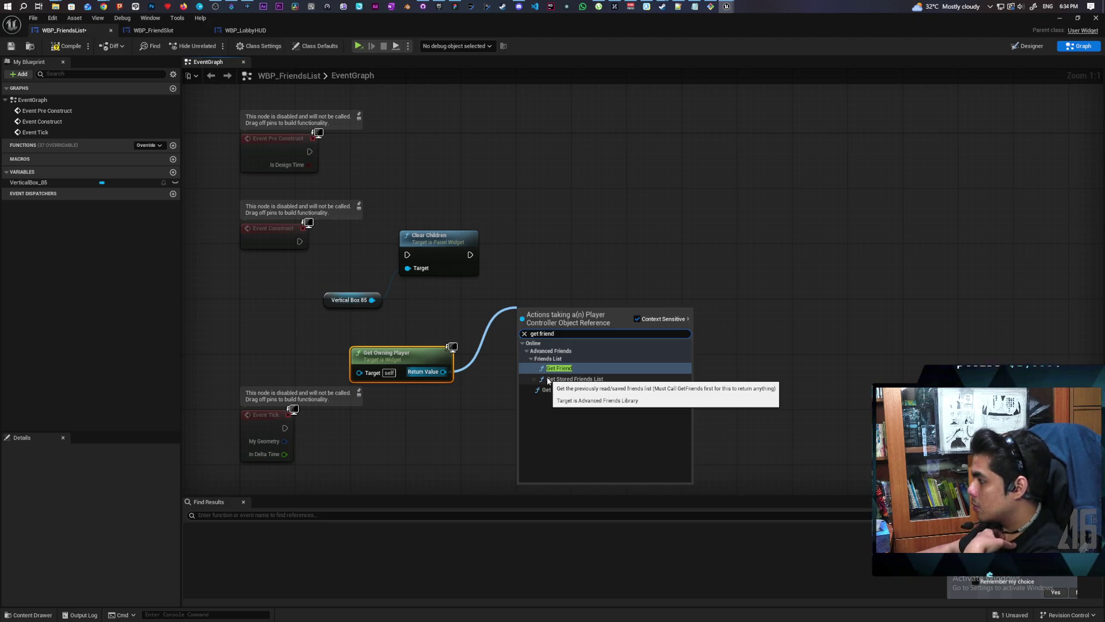
click(562, 388)
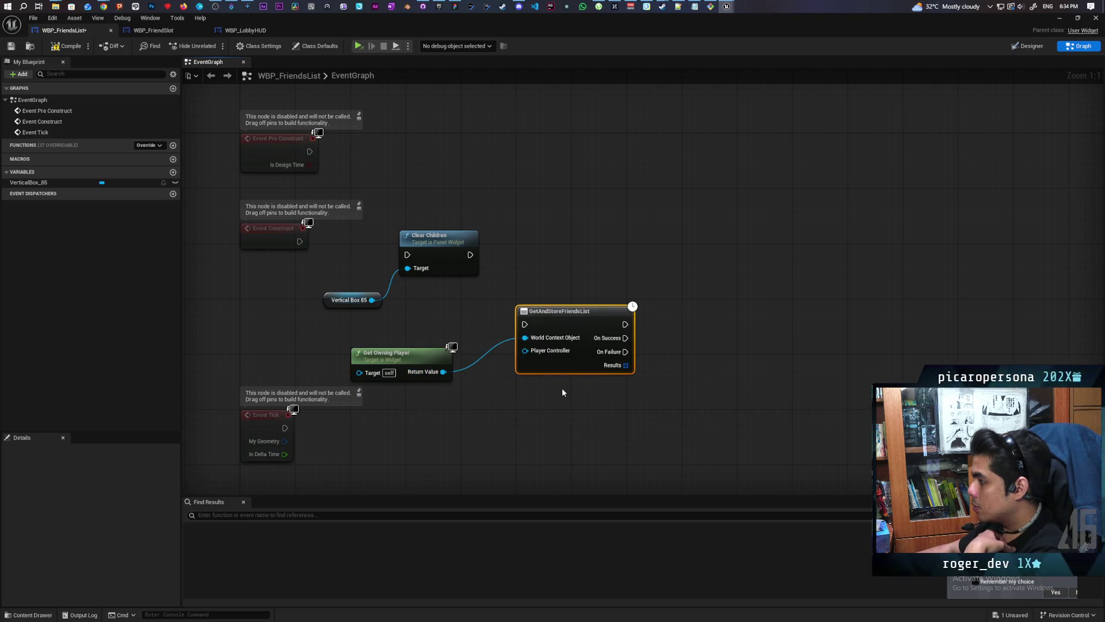
drag(561, 323, 573, 247)
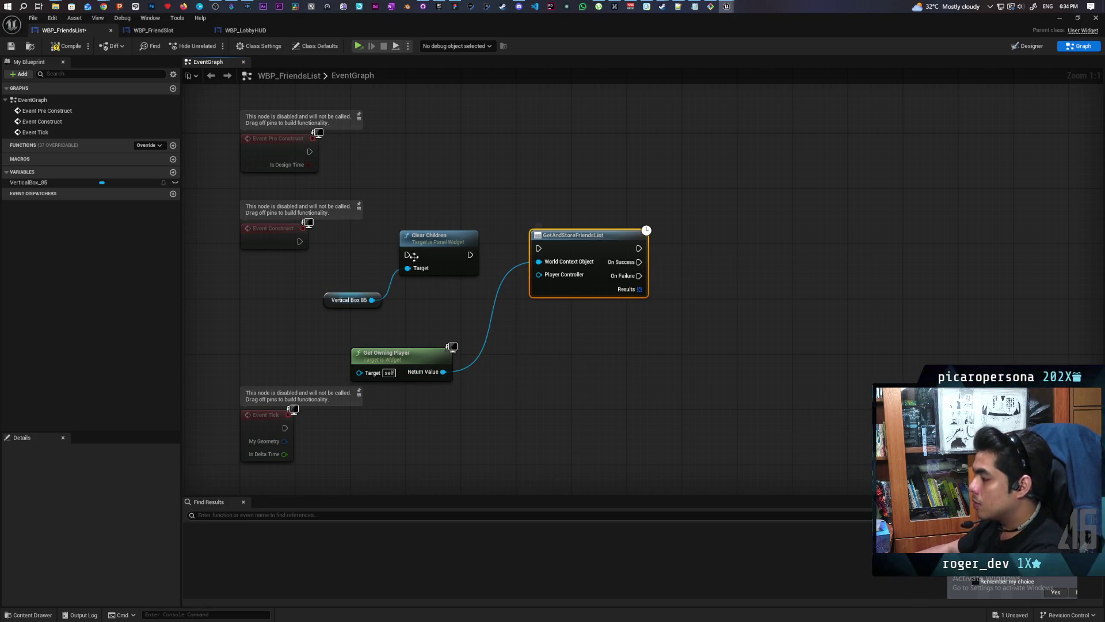
mouse_move(300, 241)
mouse_down()
mouse_move(395, 250)
mouse_move(387, 237)
mouse_move(383, 285)
mouse_move(405, 302)
mouse_up()
drag(421, 253, 551, 135)
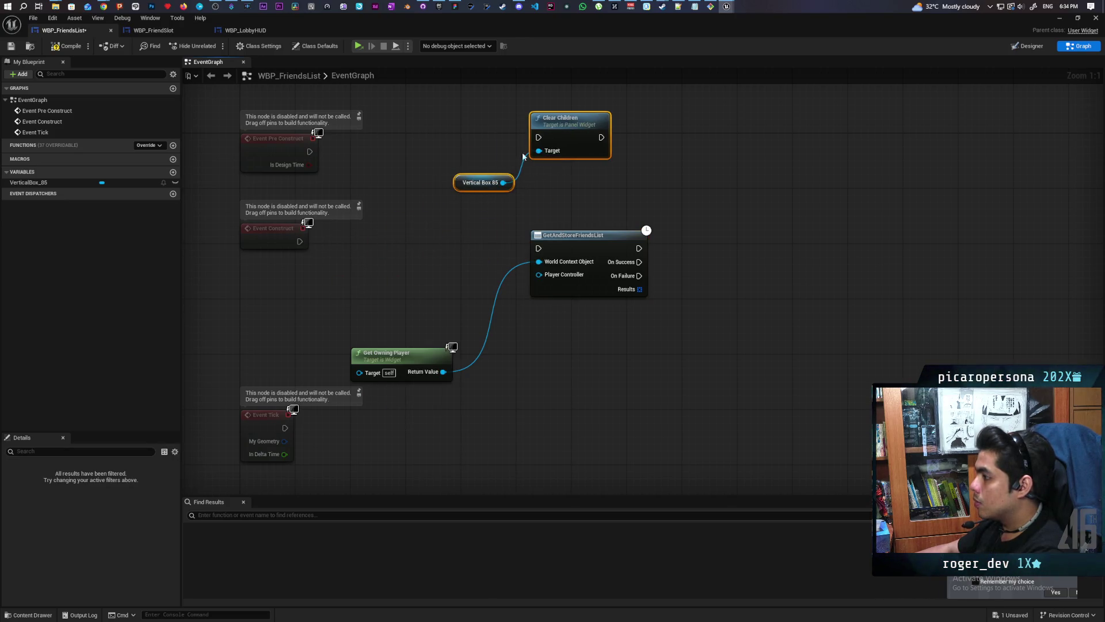
mouse_move(300, 241)
mouse_down()
mouse_move(503, 238)
mouse_move(538, 248)
mouse_up()
drag(371, 233, 557, 350)
drag(582, 239, 464, 231)
click(493, 313)
mouse_move(295, 357)
mouse_down()
mouse_move(348, 300)
mouse_move(429, 275)
mouse_up()
Step: Refresh the GetAndStoreFriendsList node, compile the widget, and return to the tutorial
alt+click(421, 255)
right_click(476, 251)
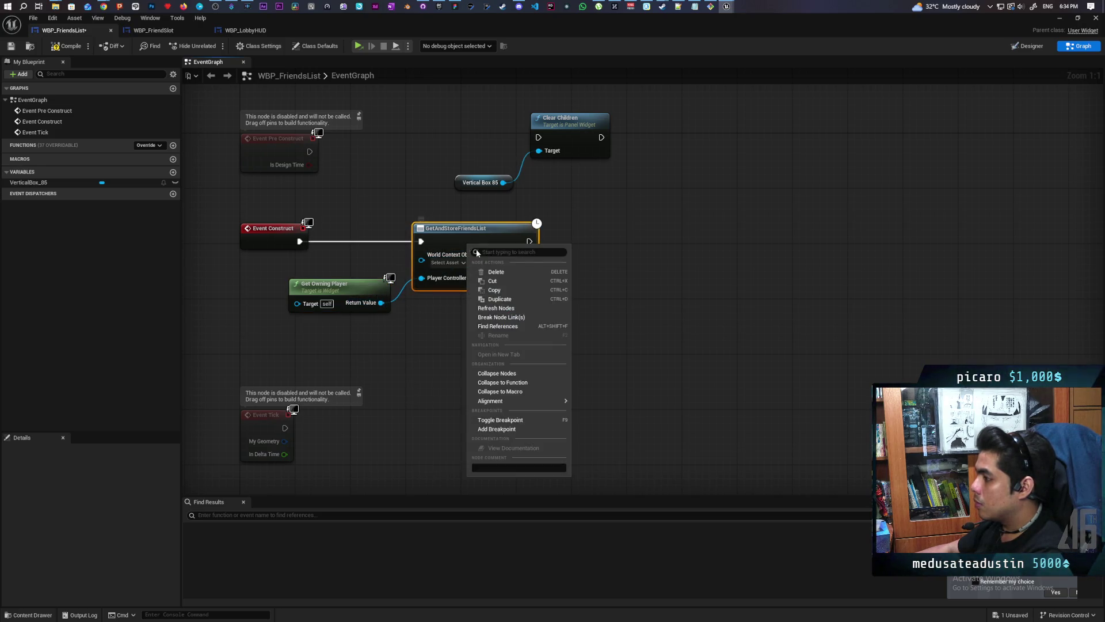
click(496, 308)
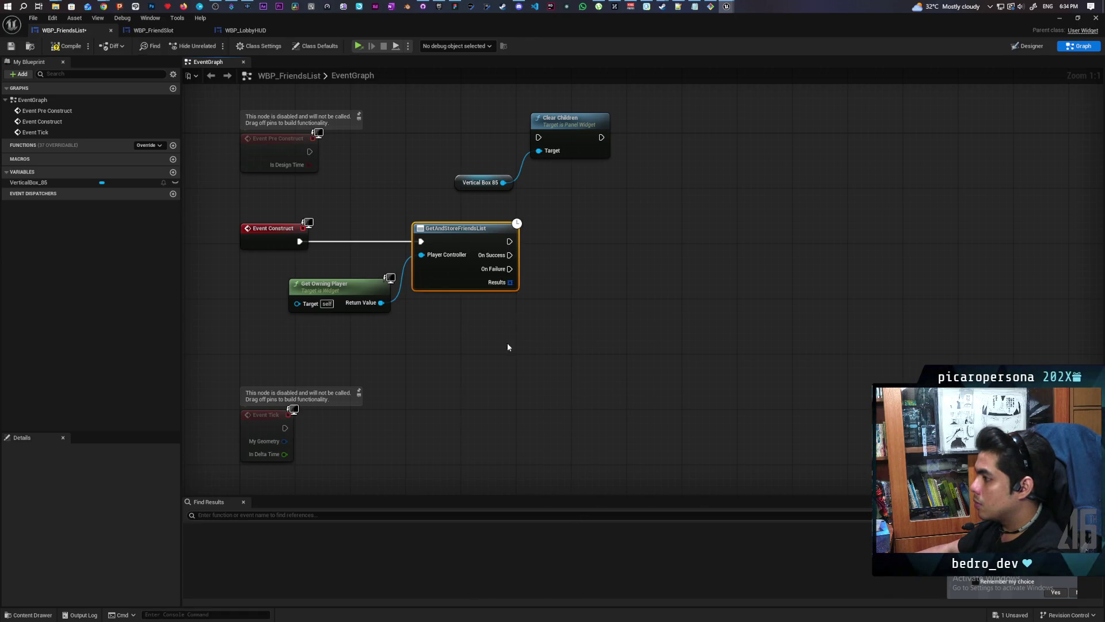
click(64, 49)
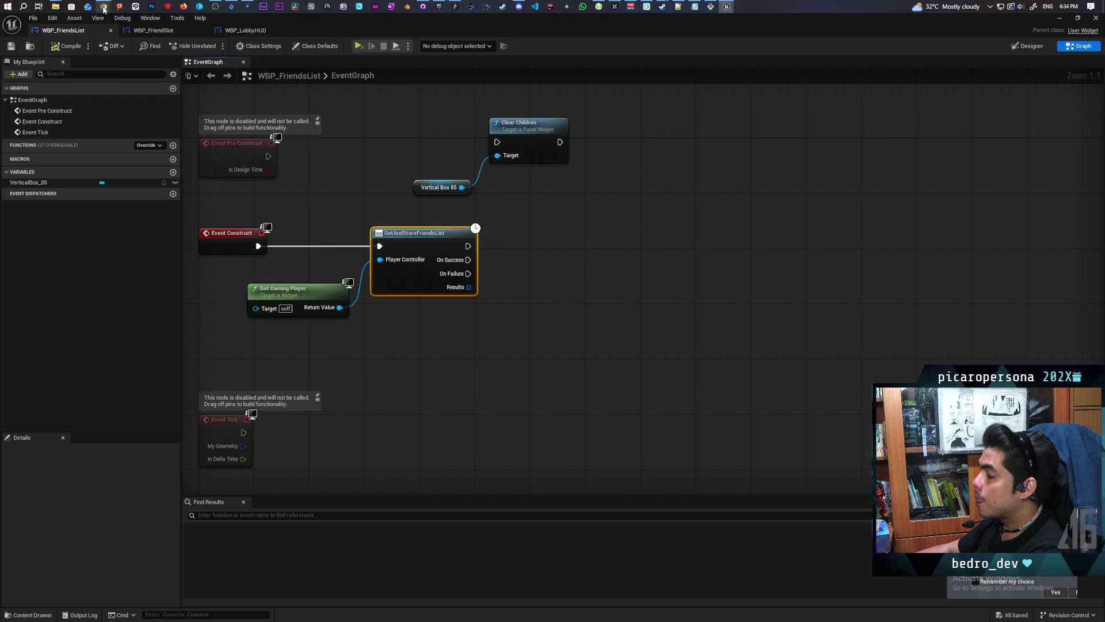
mouse_move(104, 9)
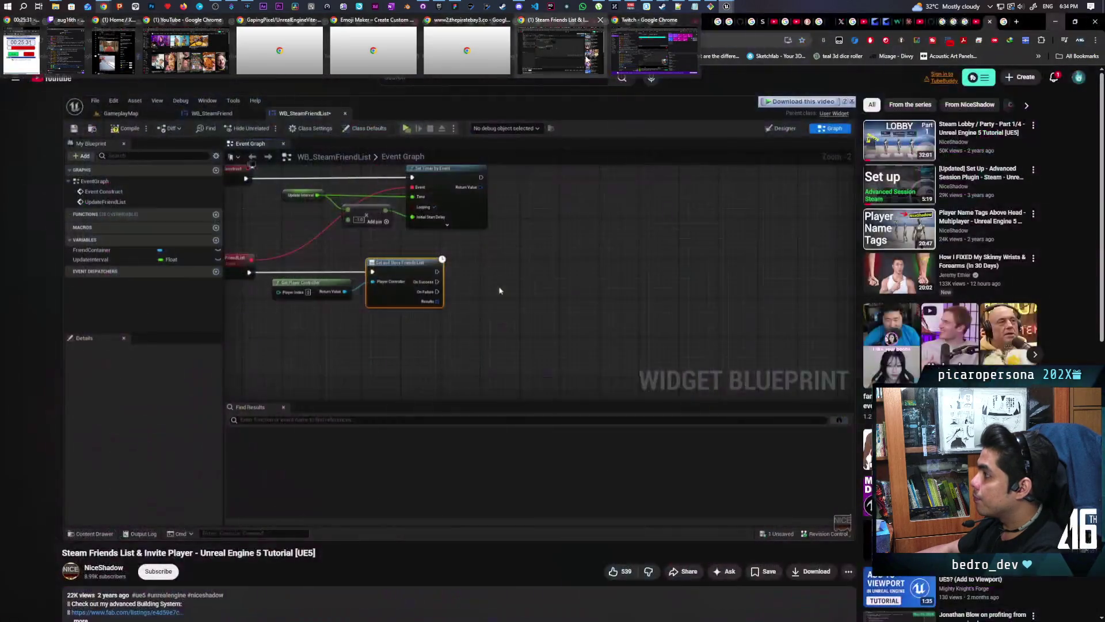
click(99, 44)
Step: Play and skip the tutorial to its Create Widget step near 14:07, pause, and minimize Chrome
click(500, 291)
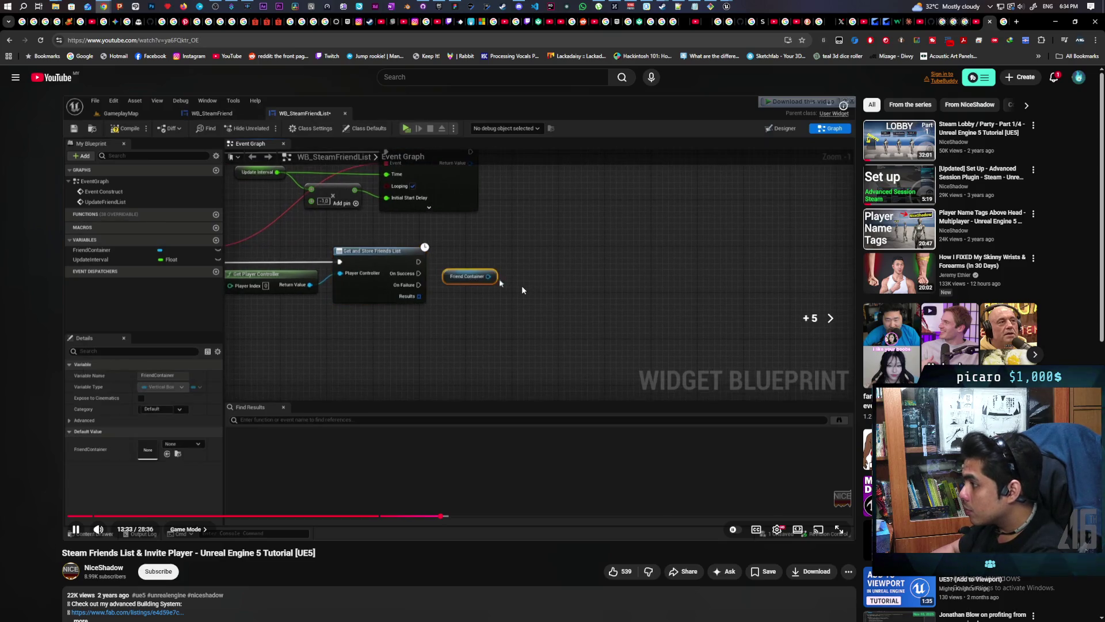
key(l)
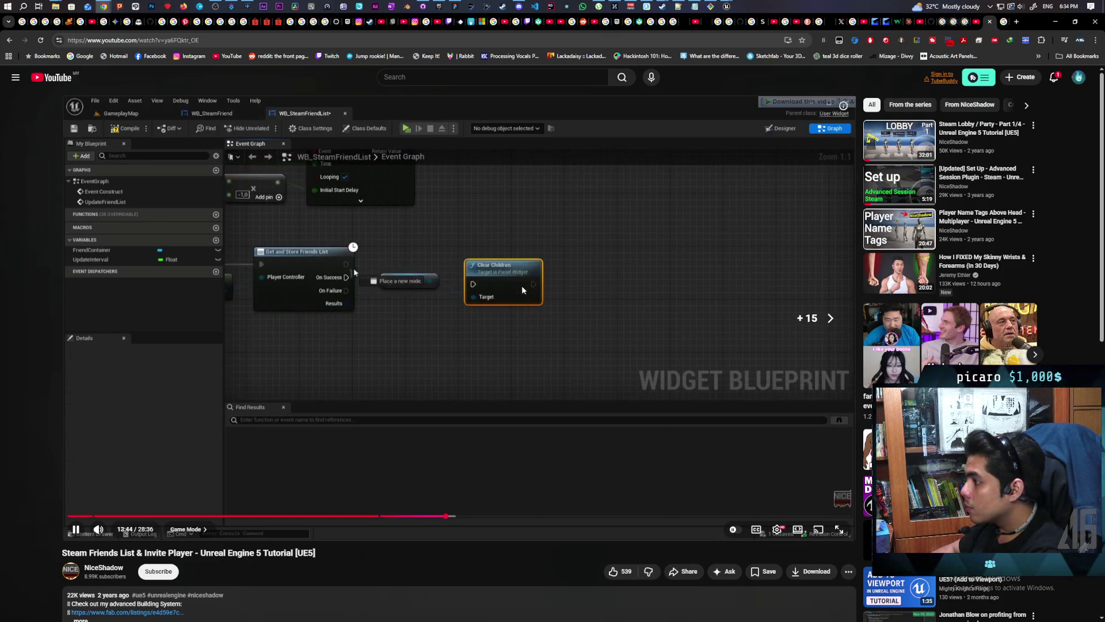
key(l)
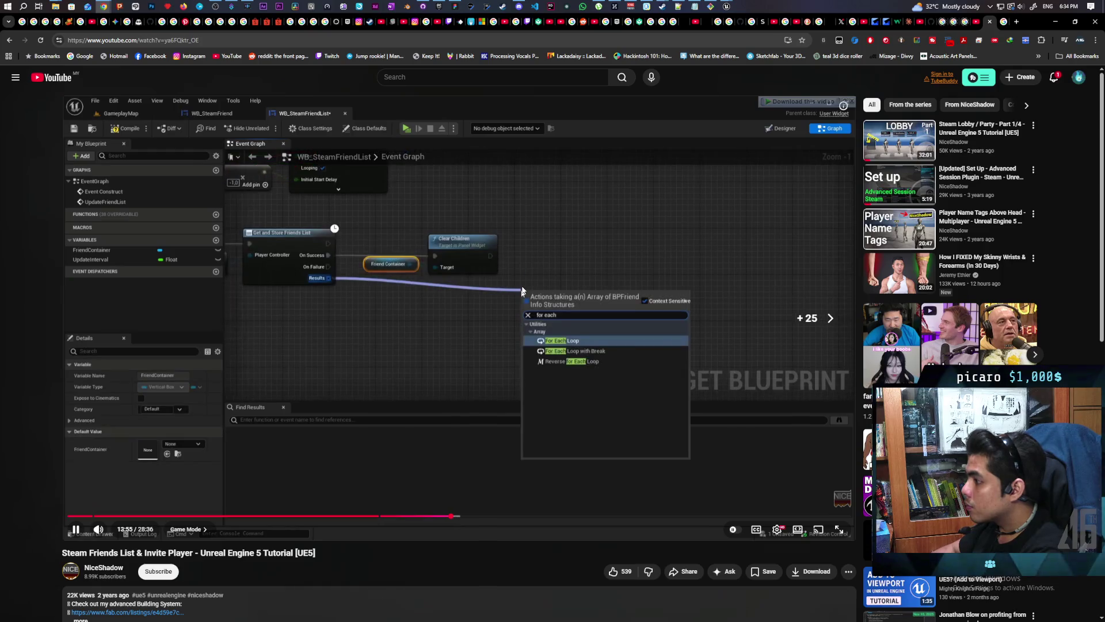
key(l)
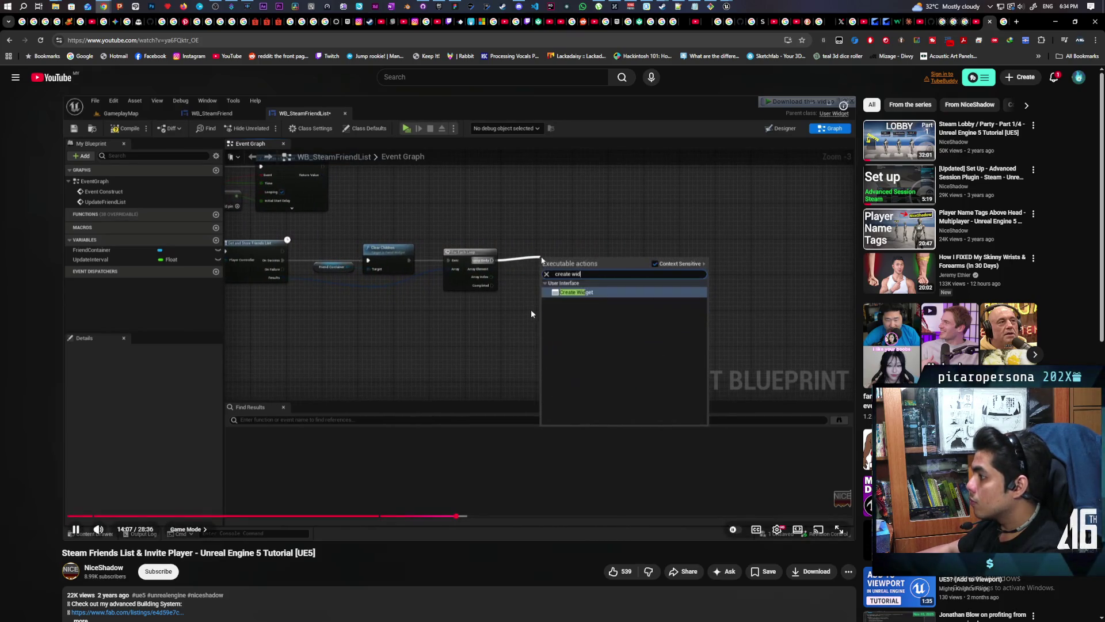
click(468, 296)
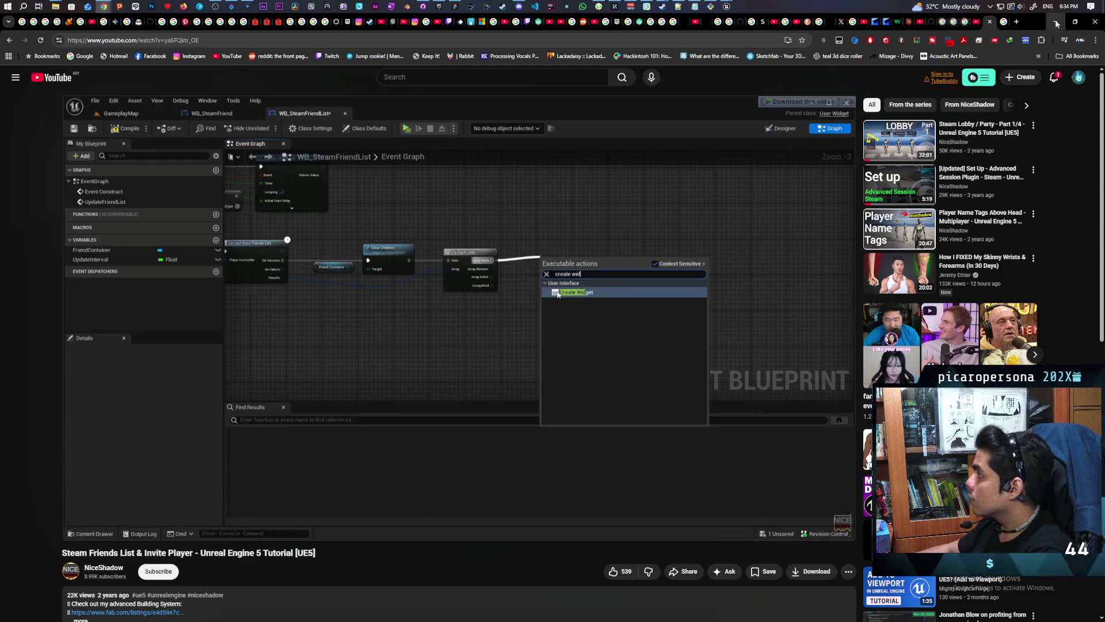
click(1057, 22)
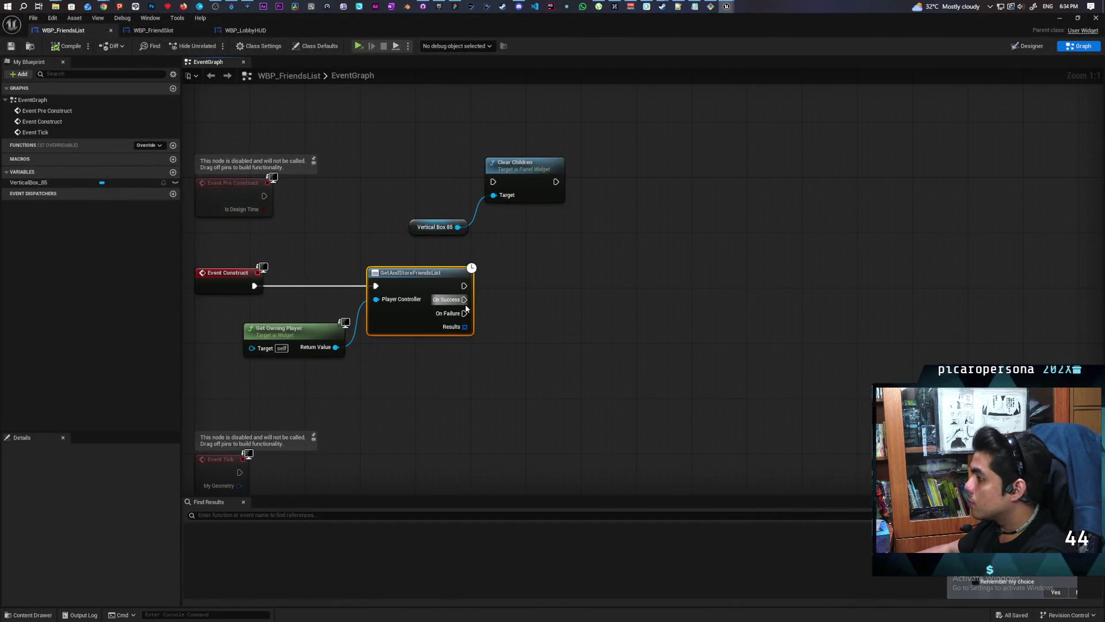
Step: Wire GetAndStoreFriendsList's On Success into Clear Children and tidy the nodes
mouse_move(464, 299)
mouse_down()
mouse_move(494, 182)
mouse_move(609, 233)
mouse_move(587, 307)
mouse_up()
click(477, 366)
drag(481, 343, 495, 371)
right_click(507, 337)
key(Escape)
drag(658, 337, 599, 340)
Step: Add a For Each Loop over Results, driven by Clear Children's output, and arrange it
key(ctrl+v)
mouse_move(405, 329)
mouse_down()
mouse_move(660, 325)
mouse_move(645, 308)
mouse_move(652, 292)
mouse_up()
drag(567, 302, 628, 302)
click(501, 293)
drag(555, 370, 498, 362)
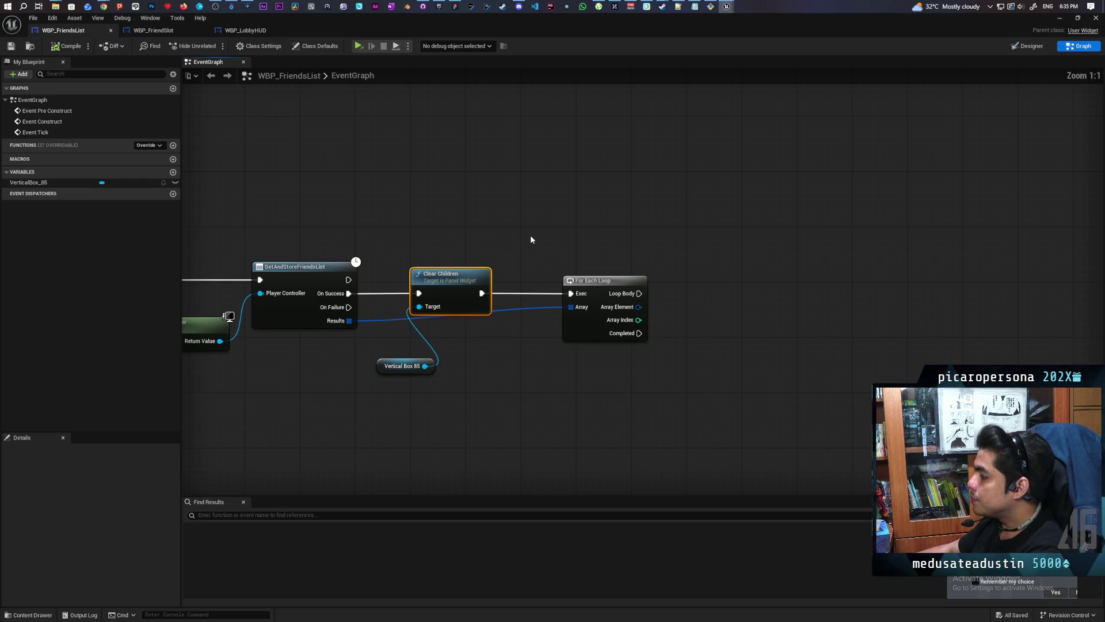
drag(608, 280, 574, 281)
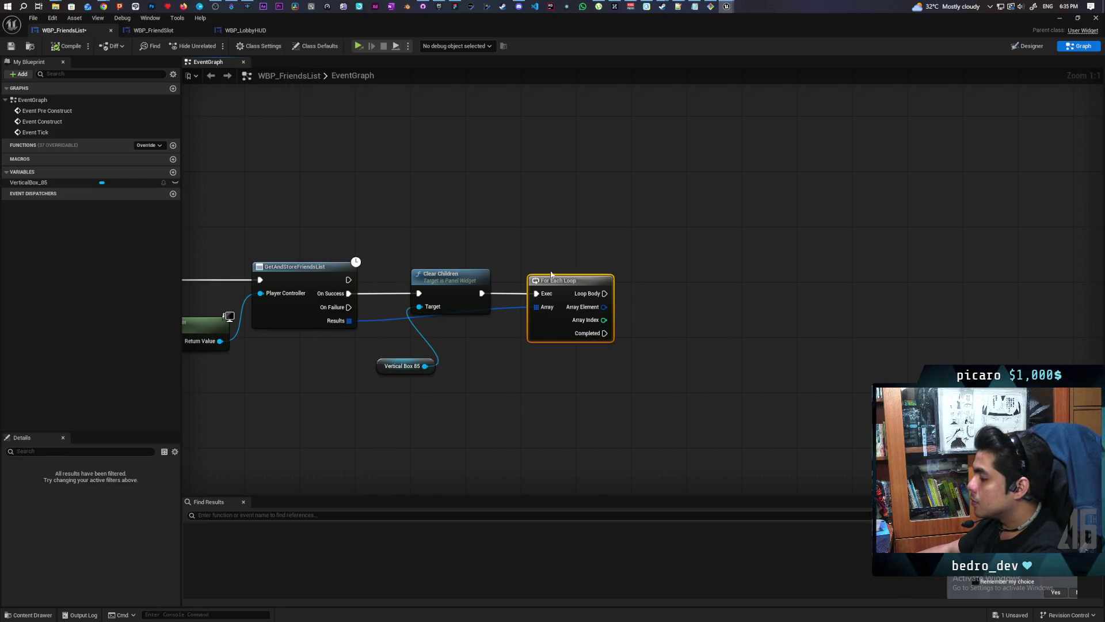
click(530, 252)
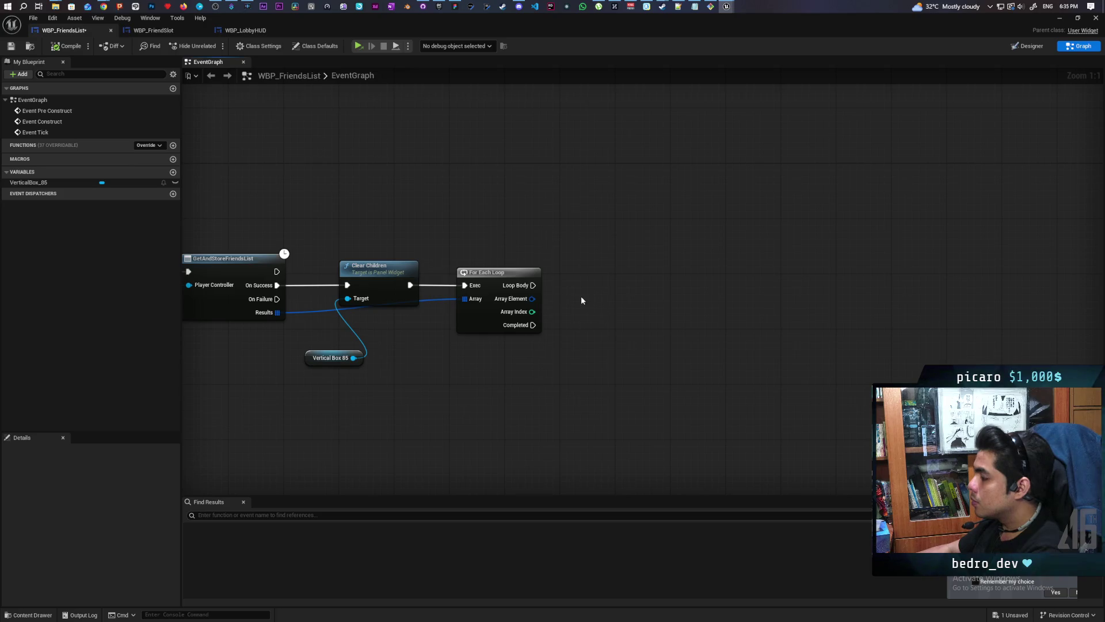
right_click(580, 288)
Step: Add a Create Widget node to the WBP_FriendsList graph
text(create i)
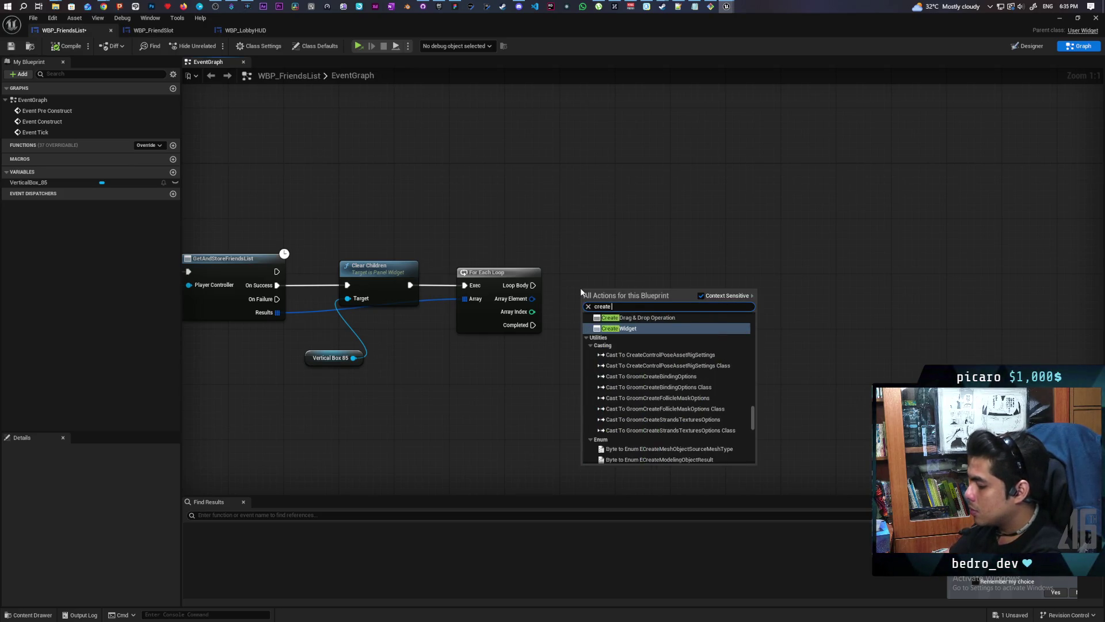
key(BackSpace)
text(wdg)
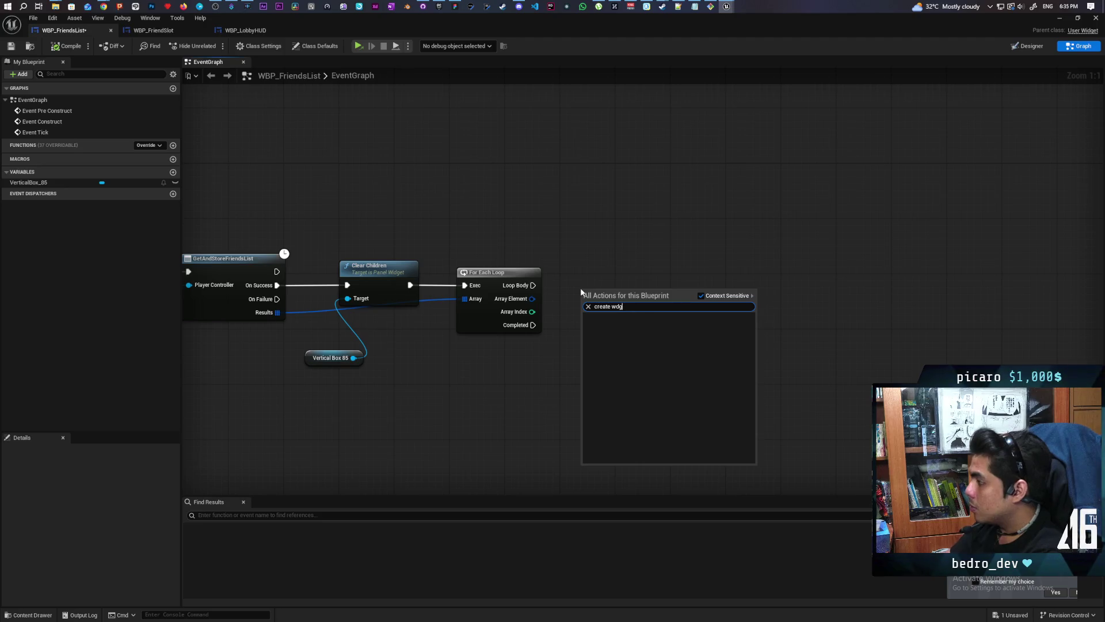
key(BackSpace)
key(BackSpace)
text(idget)
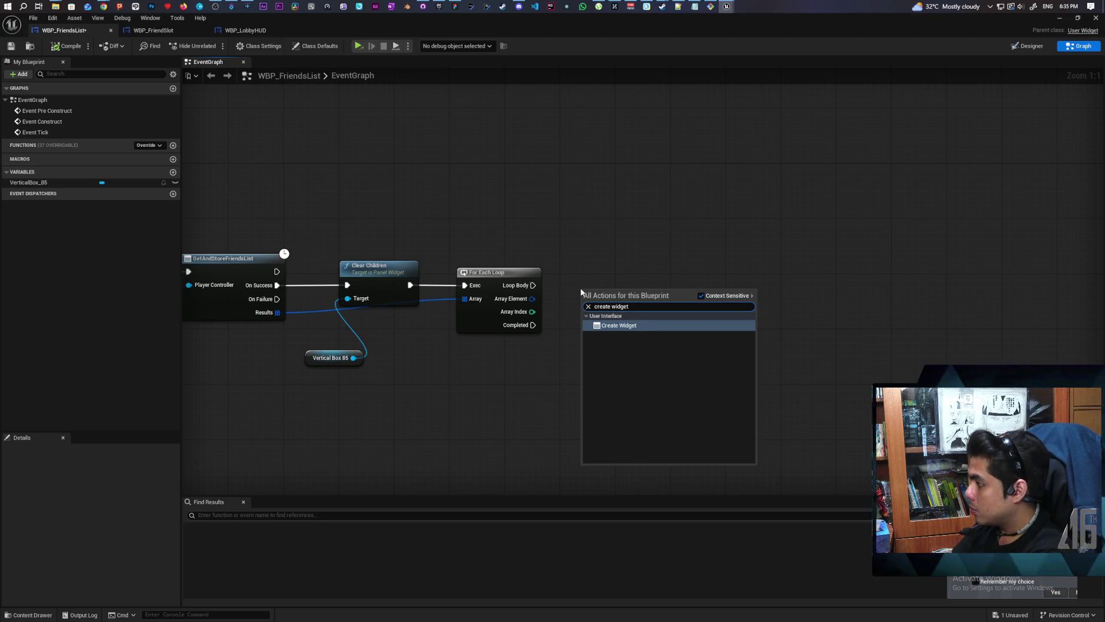
key(Return)
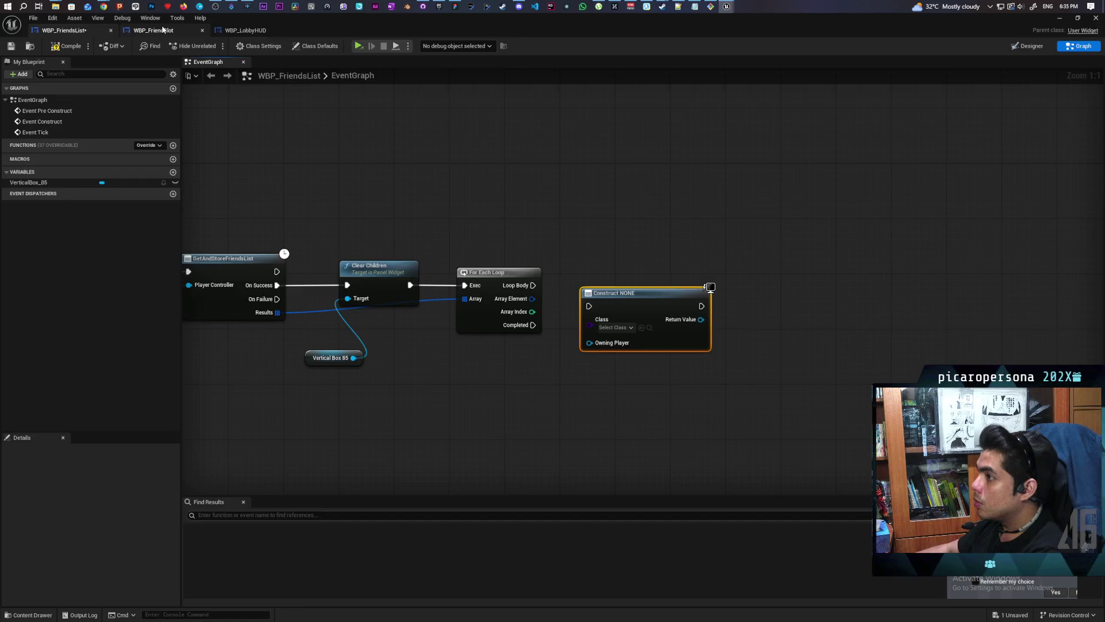
Step: Set the widget class to WBP Friend Slot, run it from the loop body, then view WBP_FriendSlot
click(153, 30)
click(30, 47)
click(64, 30)
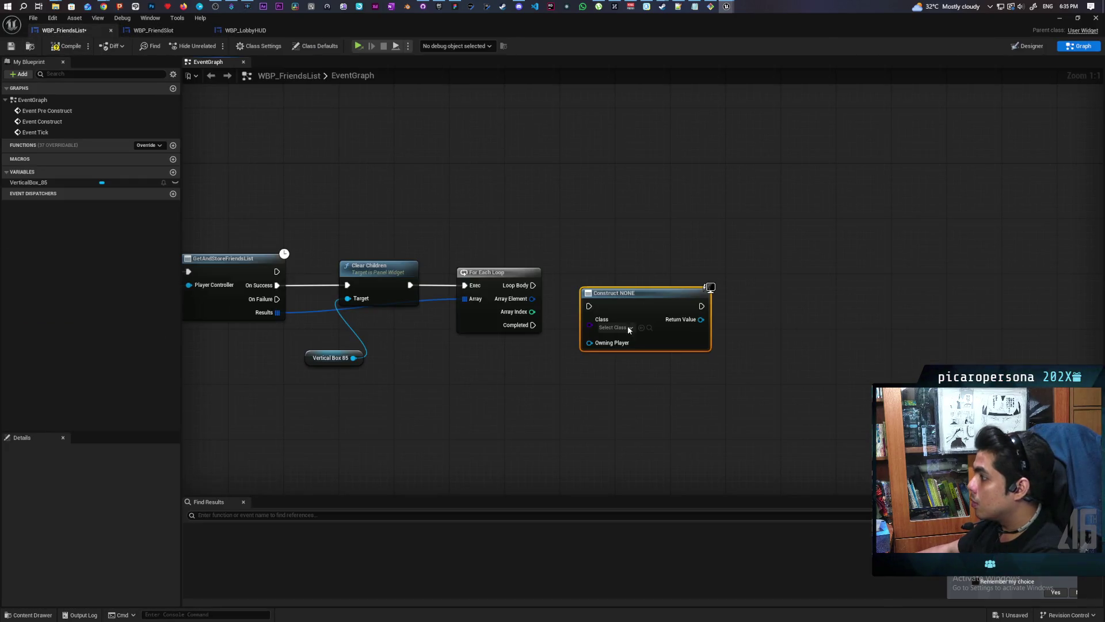
click(642, 327)
drag(614, 302, 607, 288)
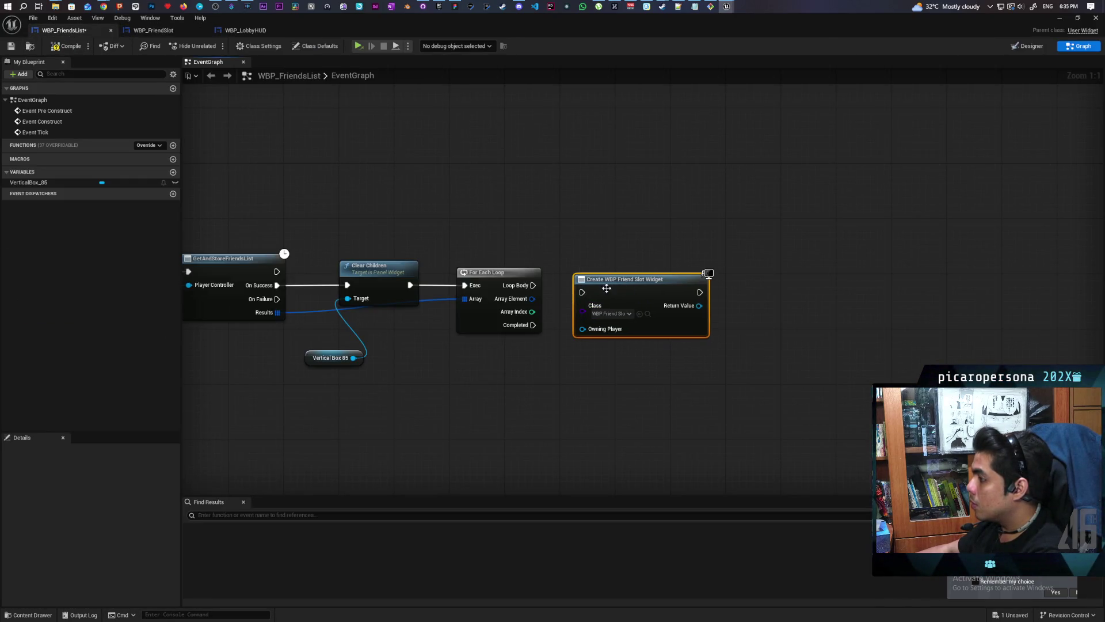
mouse_move(531, 287)
mouse_down()
mouse_move(582, 292)
mouse_move(653, 278)
mouse_up()
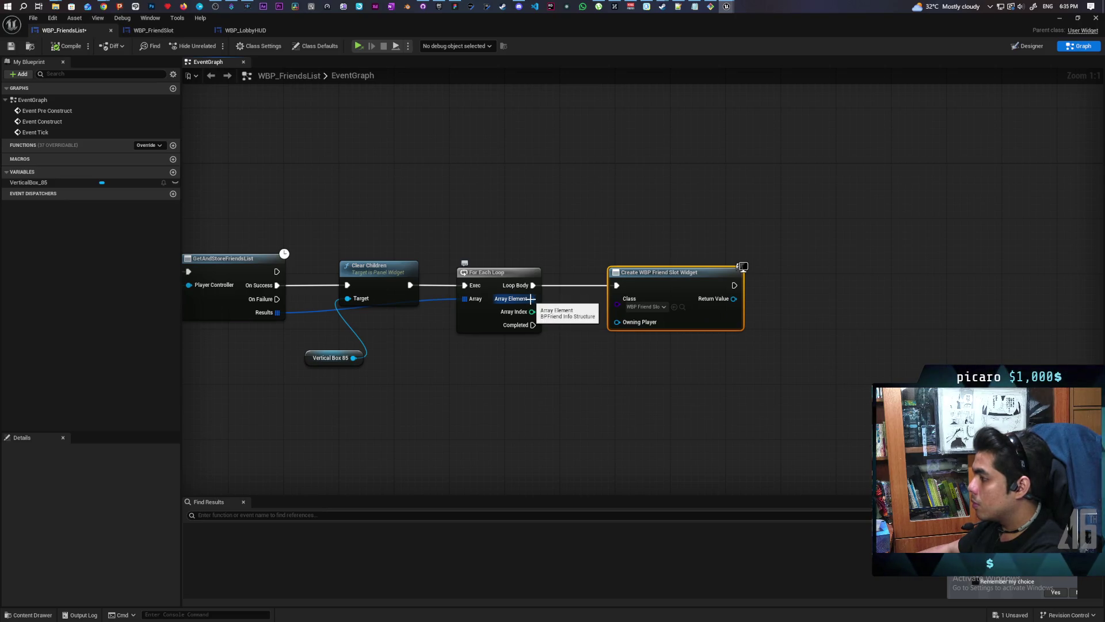
click(153, 30)
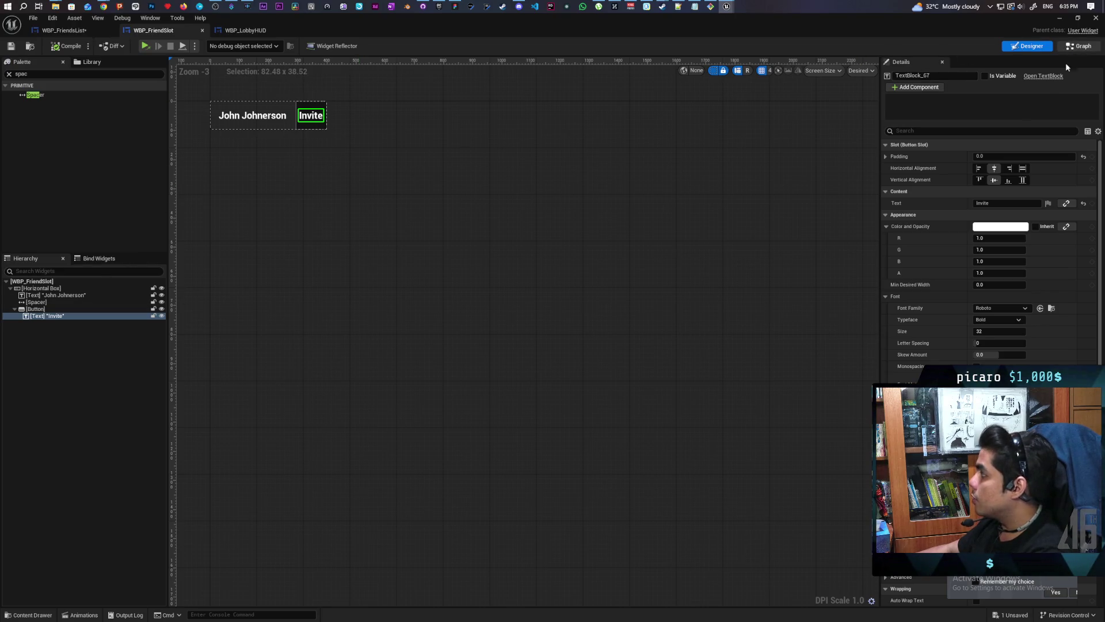
Step: Add a Break BPFriend Info node to WBP_FriendSlot's event graph
click(1077, 46)
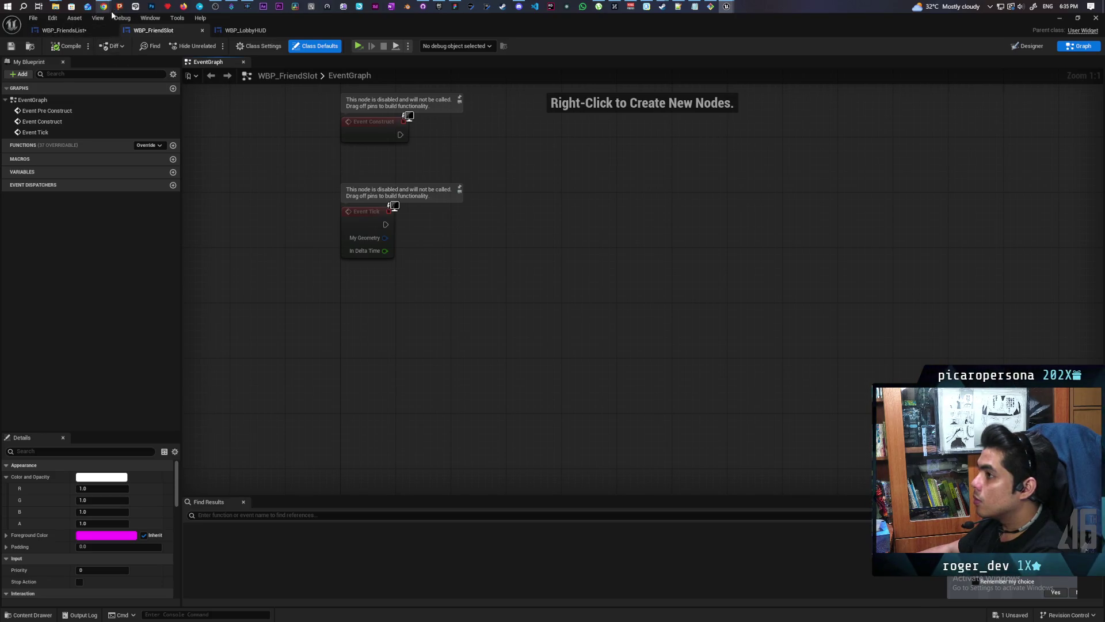
right_click(476, 276)
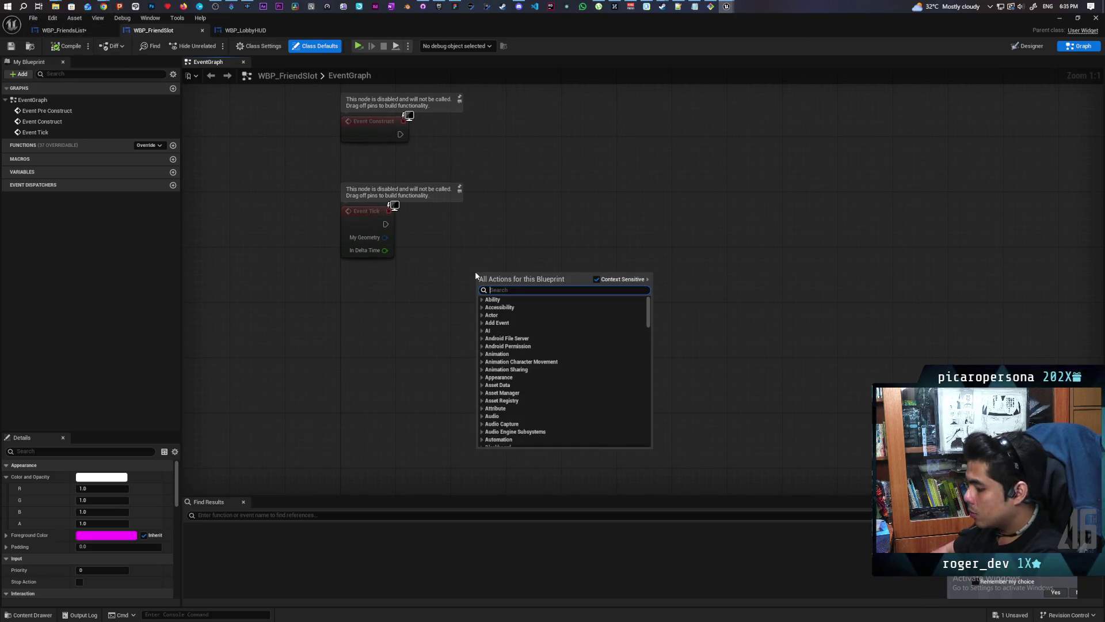
text(brea)
text(k bp )
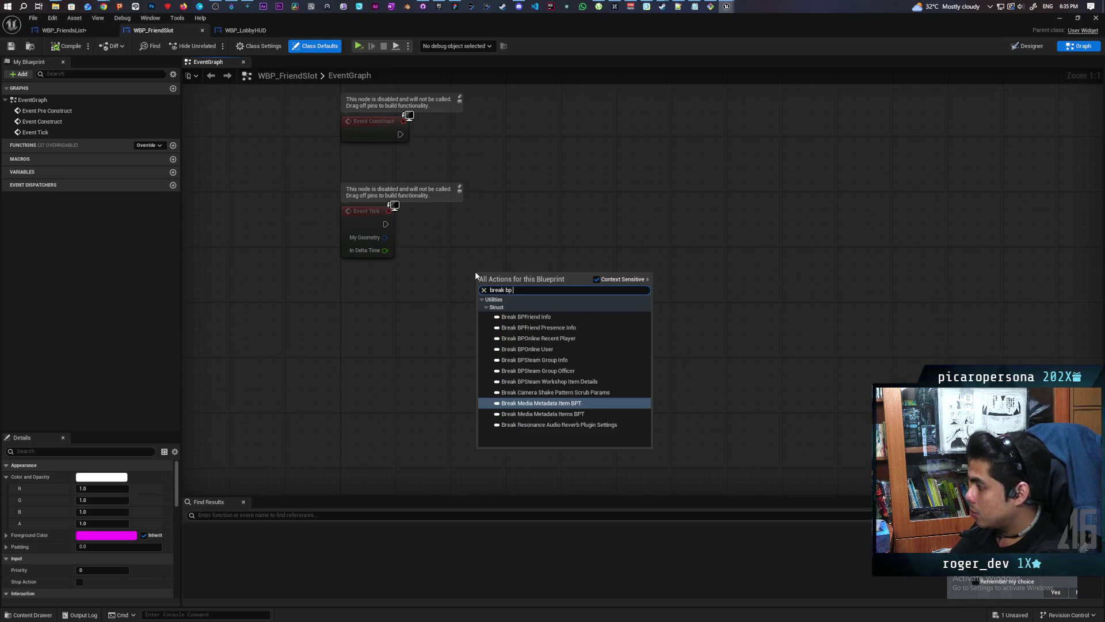
text(firiend)
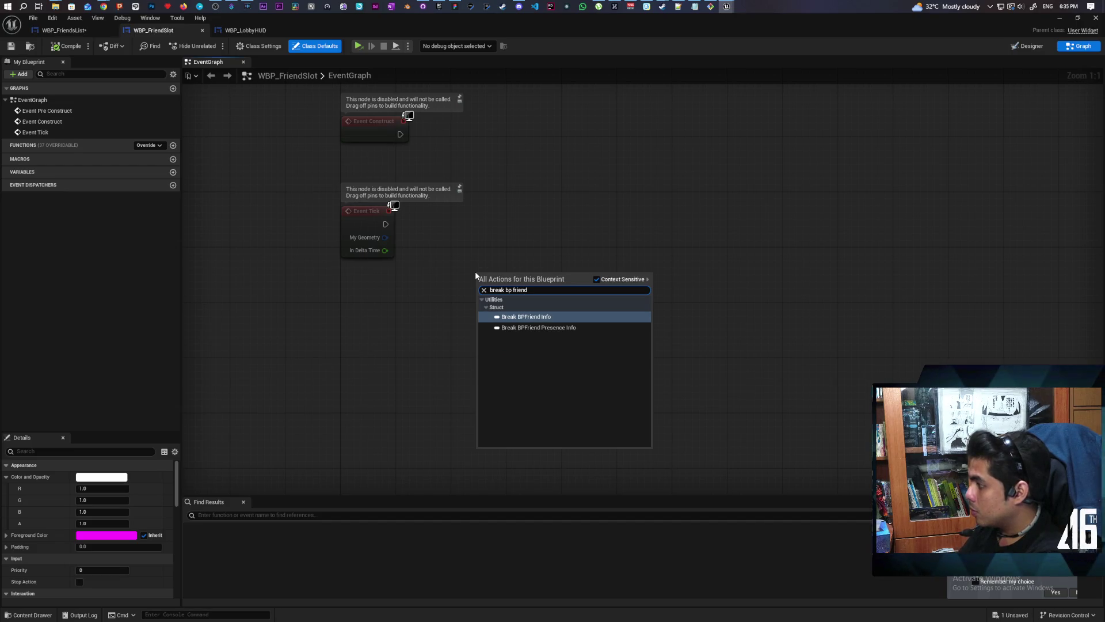
key(Return)
mouse_move(534, 283)
mouse_down()
mouse_move(632, 300)
mouse_move(638, 313)
mouse_move(454, 309)
mouse_up()
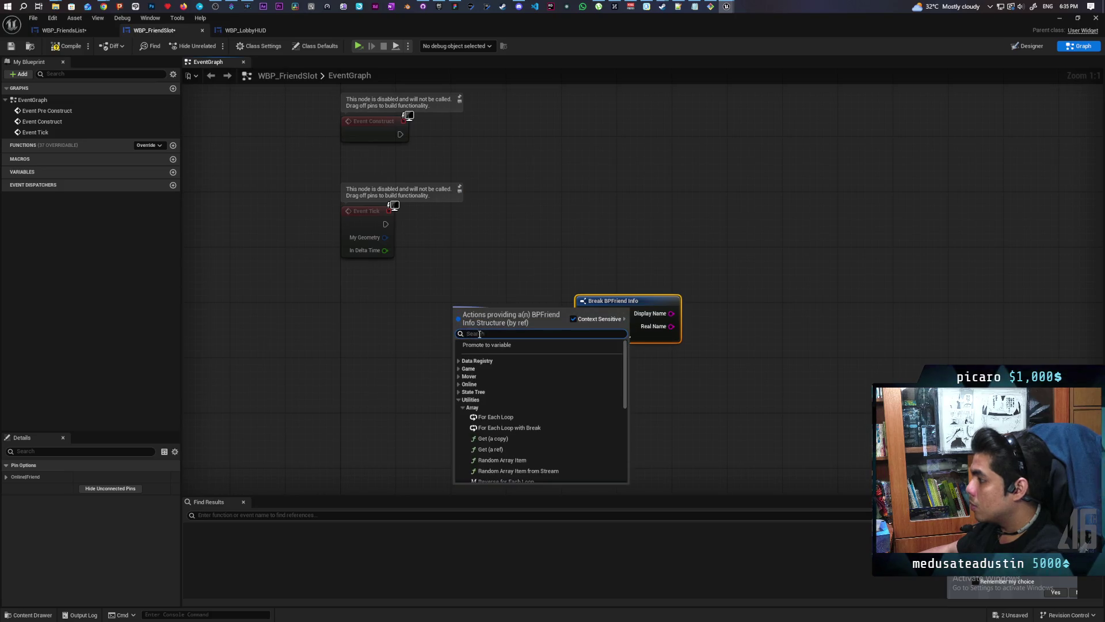
Step: Promote its input to an instance-editable, expose-on-spawn BPFriend Info variable, then compile and save
click(509, 346)
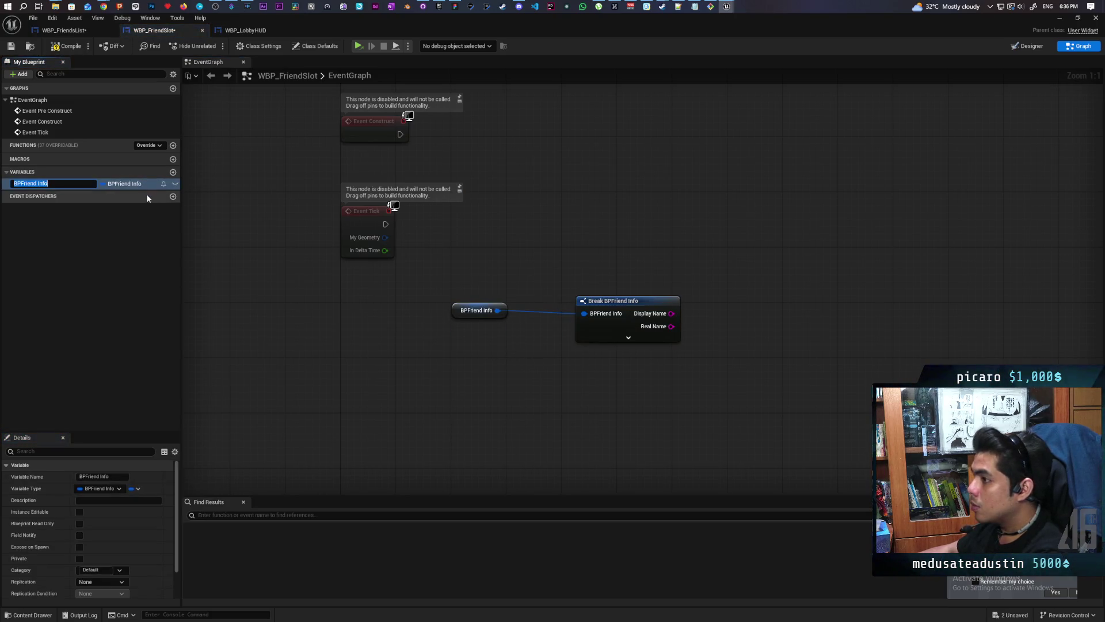
click(175, 184)
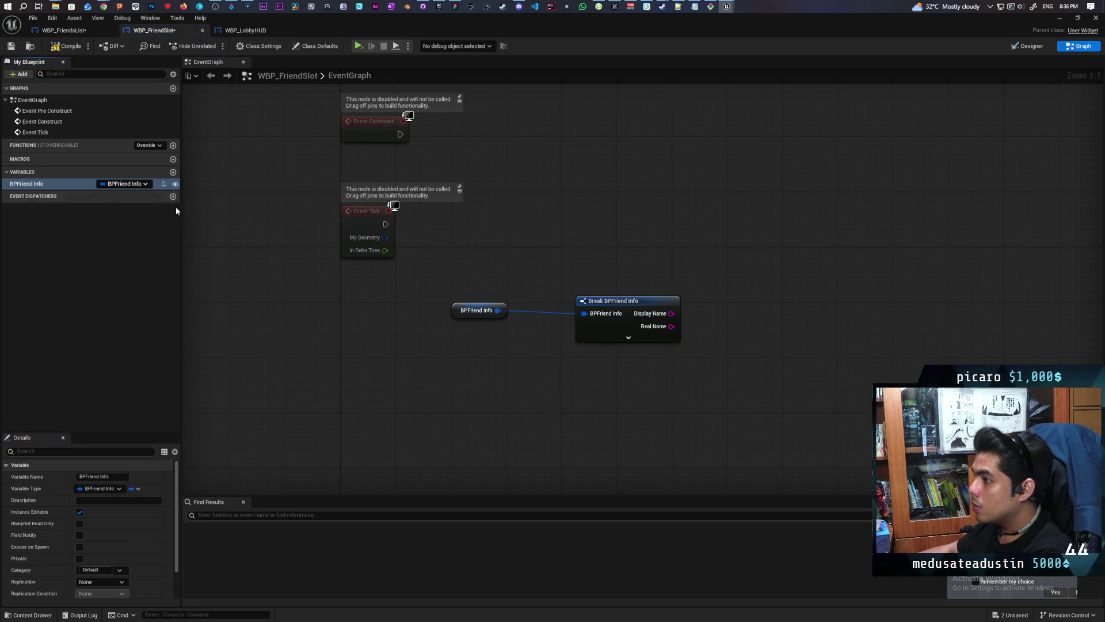
click(80, 546)
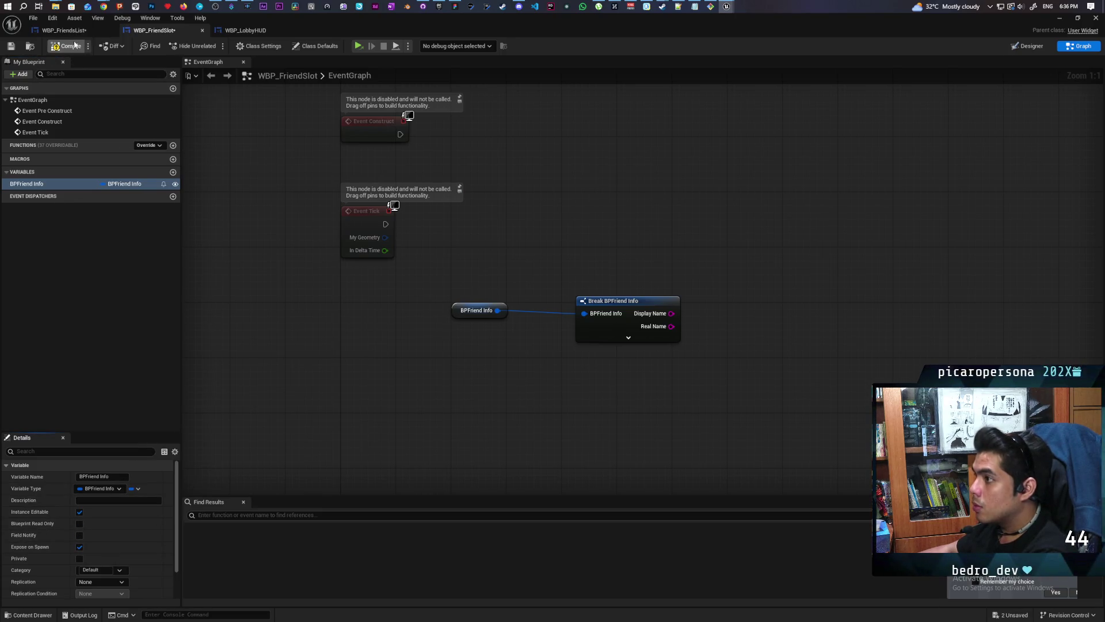
key(ctrl+shift+s)
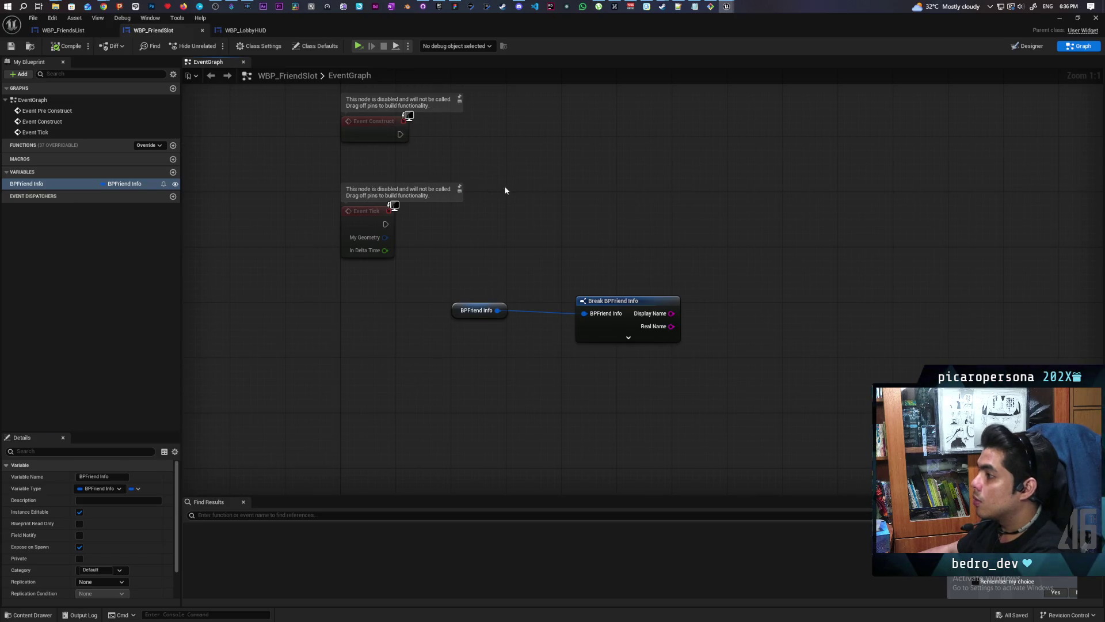
Step: Move the variable and Break nodes up, shift Event Tick lower, and return to WBP_FriendsList
mouse_move(468, 282)
mouse_down()
mouse_move(627, 322)
mouse_move(579, 158)
mouse_move(587, 175)
mouse_up()
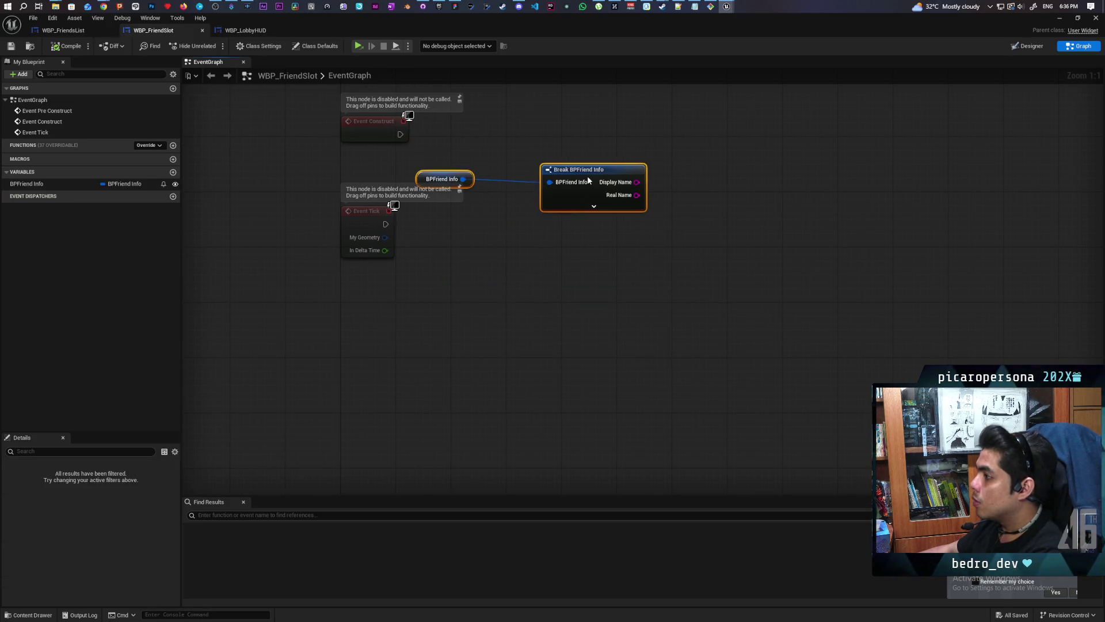
click(535, 130)
drag(535, 134, 538, 206)
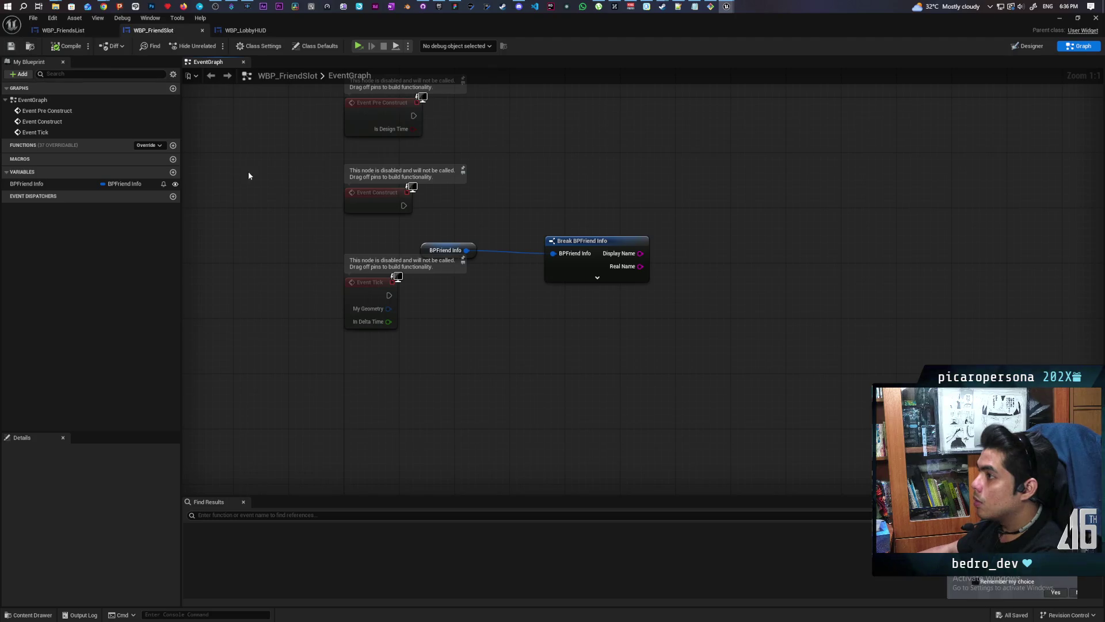
drag(364, 299, 364, 330)
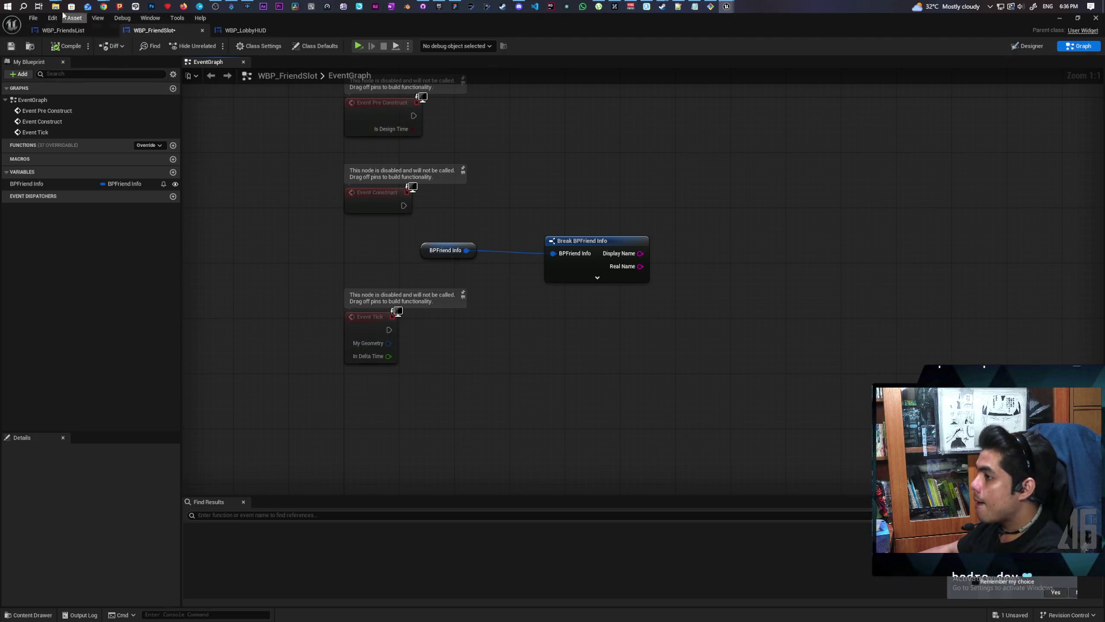
click(54, 31)
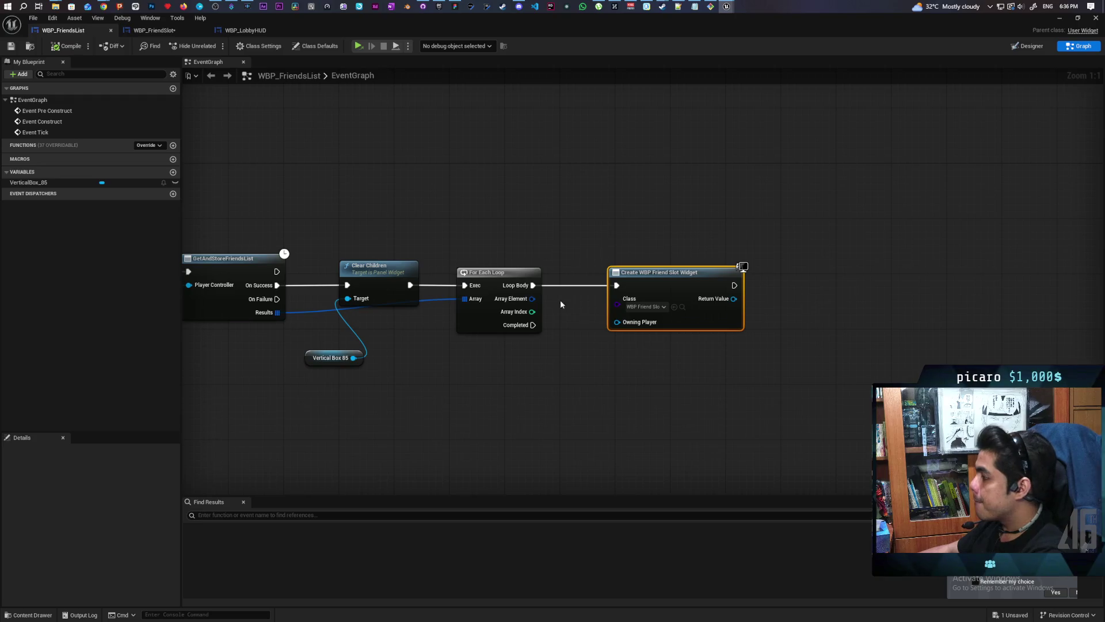
Step: Refresh the Create WBP Friend Slot Widget node and wire Array Element into BPFriend Info; save
drag(301, 240, 367, 233)
mouse_move(597, 391)
mouse_down()
mouse_move(777, 382)
mouse_move(743, 340)
mouse_move(660, 299)
mouse_up()
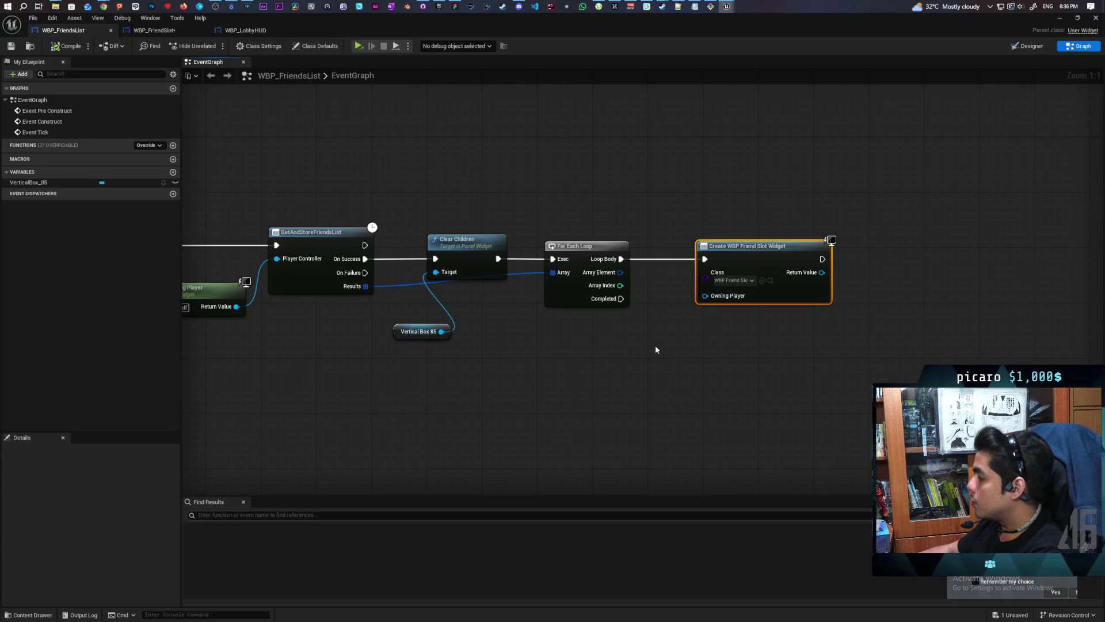
right_click(773, 265)
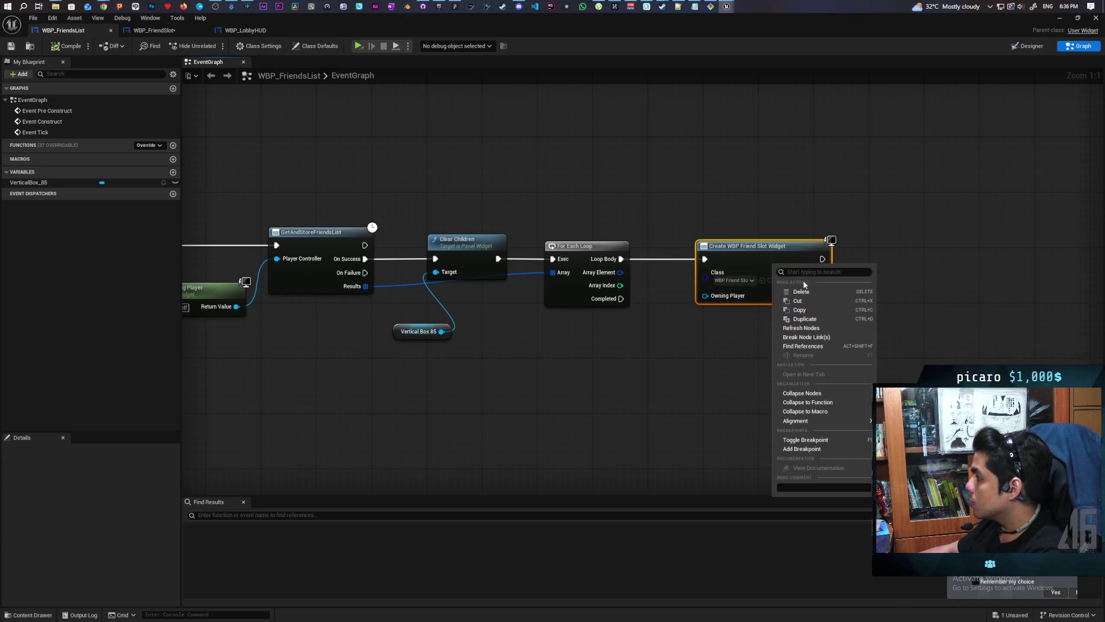
click(800, 328)
drag(622, 273, 723, 313)
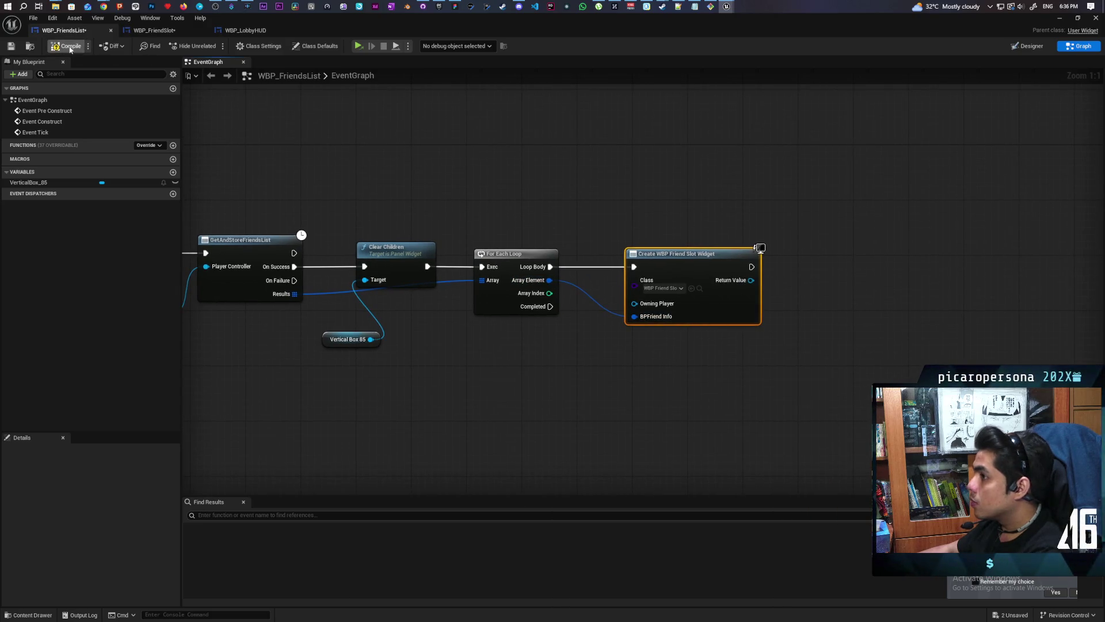
drag(440, 214, 541, 216)
key(ctrl+shift+s)
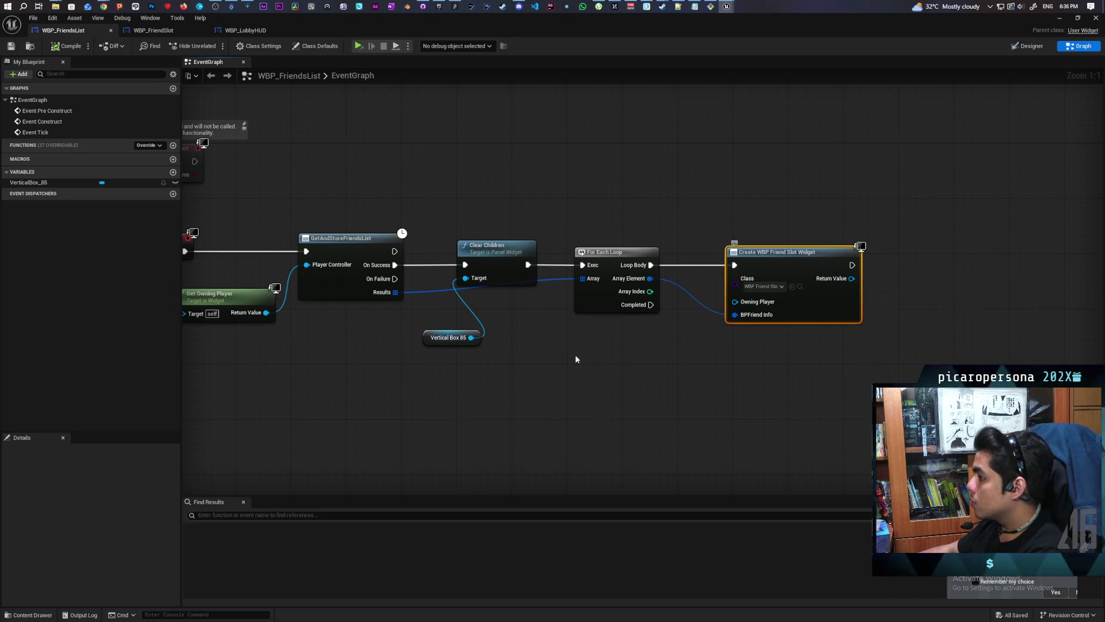
Step: Add Add Child to Vertical Box 85 with the created widget as Content, and save
drag(471, 338, 653, 344)
text(add)
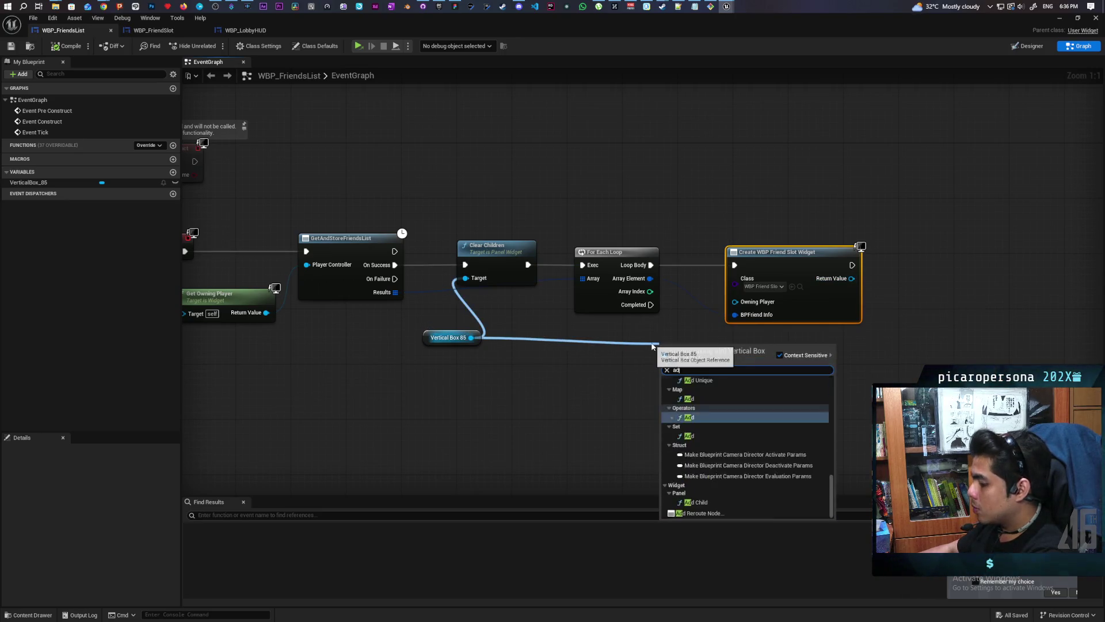
text( child)
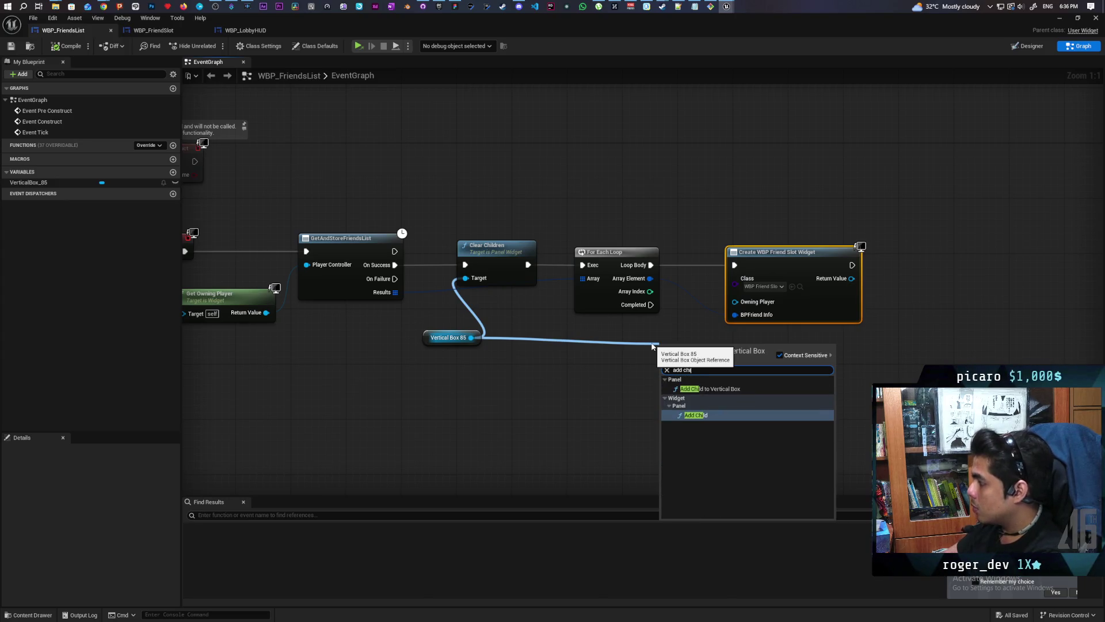
key(Return)
drag(652, 346, 515, 386)
drag(601, 399, 829, 288)
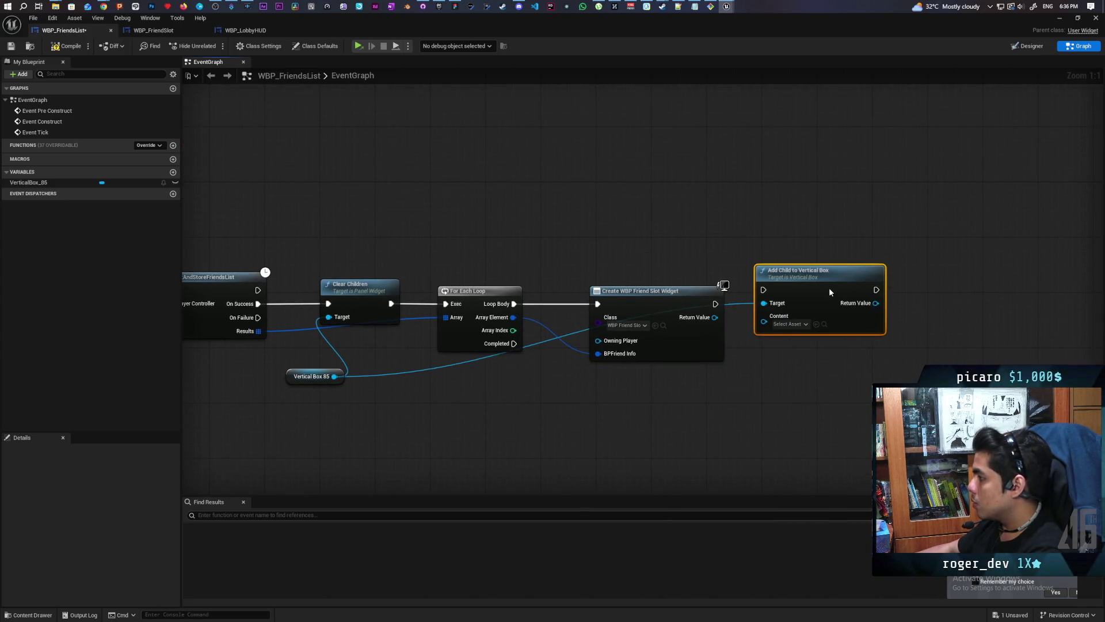
mouse_move(715, 317)
mouse_down()
mouse_move(750, 323)
mouse_move(756, 296)
mouse_move(796, 305)
mouse_up()
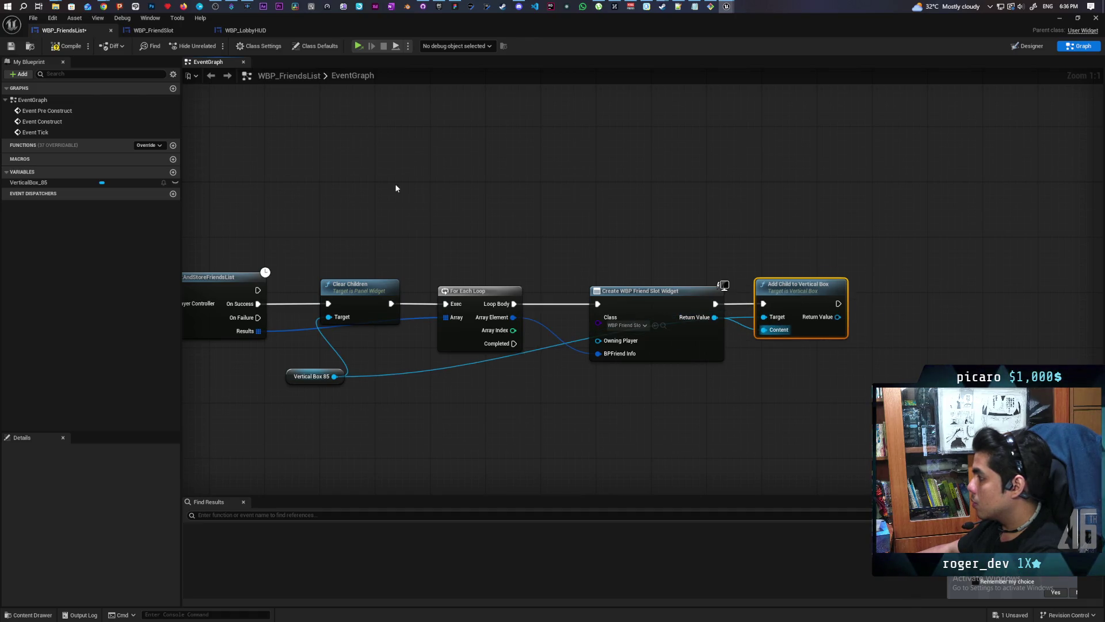
key(ctrl+s)
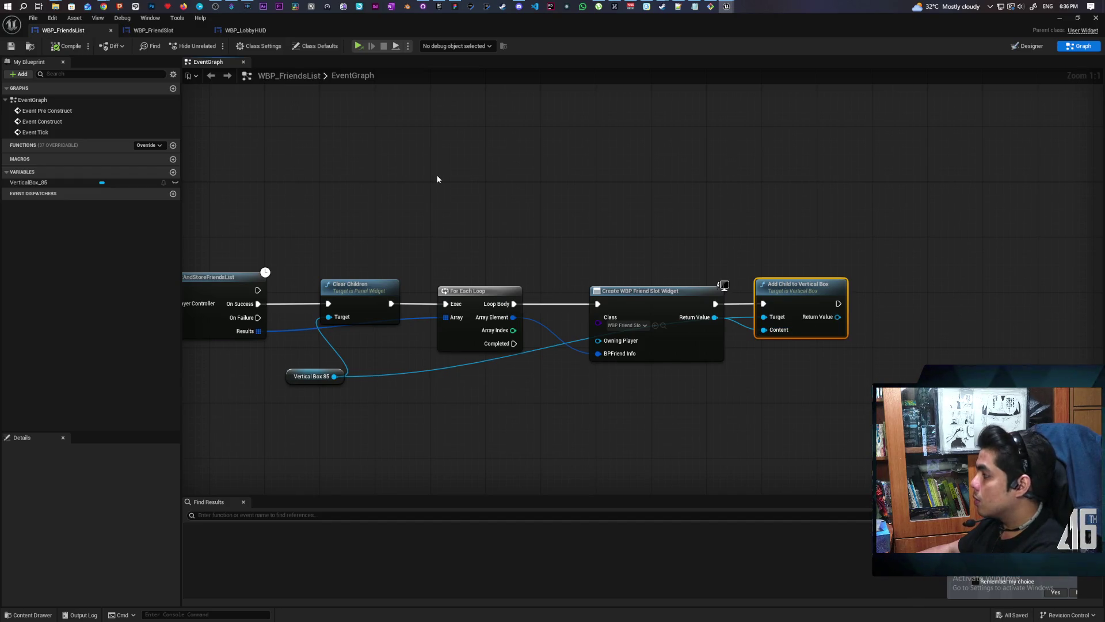
drag(437, 179, 589, 136)
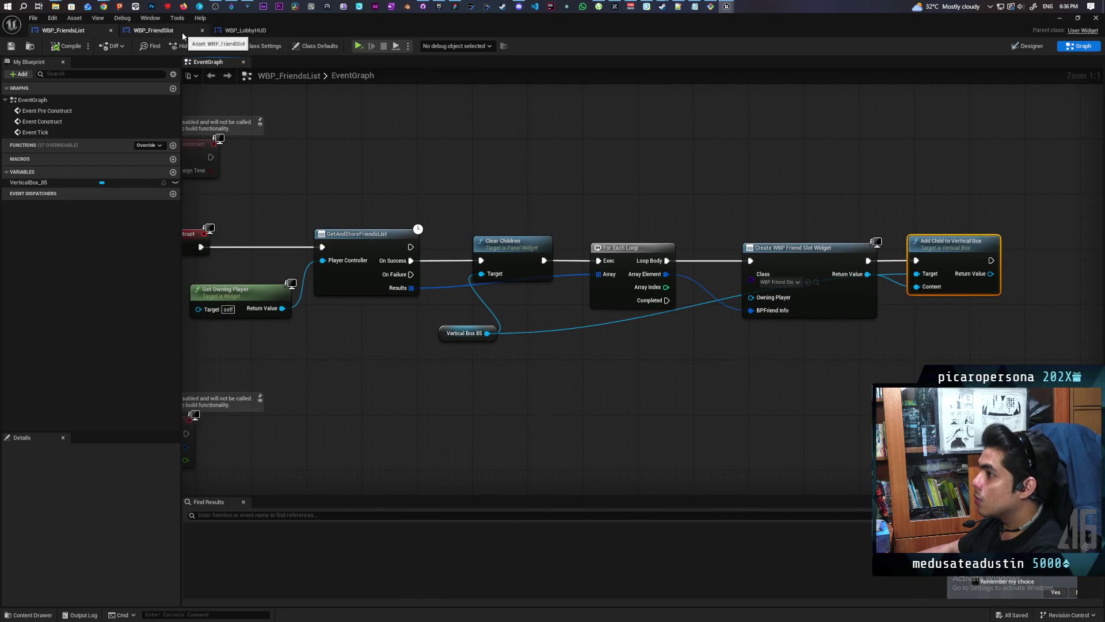
Step: Tidy the BPFriend Info variable and Break node in WBP_FriendSlot's graph
click(183, 36)
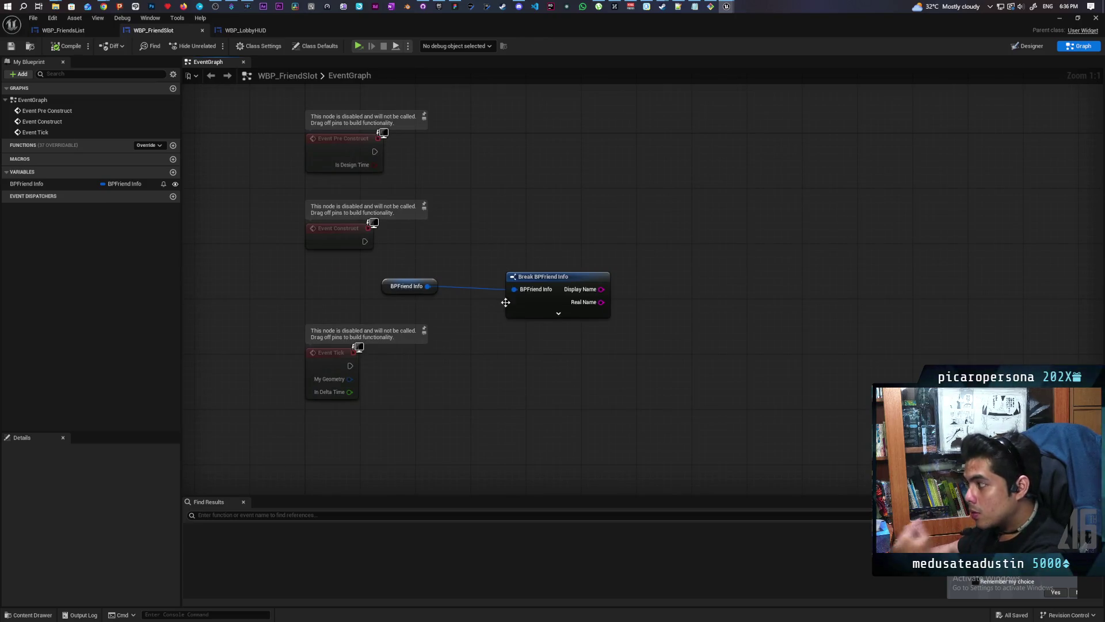
drag(505, 302, 463, 302)
mouse_move(382, 271)
mouse_down()
mouse_move(496, 301)
mouse_move(489, 315)
mouse_up()
click(570, 296)
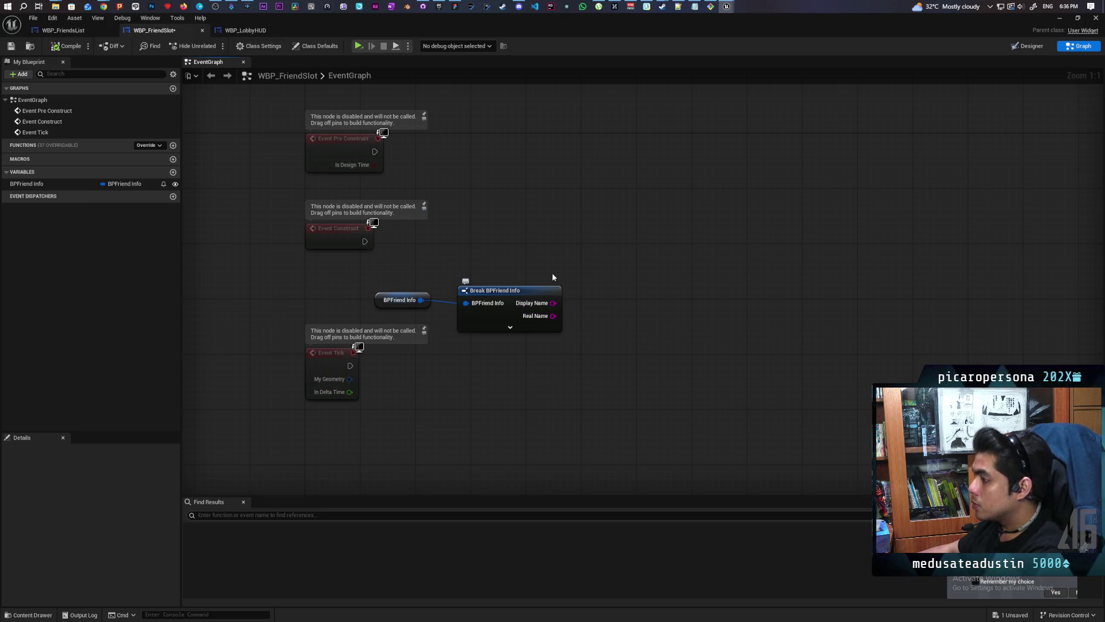
Step: Select the friend-name text in Designer and place its TextBlock_33 getter in the graph
click(1028, 46)
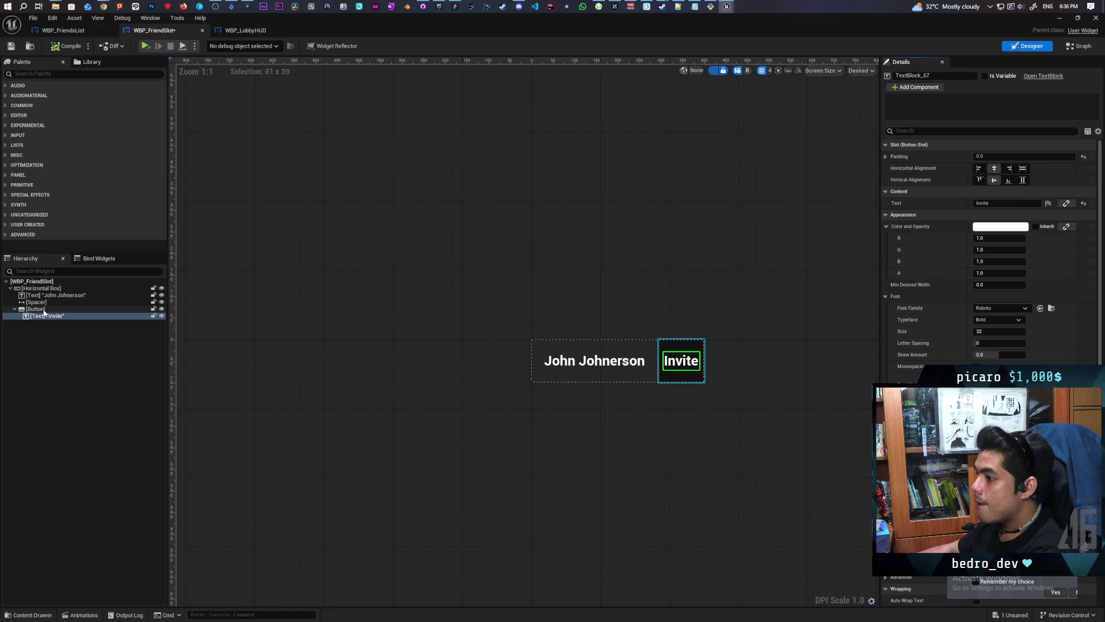
click(49, 295)
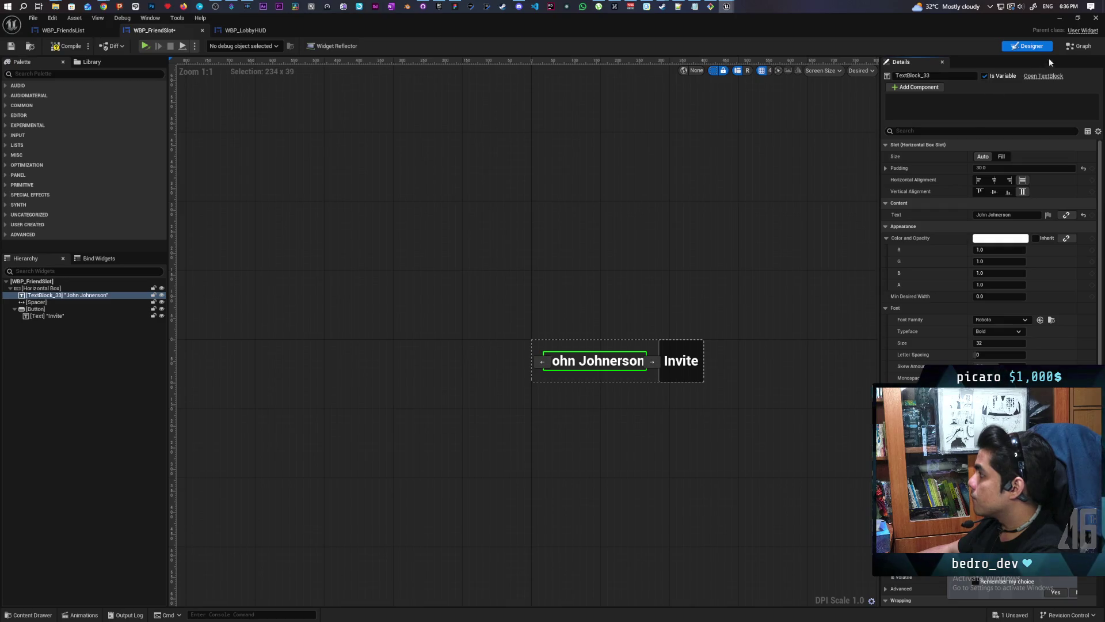
click(1079, 46)
mouse_move(26, 194)
mouse_down()
mouse_move(607, 274)
mouse_move(523, 209)
mouse_move(590, 249)
mouse_up()
Step: On Event Construct, SetText on TextBlock_33 to the friend's Display Name
click(554, 228)
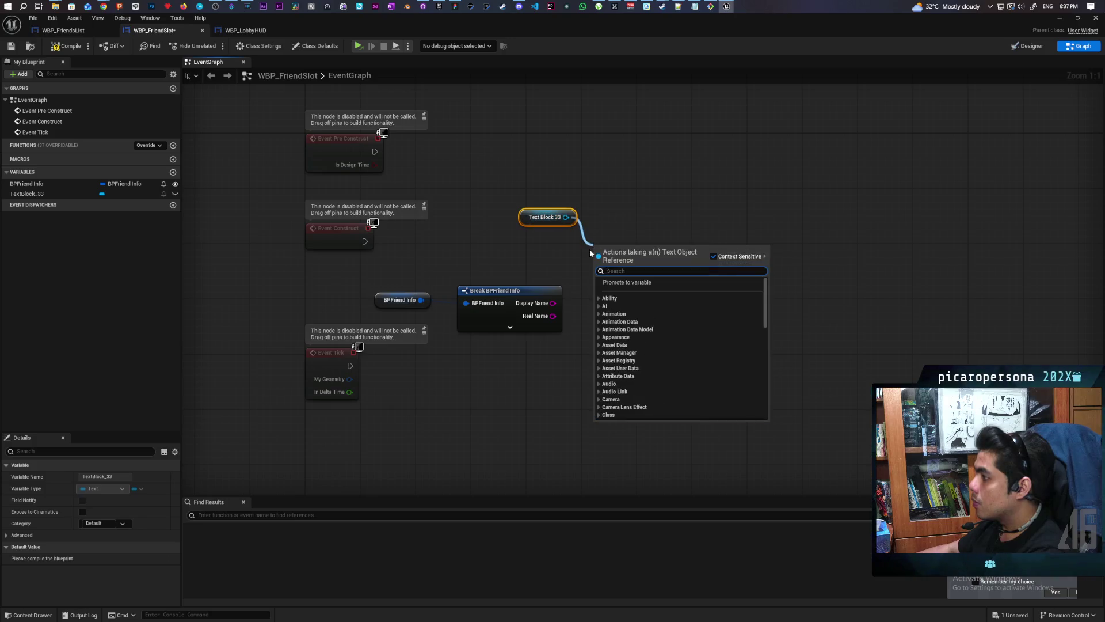
text(set text)
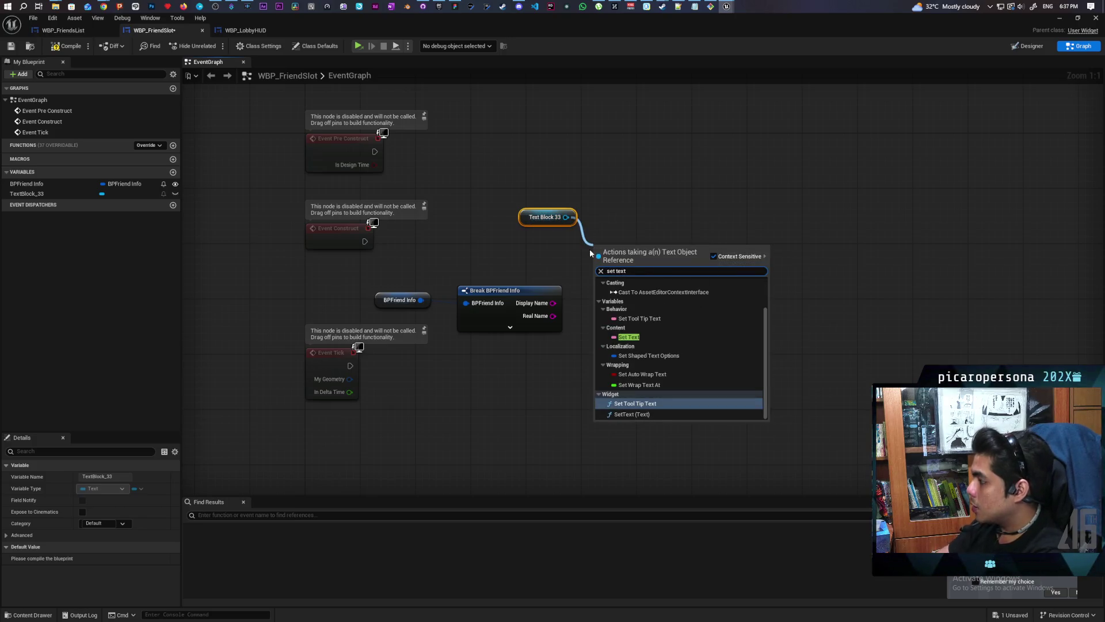
key(Down)
key(Return)
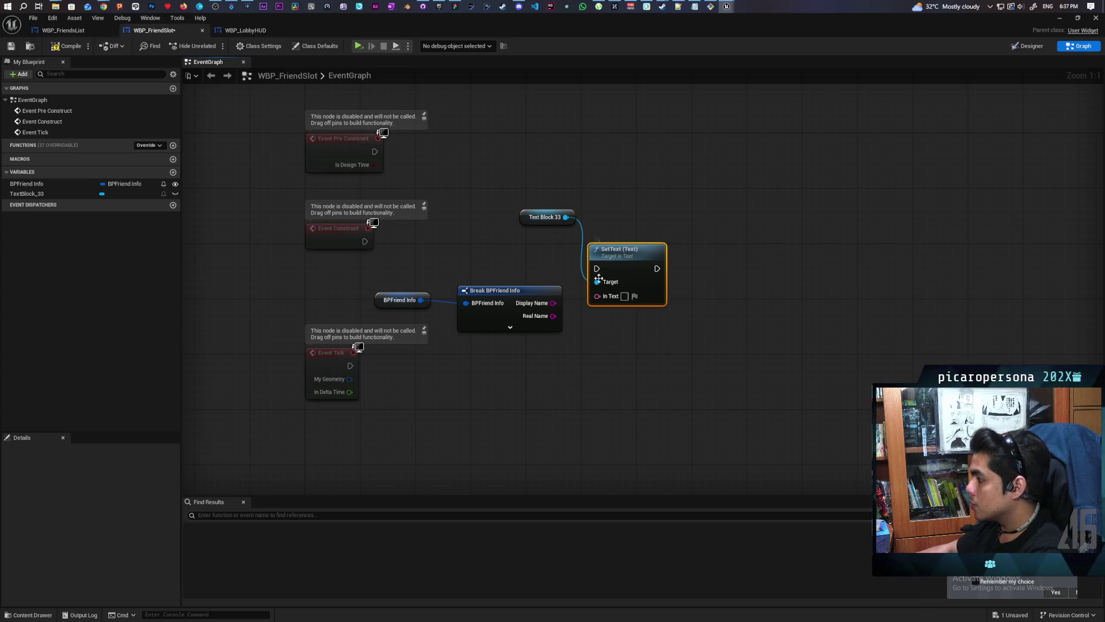
drag(554, 303, 598, 296)
drag(618, 255, 631, 234)
mouse_move(365, 241)
mouse_down()
mouse_move(615, 248)
mouse_move(667, 221)
mouse_up()
click(569, 299)
drag(563, 273, 513, 266)
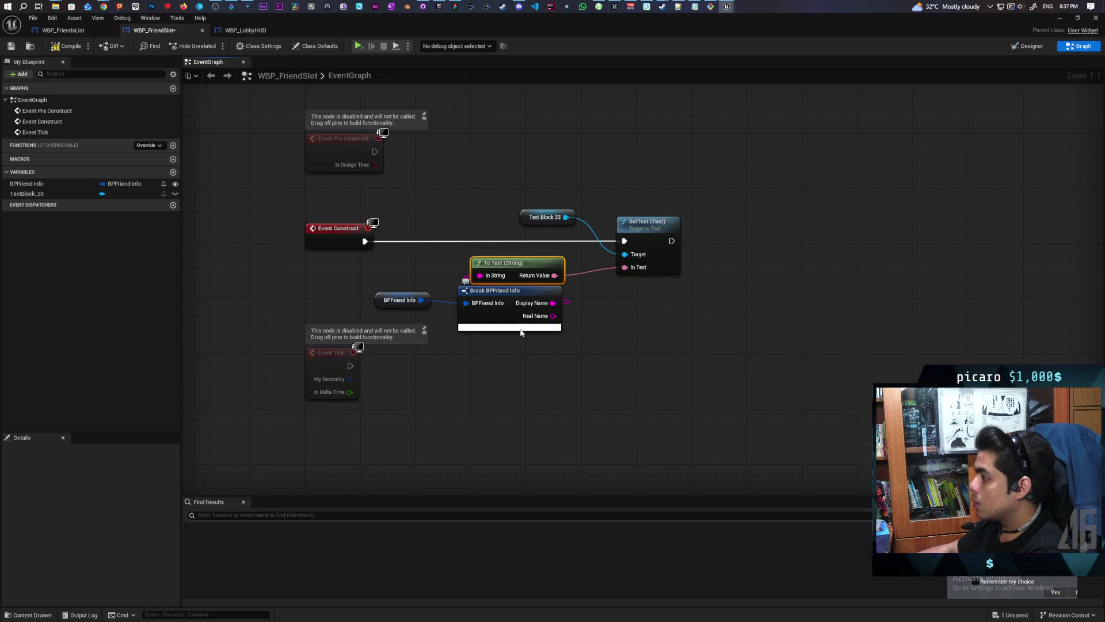
click(520, 329)
drag(590, 333, 585, 333)
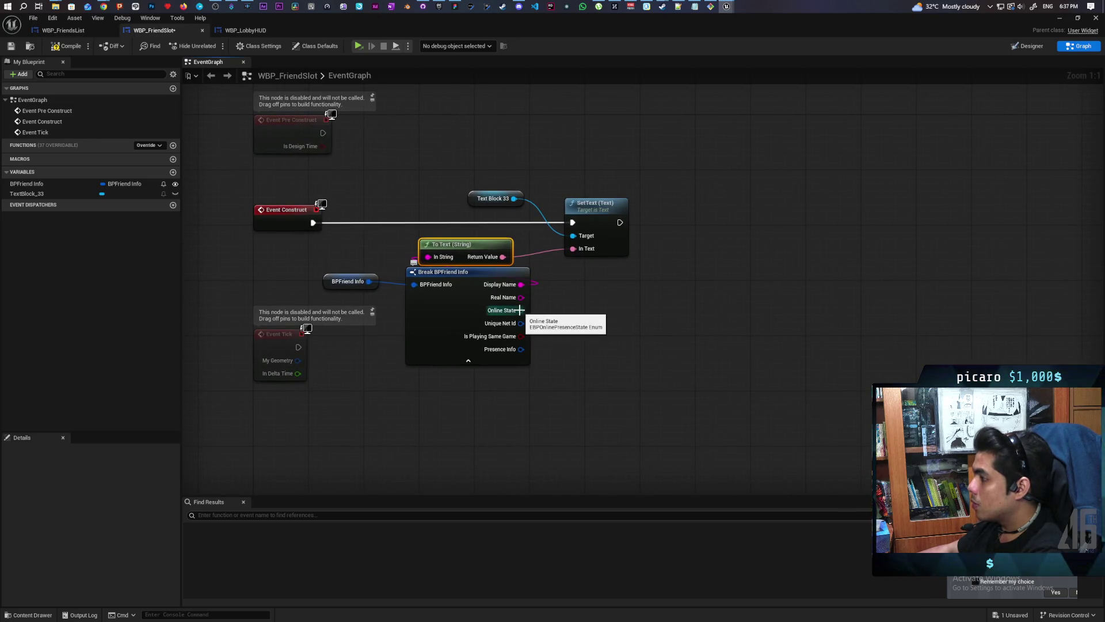
Step: Add an Equal (Enum) check comparing Online State to Online
drag(521, 311, 610, 317)
text(==)
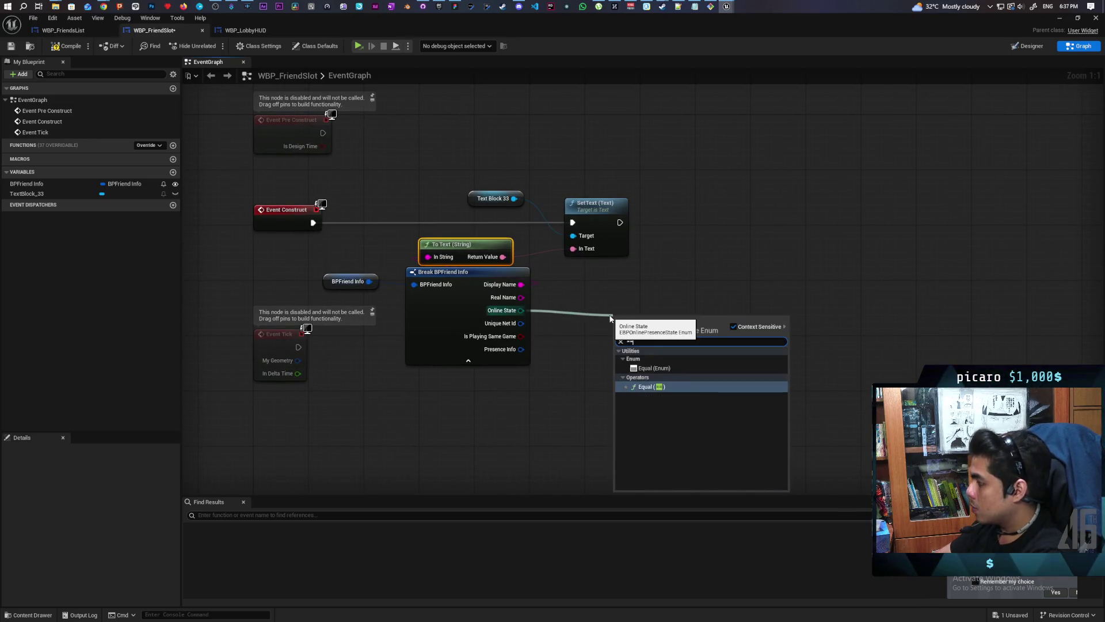
key(Return)
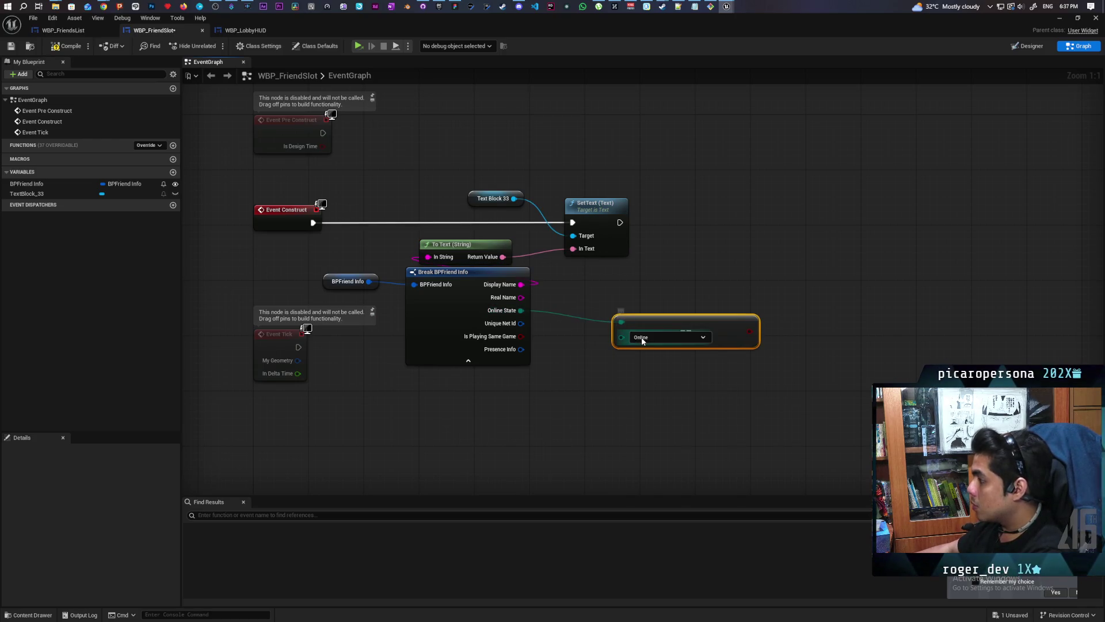
click(642, 337)
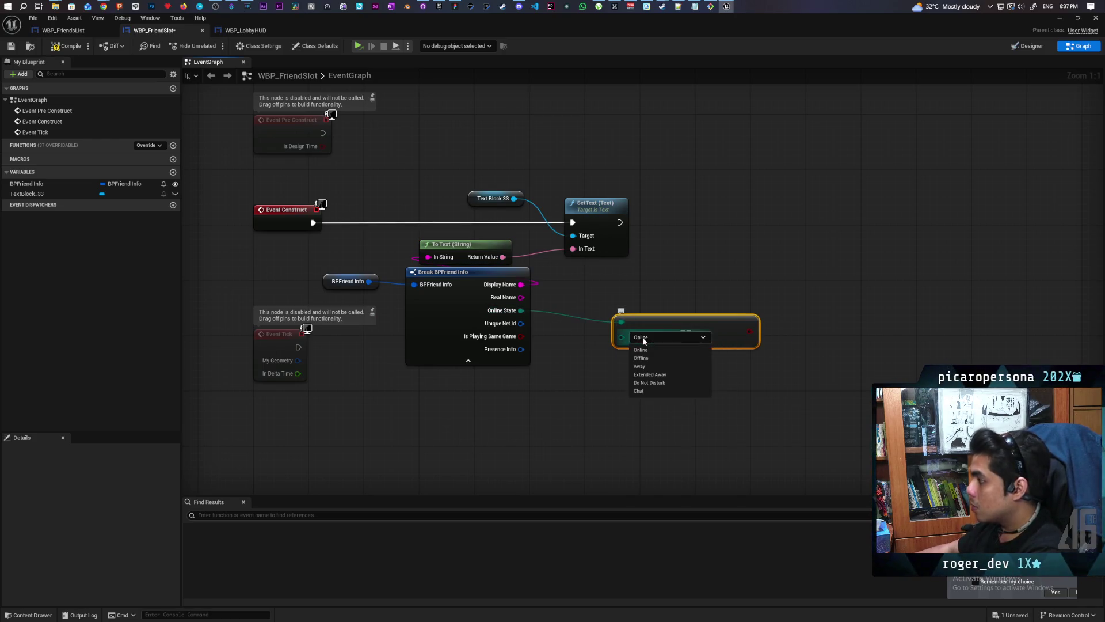
click(680, 356)
Step: Invert the comparison with NOT into a Branch after SetText, and save
drag(680, 321, 611, 321)
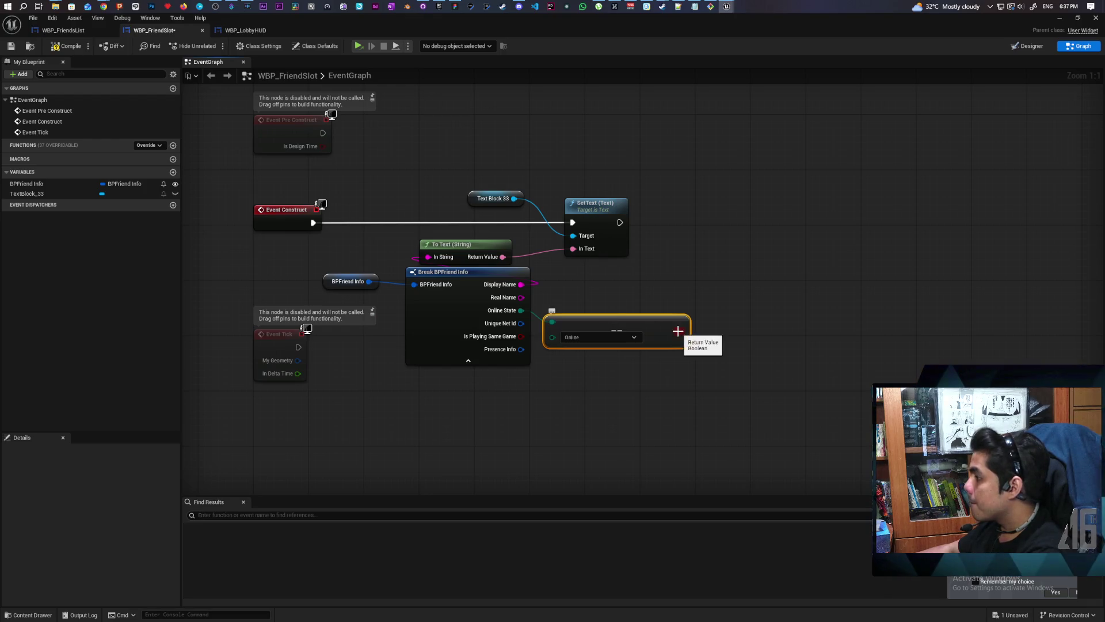
drag(680, 331, 707, 305)
text(not)
key(Return)
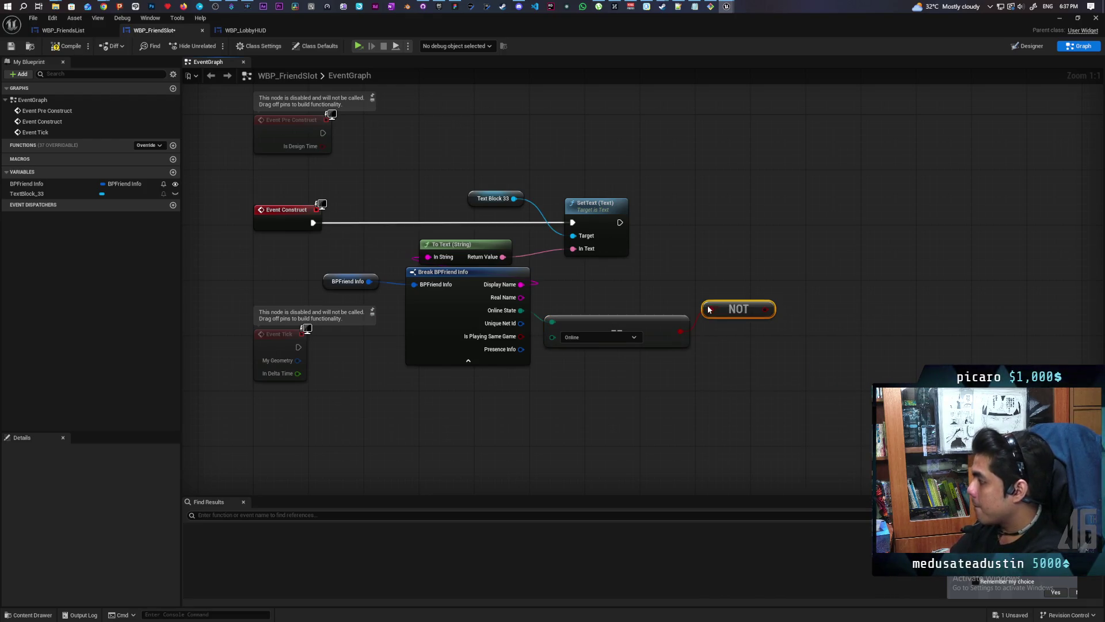
click(748, 226)
mouse_move(620, 222)
mouse_down()
mouse_move(753, 238)
mouse_move(768, 218)
mouse_up()
drag(765, 310, 746, 240)
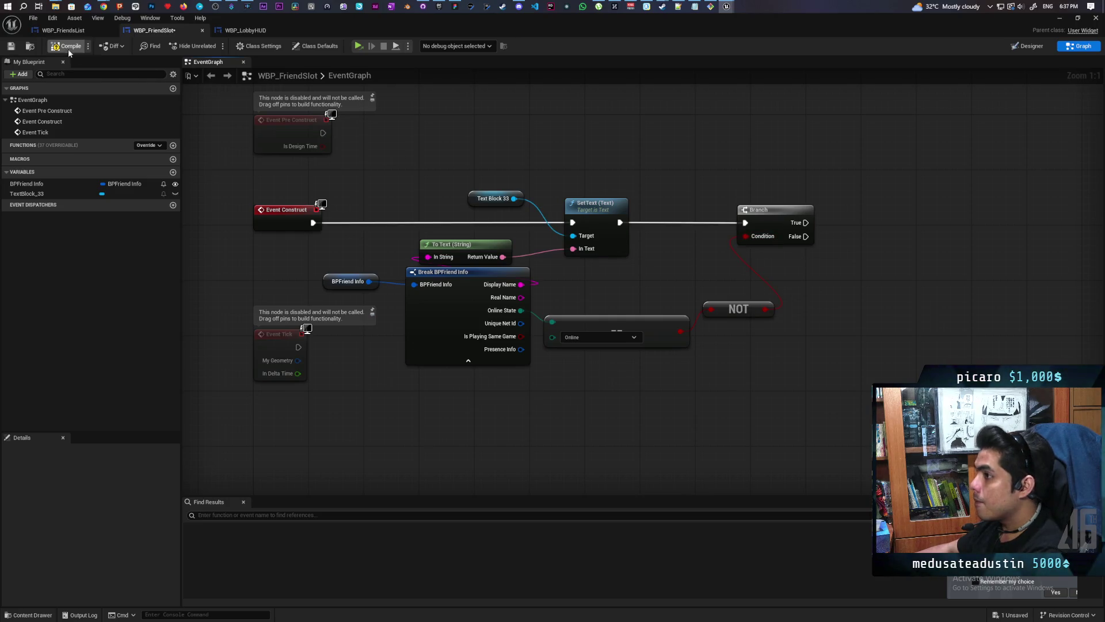
key(ctrl+s)
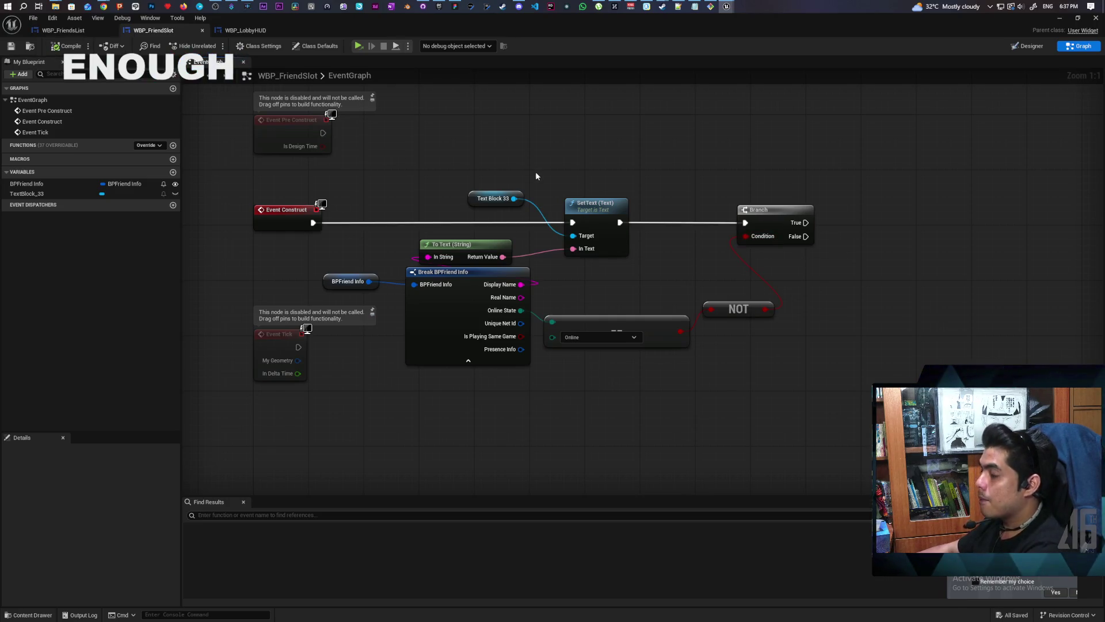
Step: Make the friend slot's Horizontal Box a variable in the Designer
click(1027, 46)
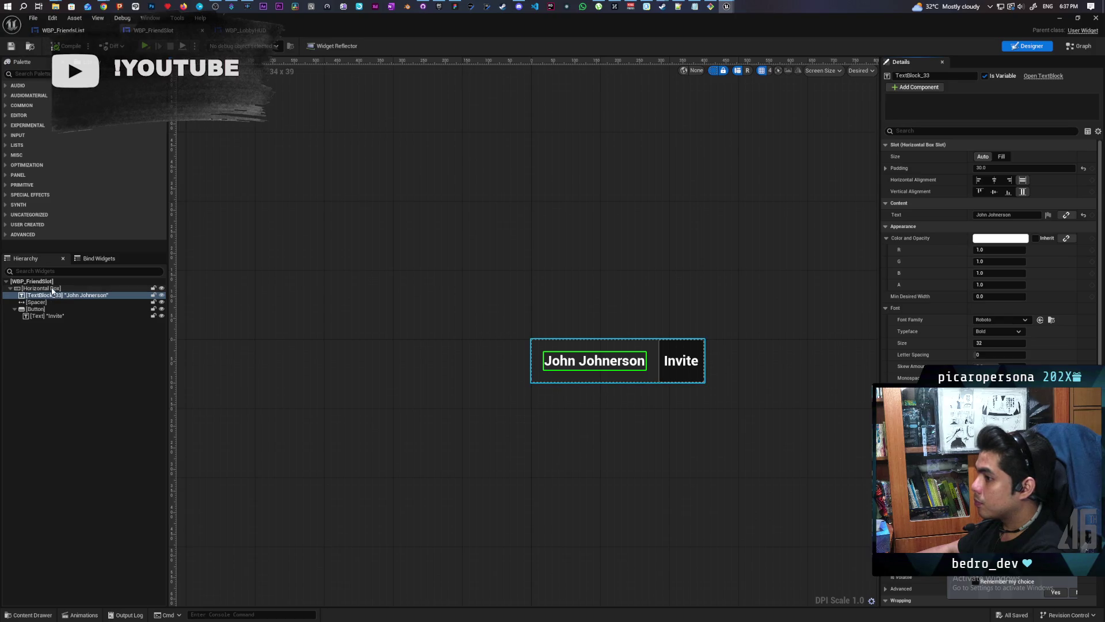
click(52, 289)
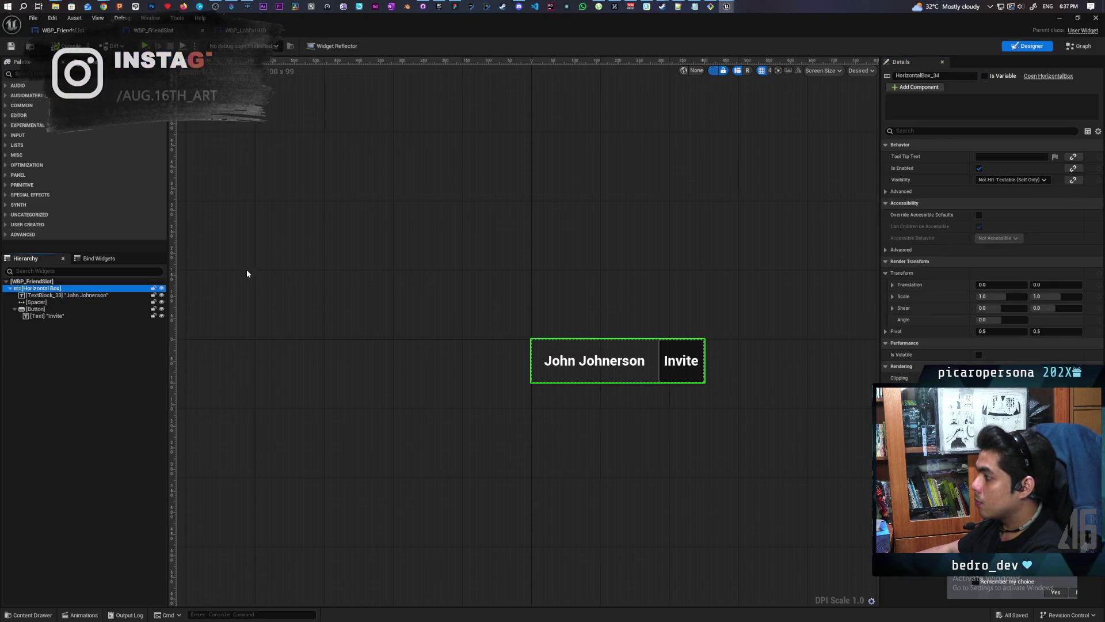
click(985, 75)
click(1078, 46)
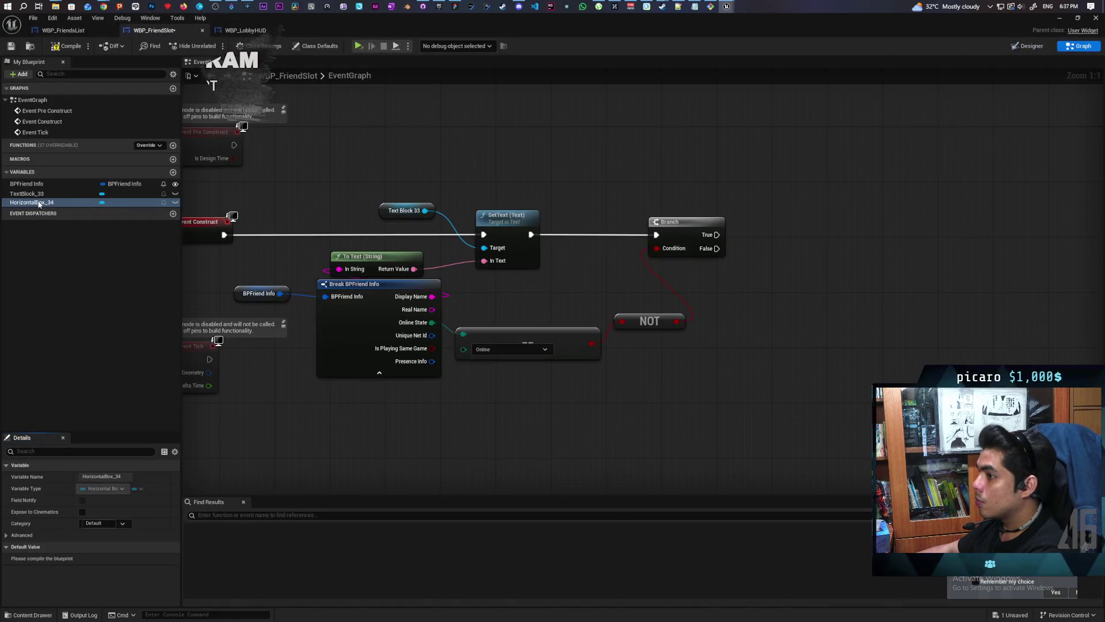
Step: From Branch True, set HorizontalBox_34's render opacity to 0.4, and save
mouse_move(35, 202)
mouse_down()
mouse_move(682, 226)
mouse_move(656, 162)
mouse_move(755, 200)
mouse_up()
click(694, 174)
text(set rend)
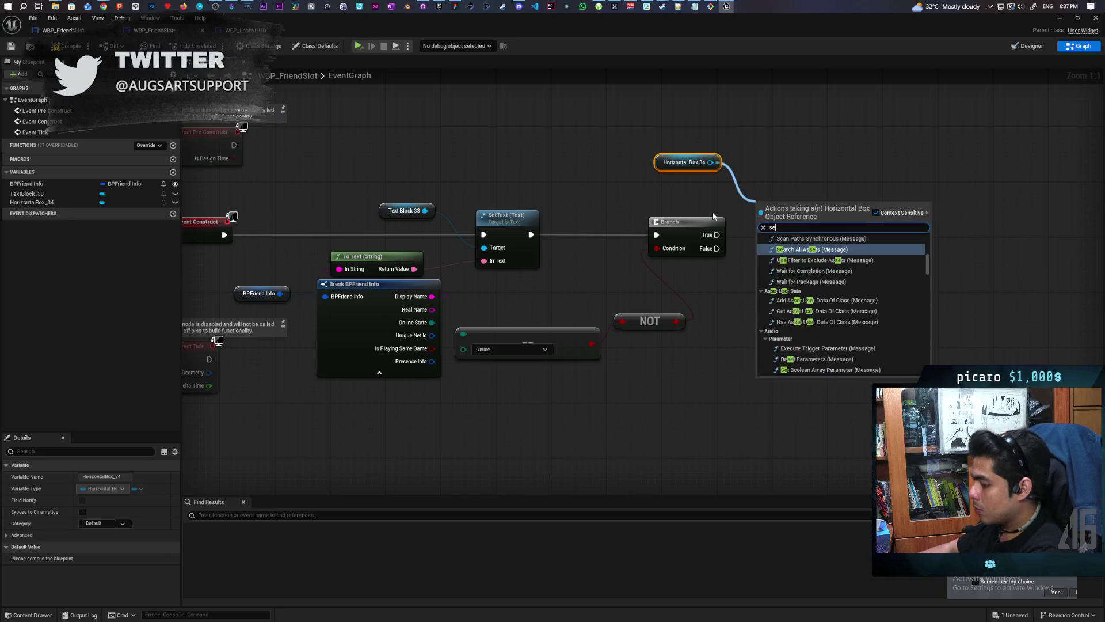
key(Down)
key(Down)
key(Down)
text(er op)
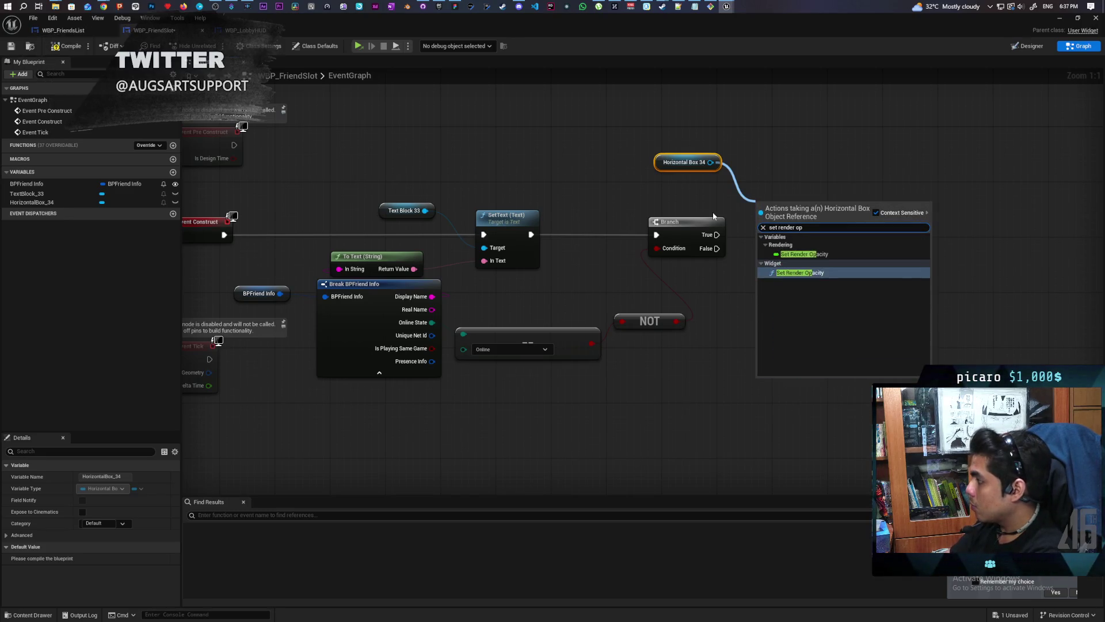
key(Return)
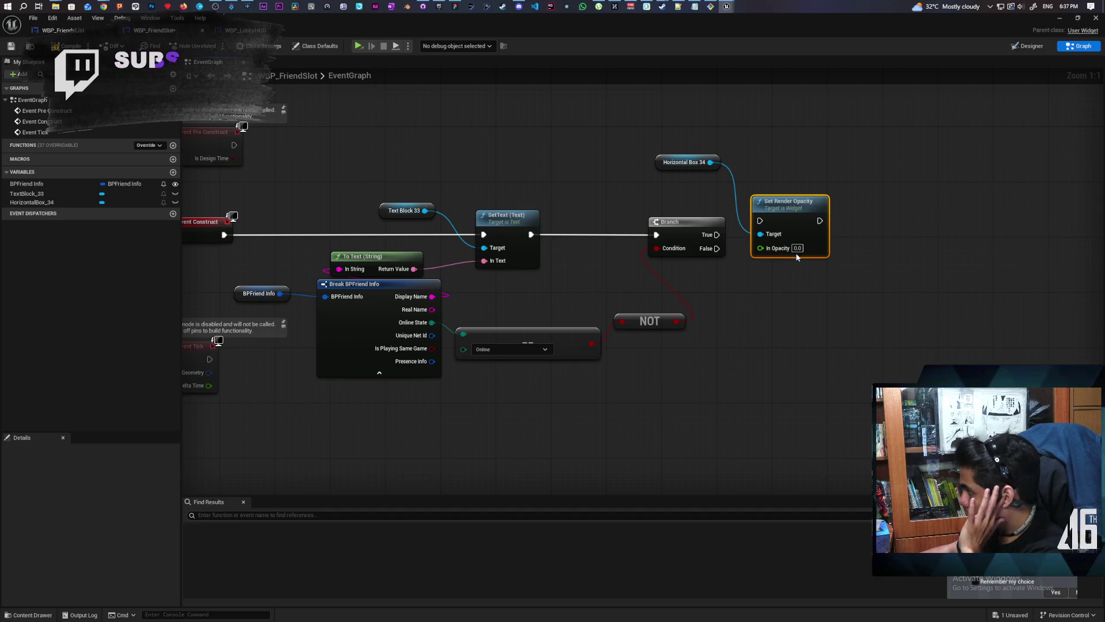
click(797, 248)
text(0.4)
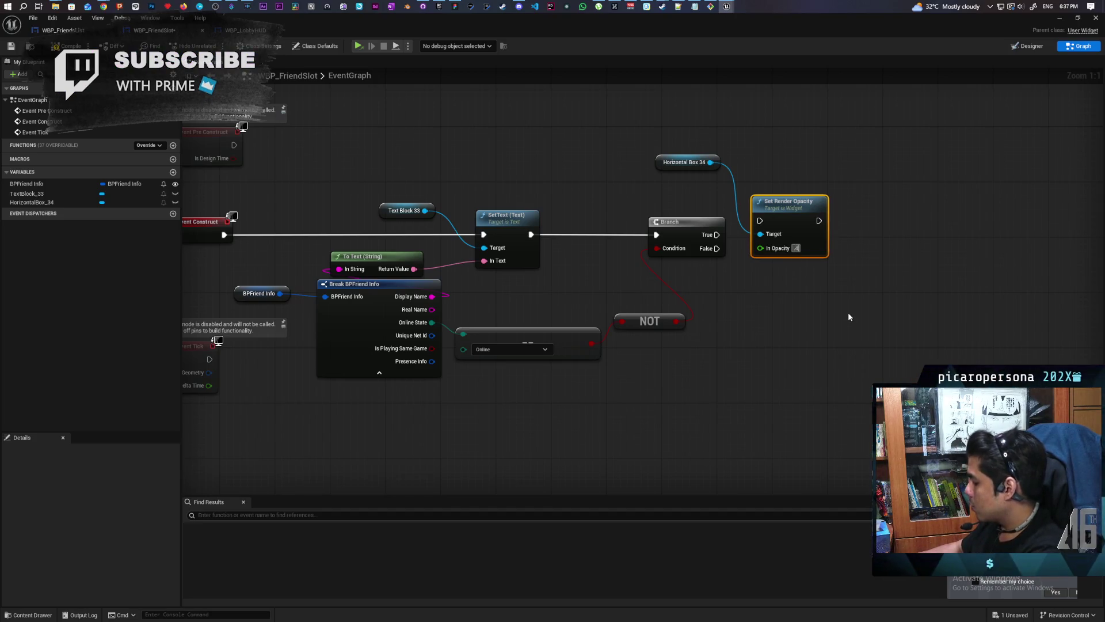
click(847, 312)
mouse_move(716, 234)
mouse_down()
mouse_move(760, 221)
mouse_move(792, 234)
mouse_up()
key(ctrl+s)
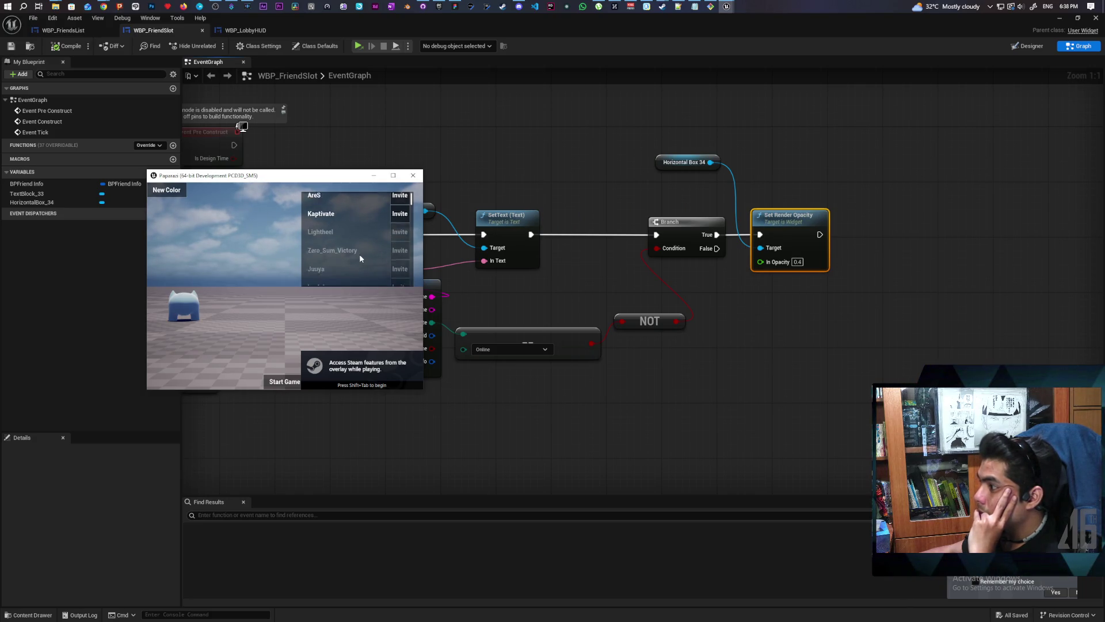
scroll(359, 254, down, 2)
scroll(360, 255, up, 2)
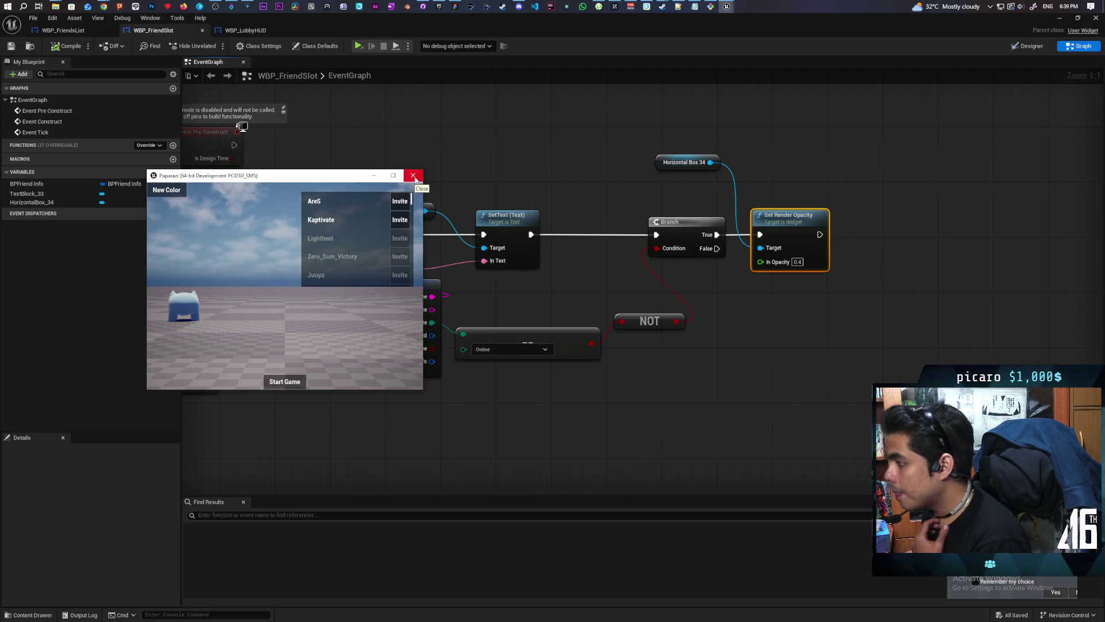
click(413, 176)
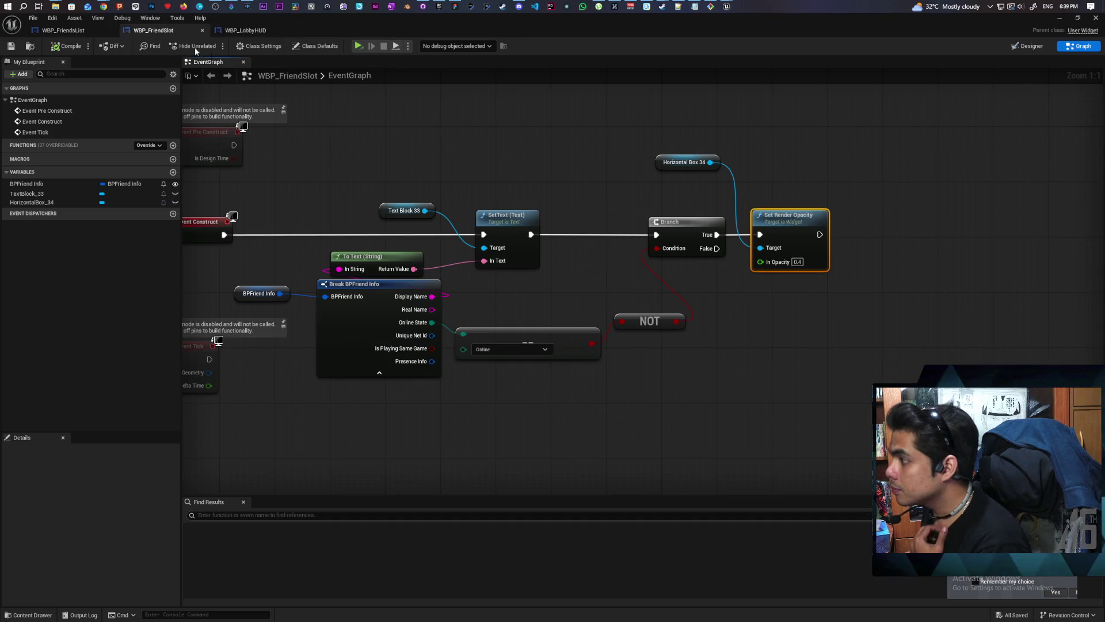
Step: Move Event Pre Construct and Event Construct upward in WBP_FriendsList's graph
click(63, 30)
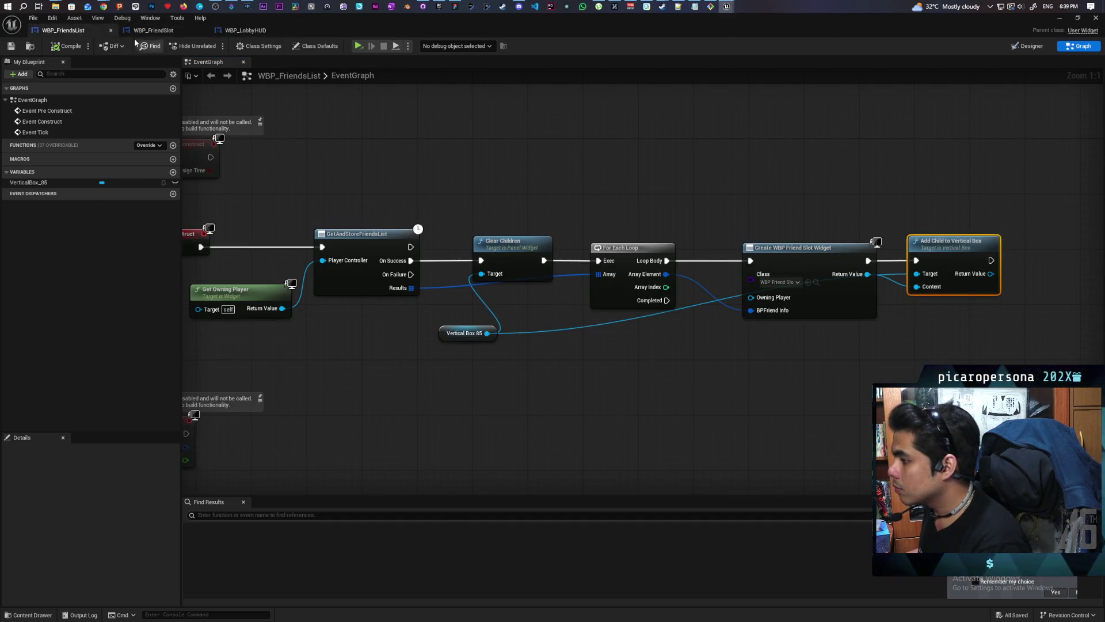
scroll(532, 185, down, 2)
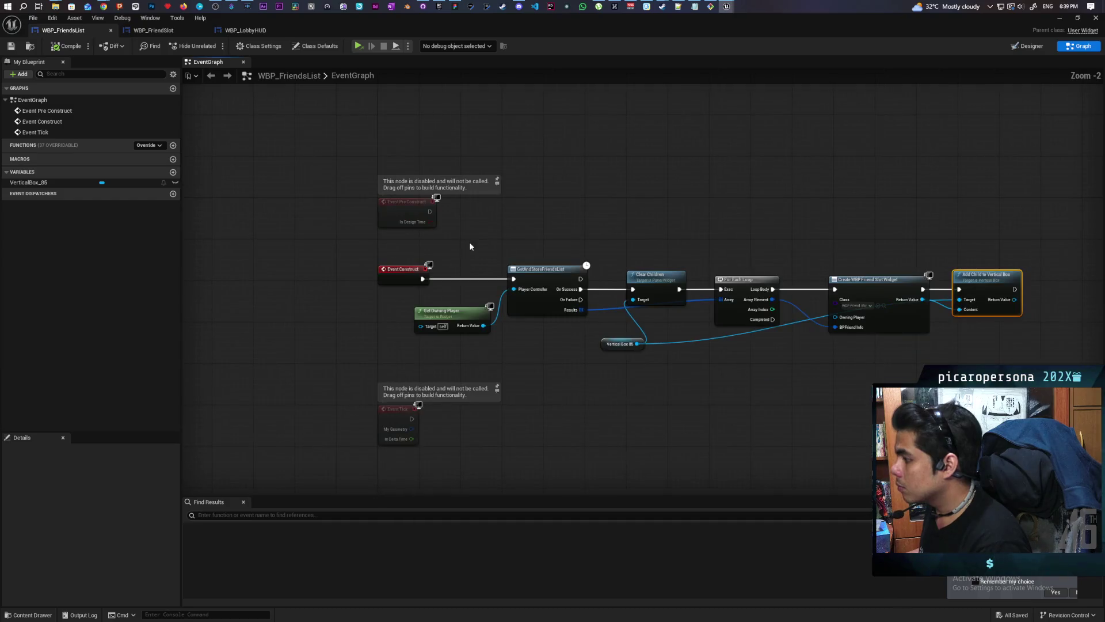
drag(469, 249, 476, 186)
mouse_move(422, 144)
mouse_down()
mouse_move(411, 127)
mouse_move(417, 98)
mouse_up()
drag(410, 315, 417, 258)
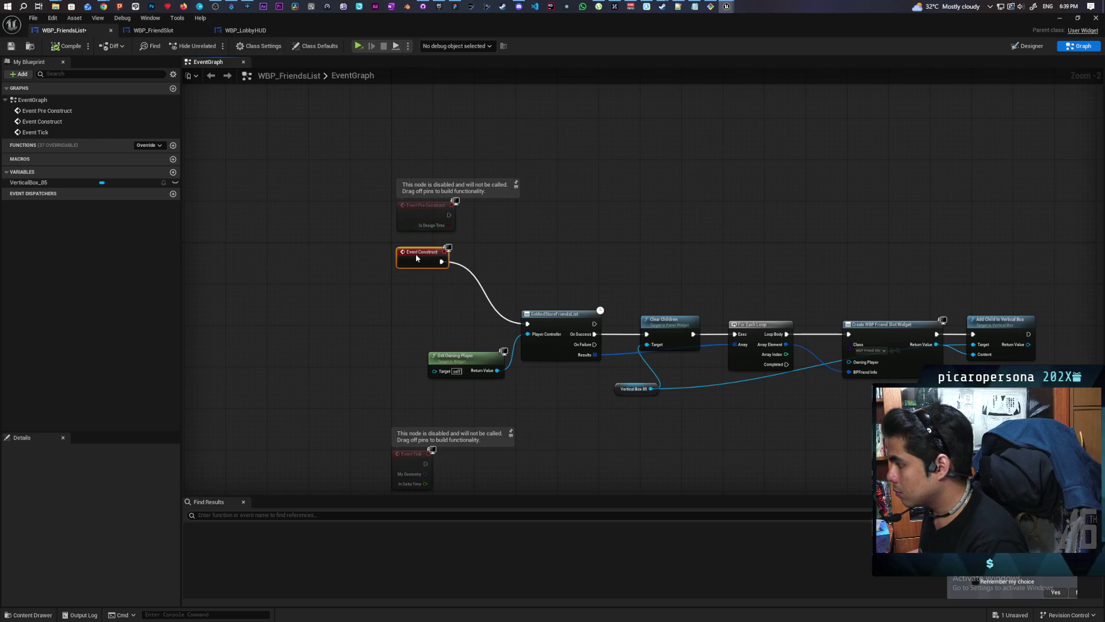
Step: Name a custom event 'Update List', then search Set Timer by Event from Event Construct and cancel
text(Updat)
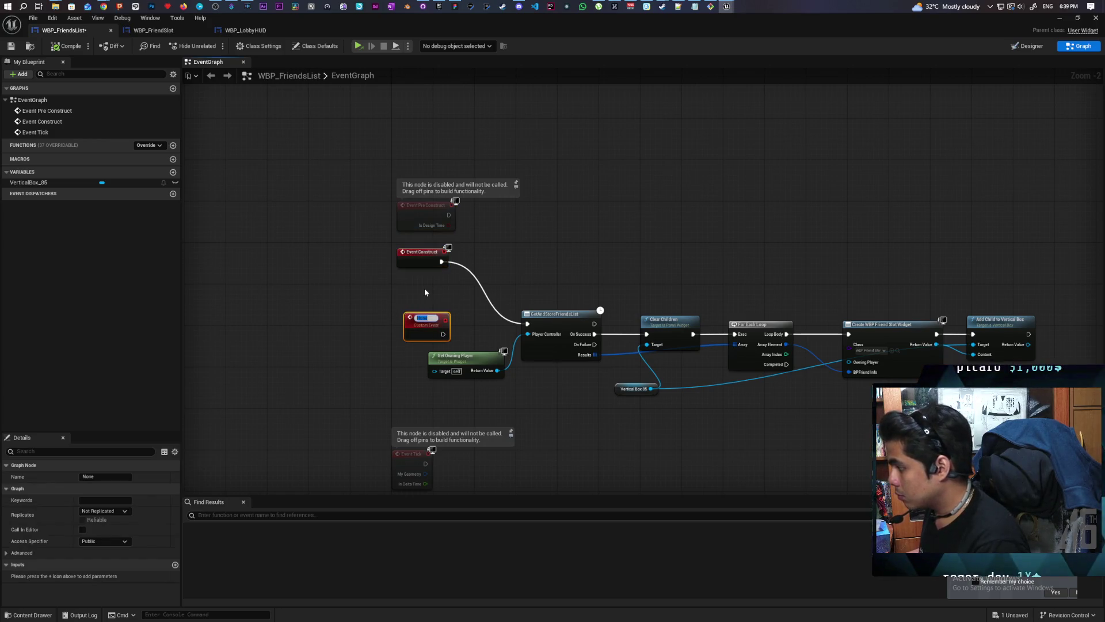
text(te List)
click(448, 300)
drag(441, 262, 494, 266)
text(set toimer)
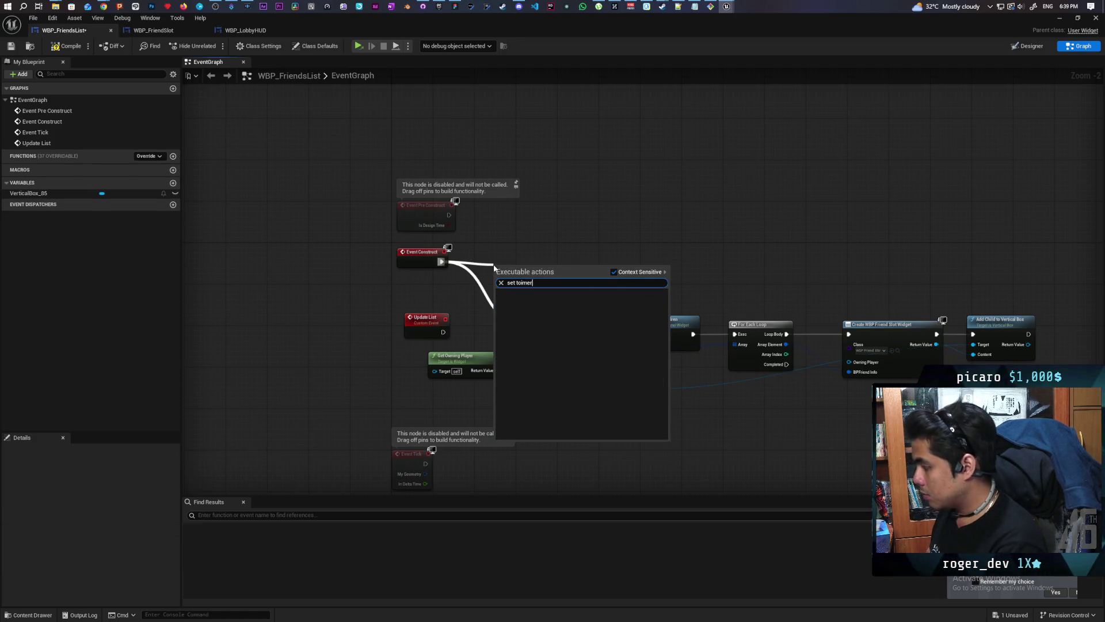
key(BackSpace)
key(BackSpace)
key(BackSpace)
text(imer by )
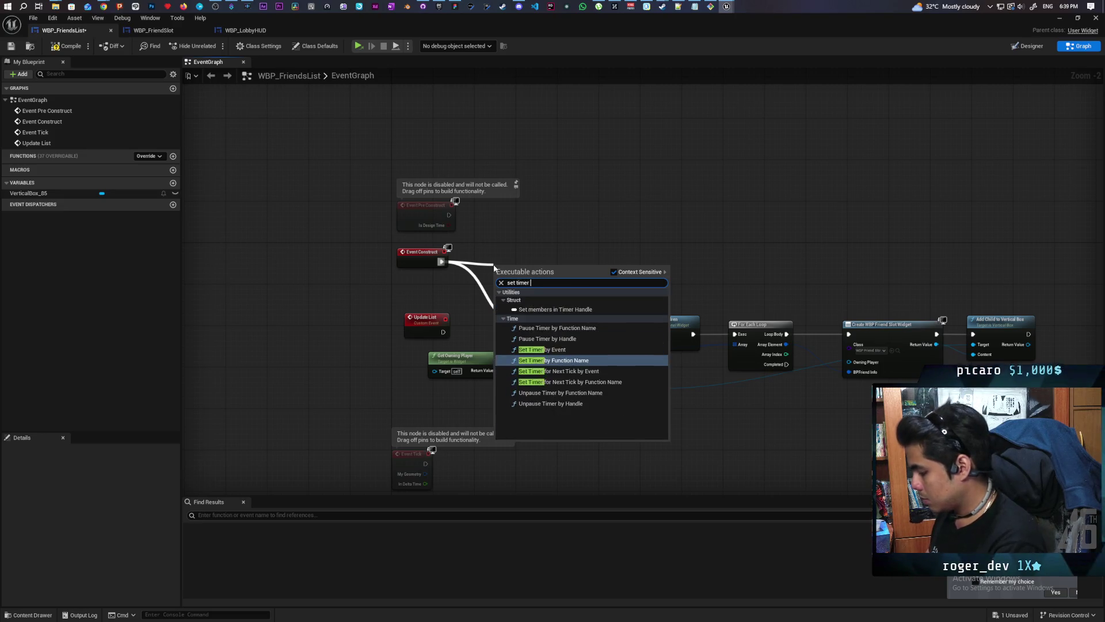
text(eve)
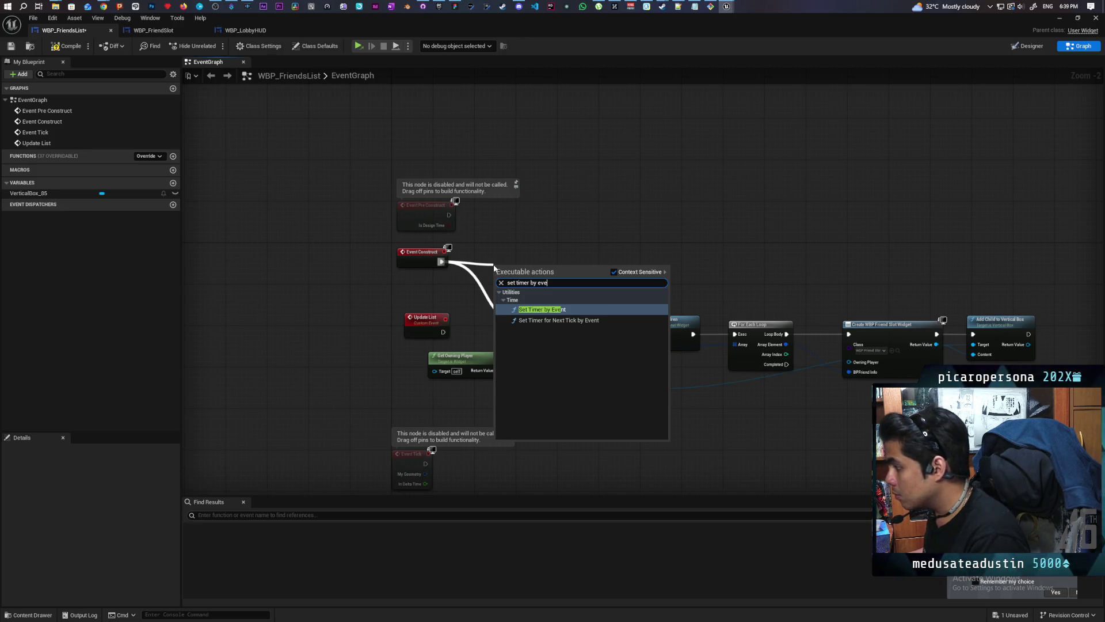
key(Escape)
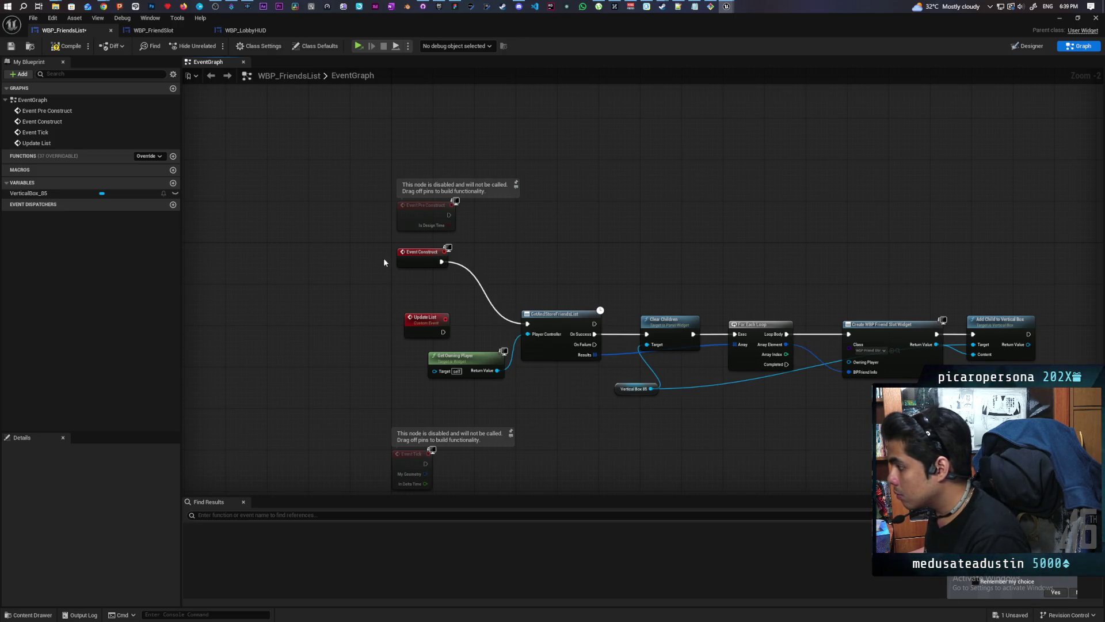
Step: Unwire Event Construct from GetAndStoreFriendsList and delete the Update List event
alt+click(442, 261)
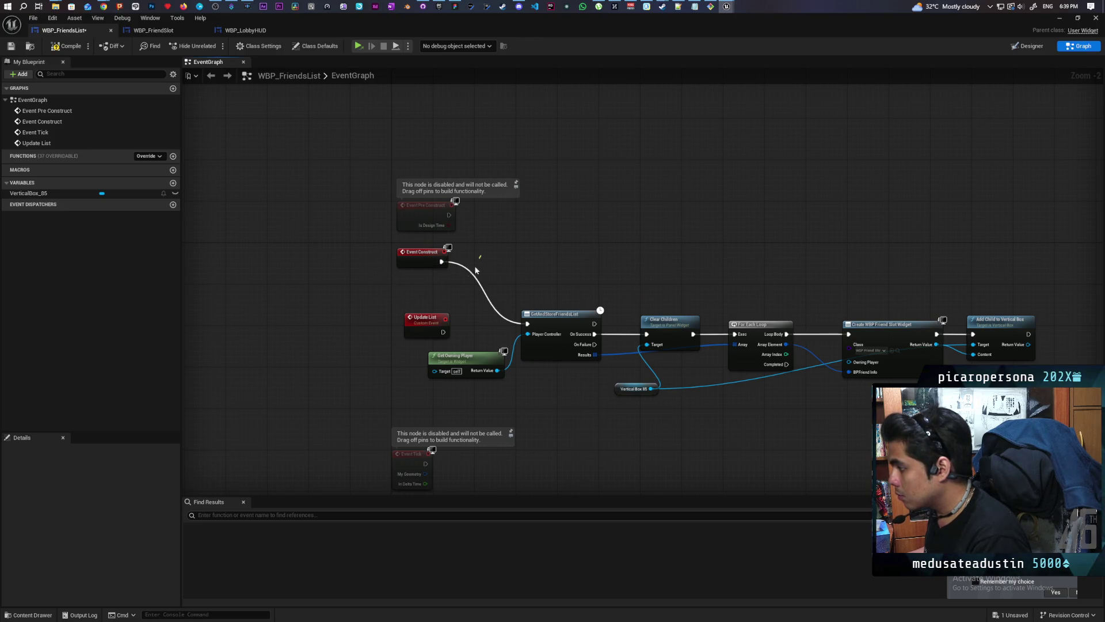
click(423, 322)
key(Delete)
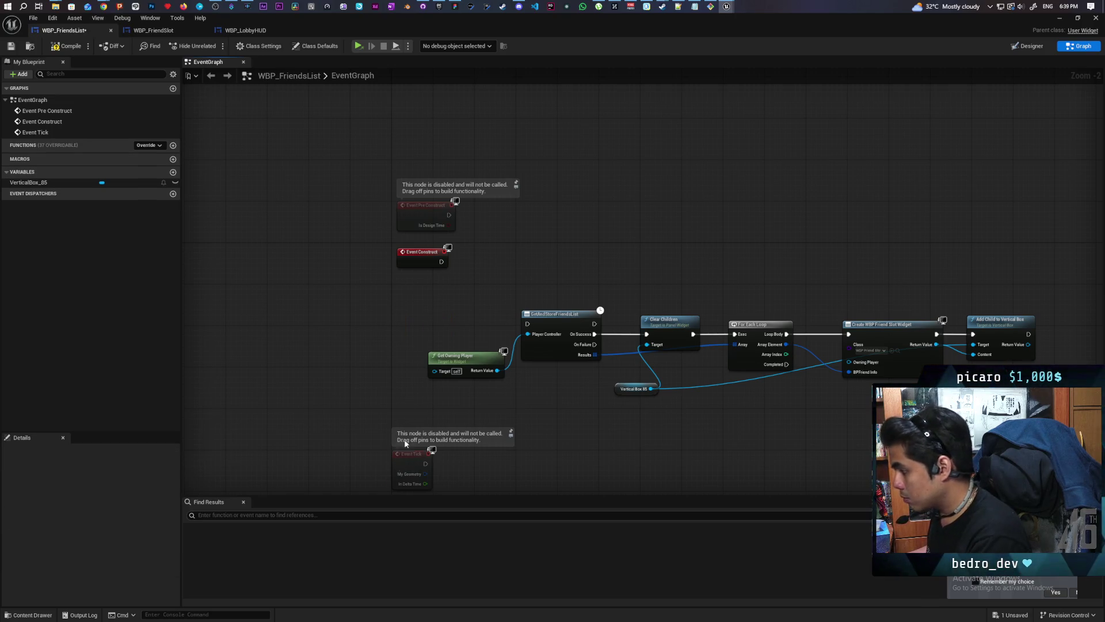
drag(405, 469, 405, 319)
click(274, 49)
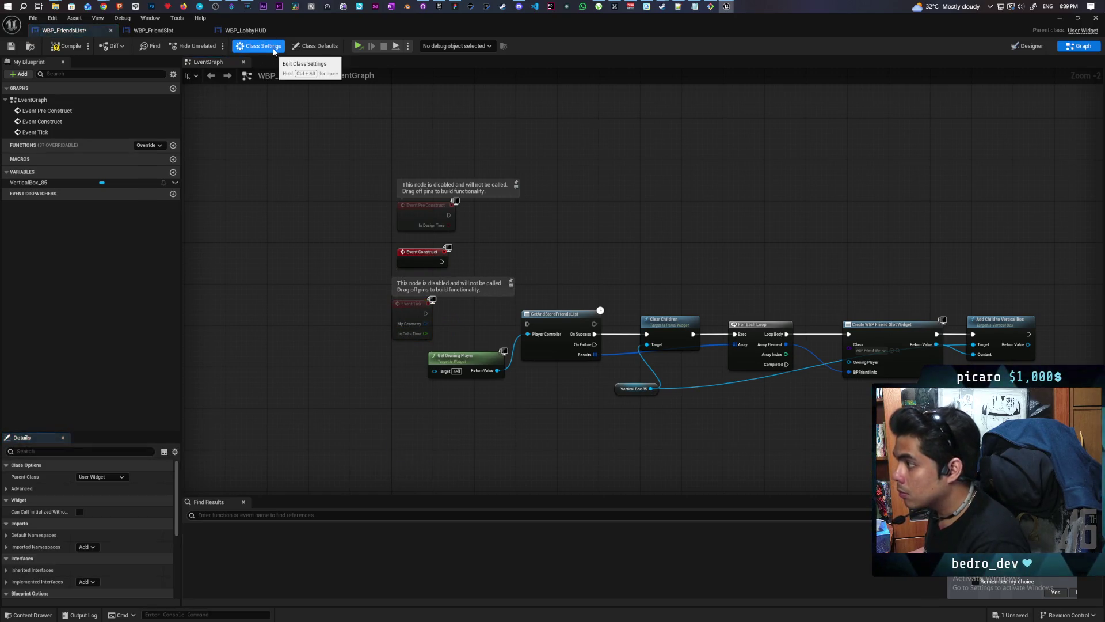
click(63, 451)
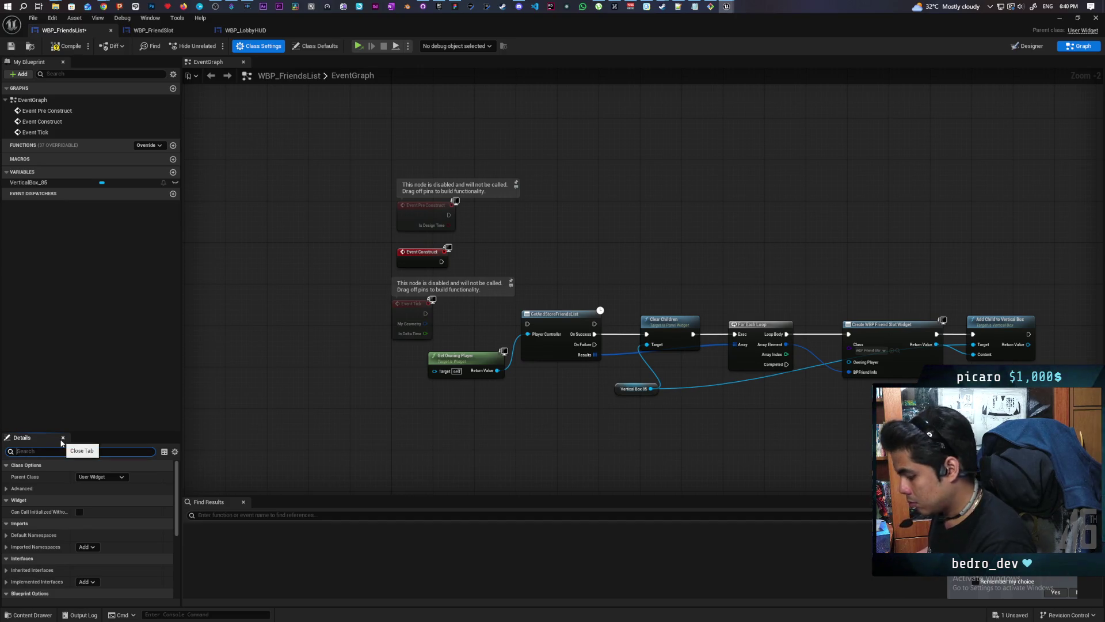
text(tick)
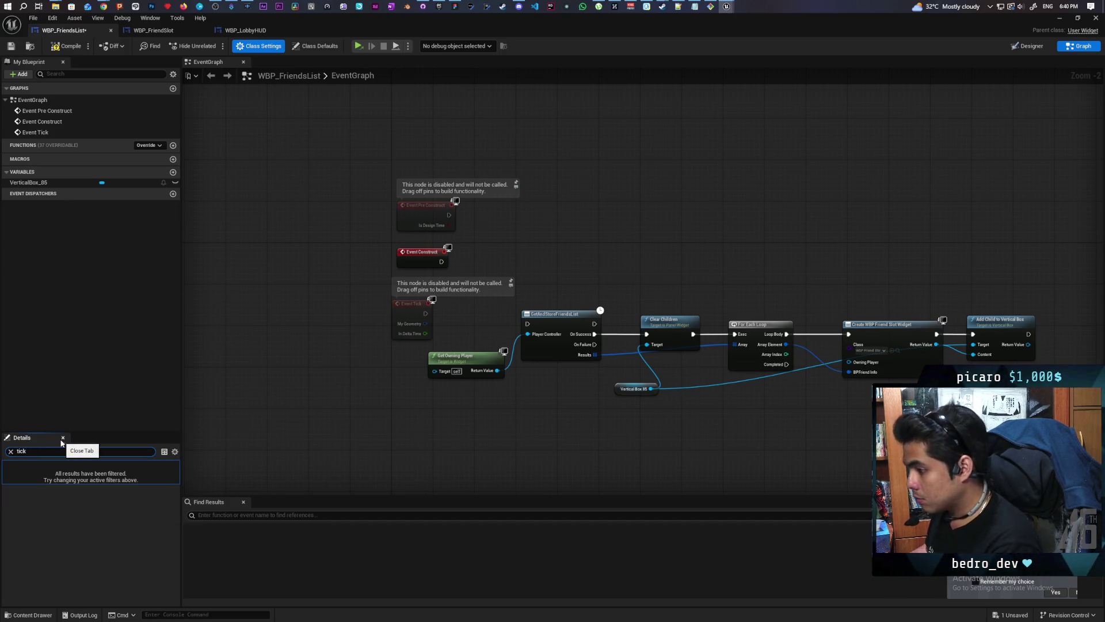
click(315, 46)
click(125, 478)
click(118, 493)
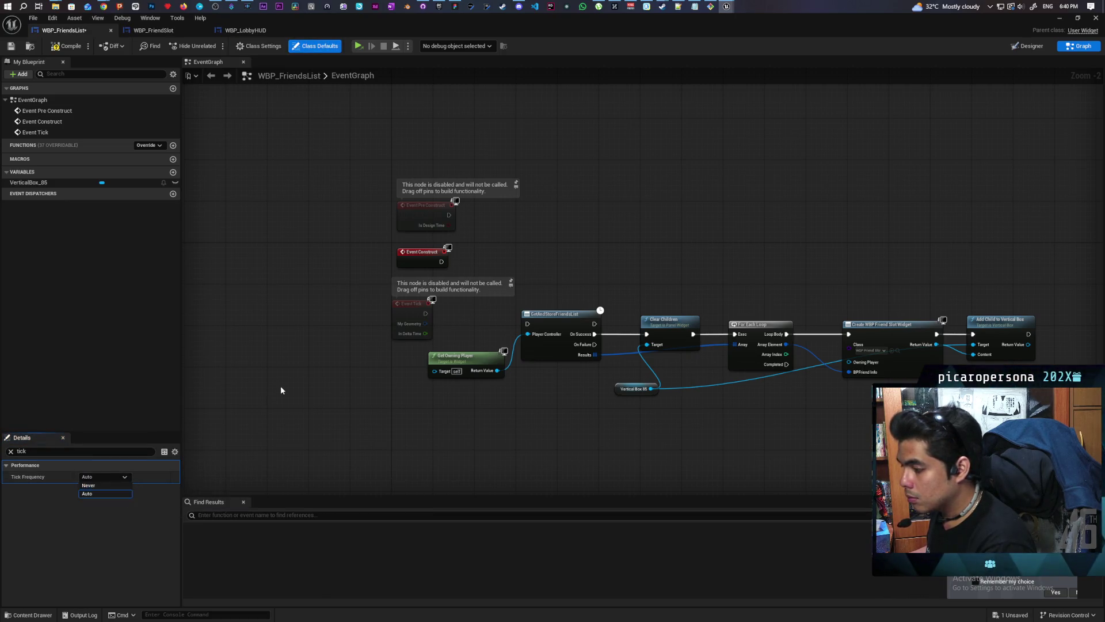
drag(406, 314, 406, 428)
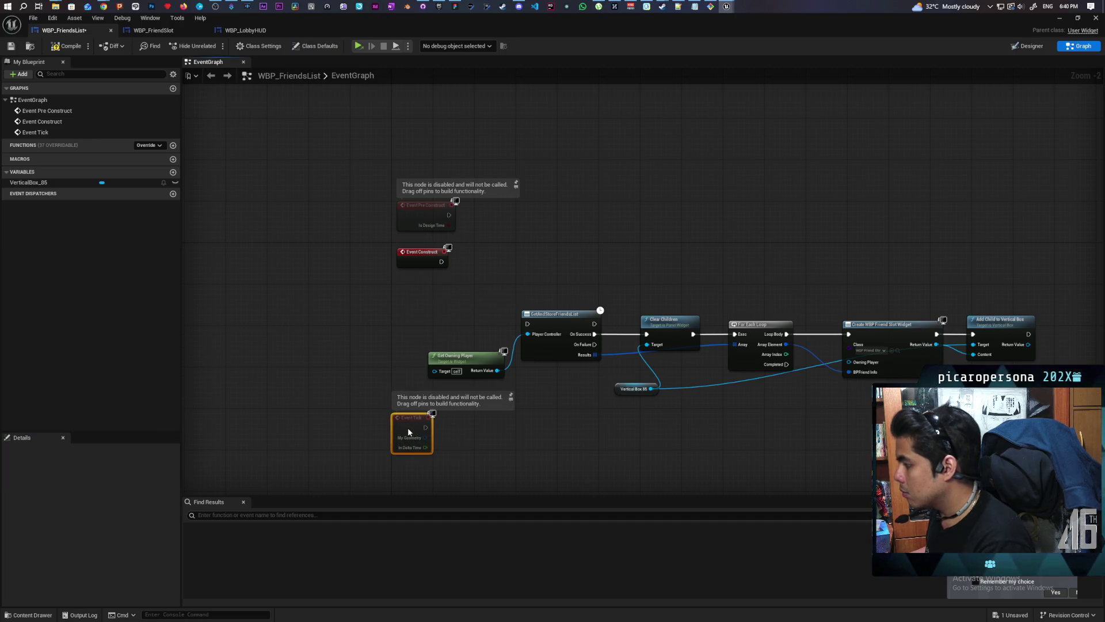
Step: Add an 'Update List' custom event driving the GetAndStoreFriendsList chain
click(413, 296)
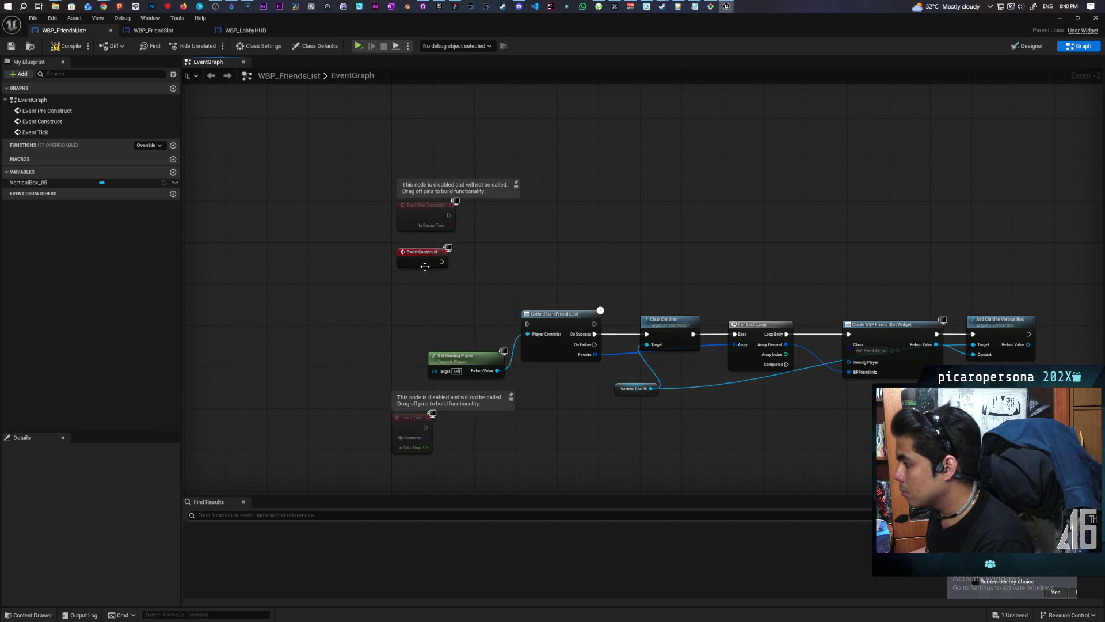
key(ctrl+v)
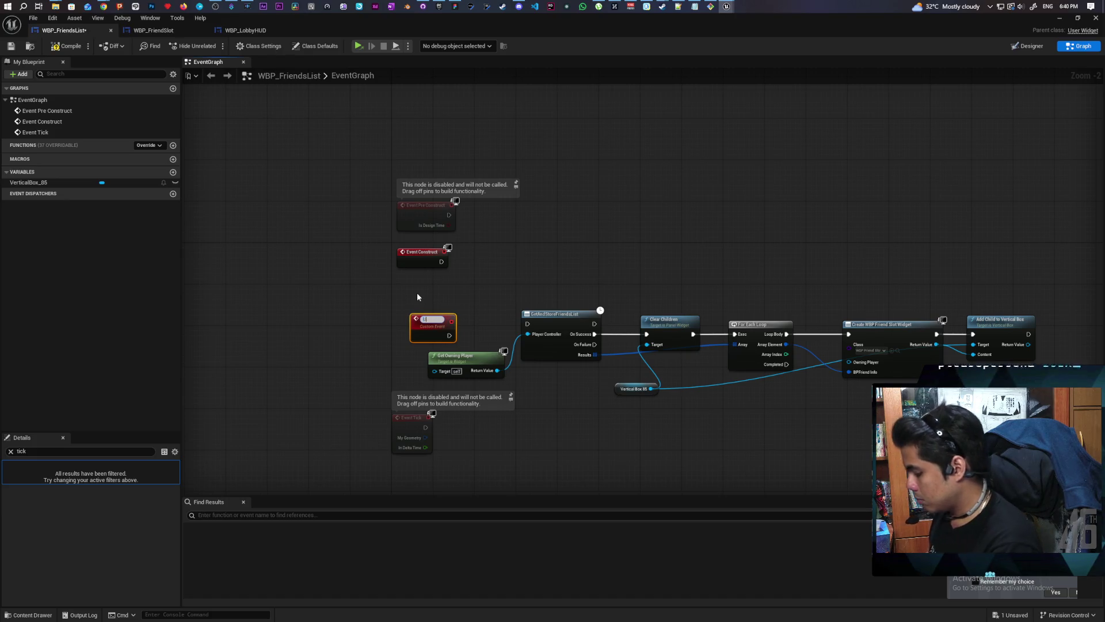
text(pdate List)
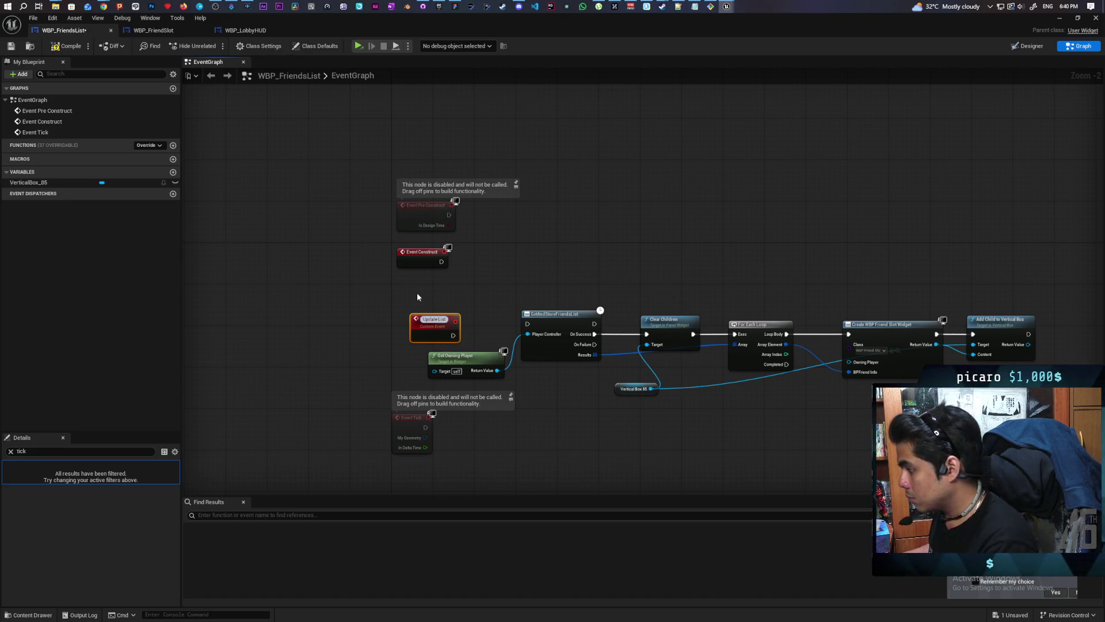
click(417, 292)
mouse_move(420, 317)
mouse_down()
mouse_move(410, 319)
mouse_move(523, 318)
mouse_up()
click(448, 332)
mouse_move(436, 318)
mouse_down()
mouse_move(528, 323)
mouse_move(419, 309)
mouse_up()
Step: From Event Construct, add a looping Set Timer by Event with Time 5, then compile
drag(441, 263, 462, 262)
text(set timer)
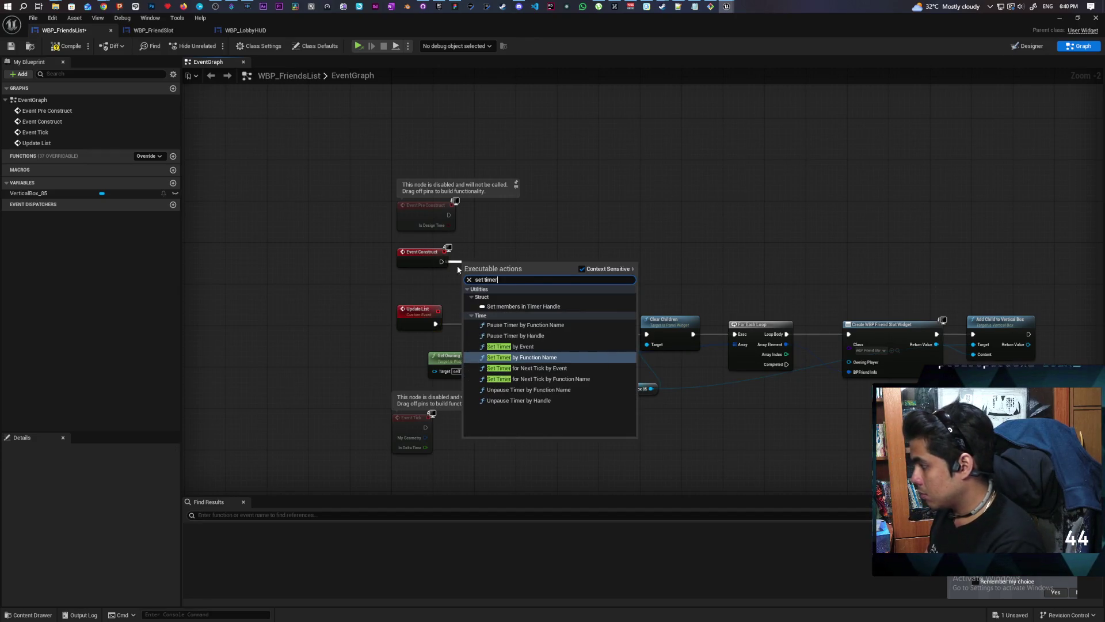
click(515, 346)
mouse_move(522, 284)
mouse_down()
mouse_move(541, 256)
mouse_move(438, 311)
mouse_up()
click(509, 294)
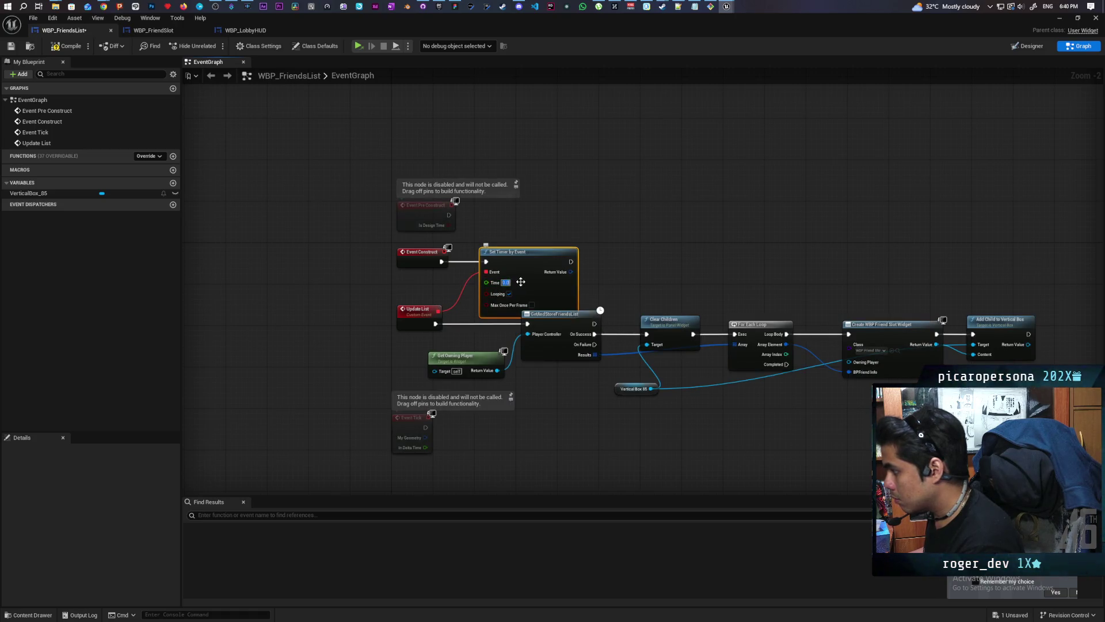
text(5)
click(620, 144)
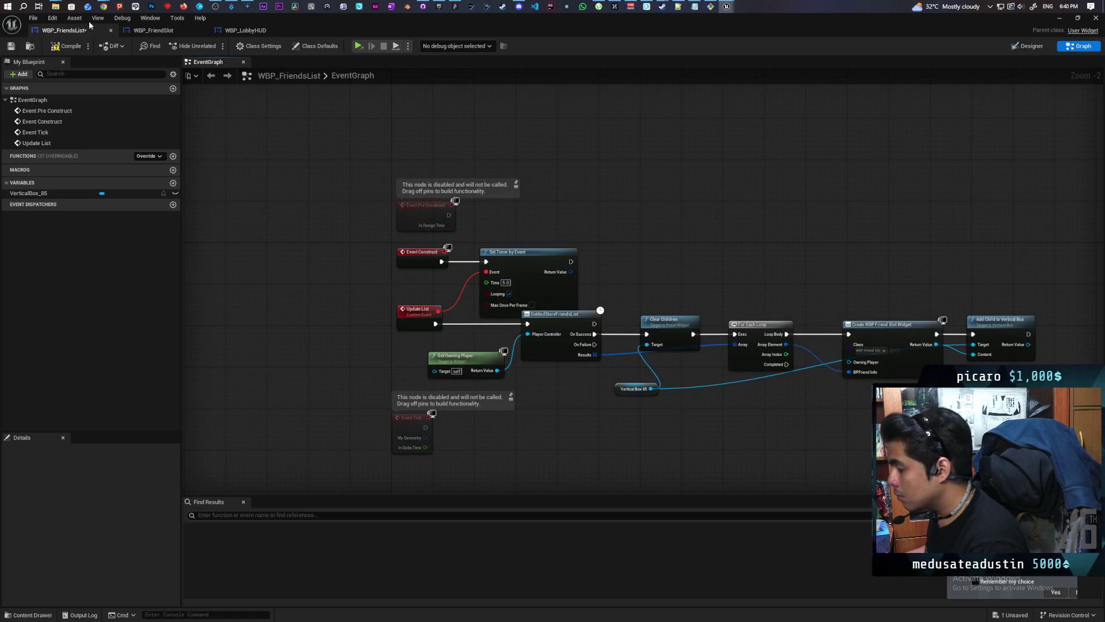
click(65, 46)
Step: Play-test the game and scroll the friends list down through all its Invite entries
click(357, 46)
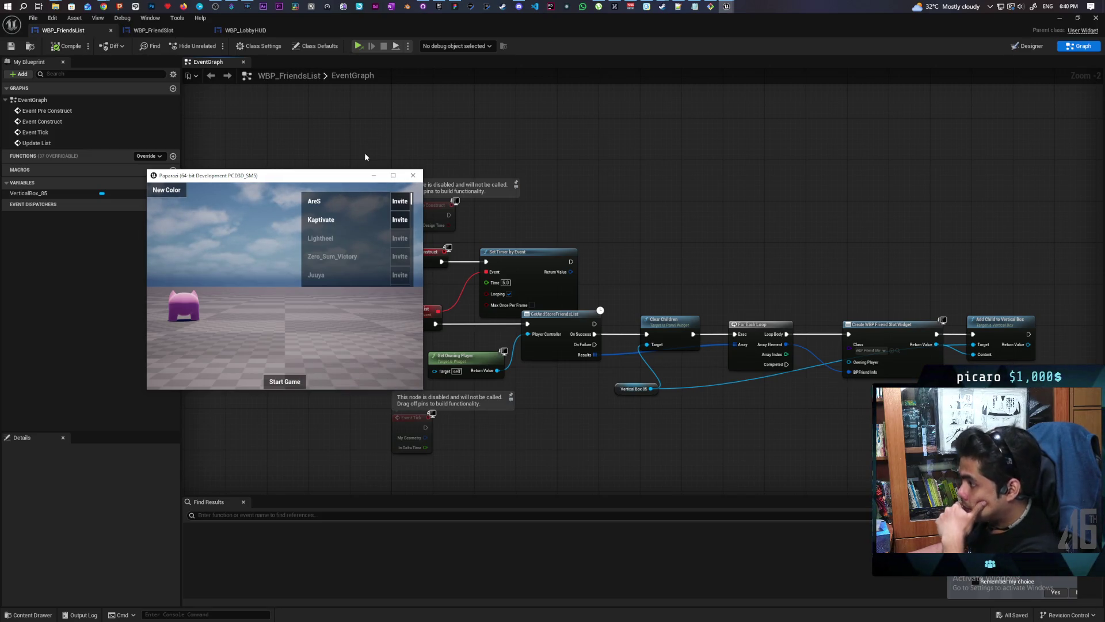
scroll(368, 240, down, 5)
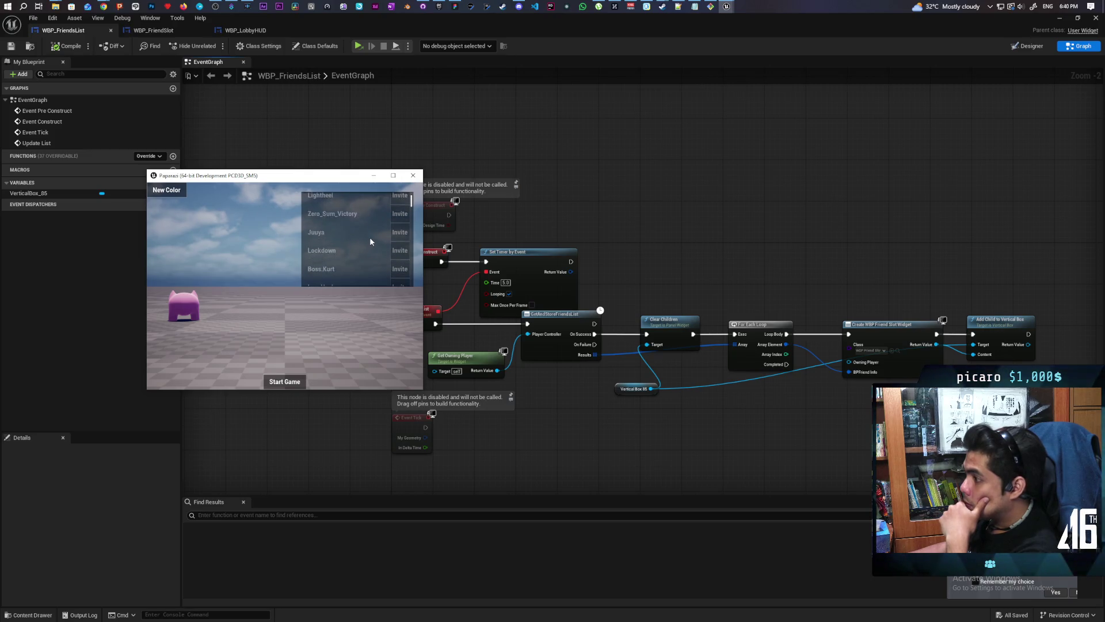
scroll(371, 234, down, 5)
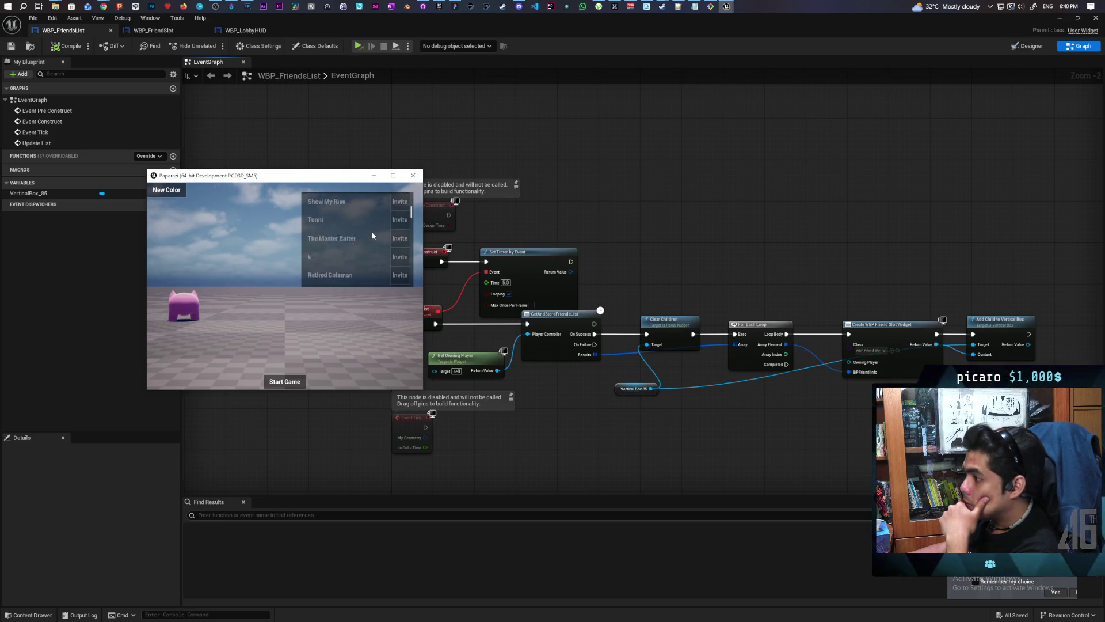
scroll(370, 232, down, 5)
scroll(367, 233, down, 5)
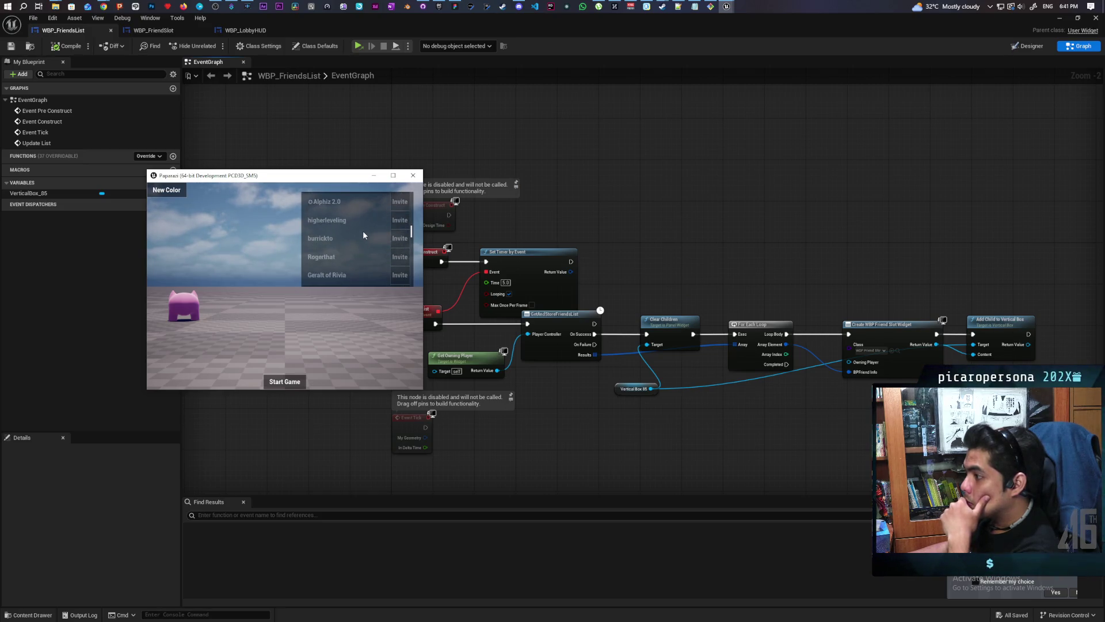
scroll(362, 230, down, 5)
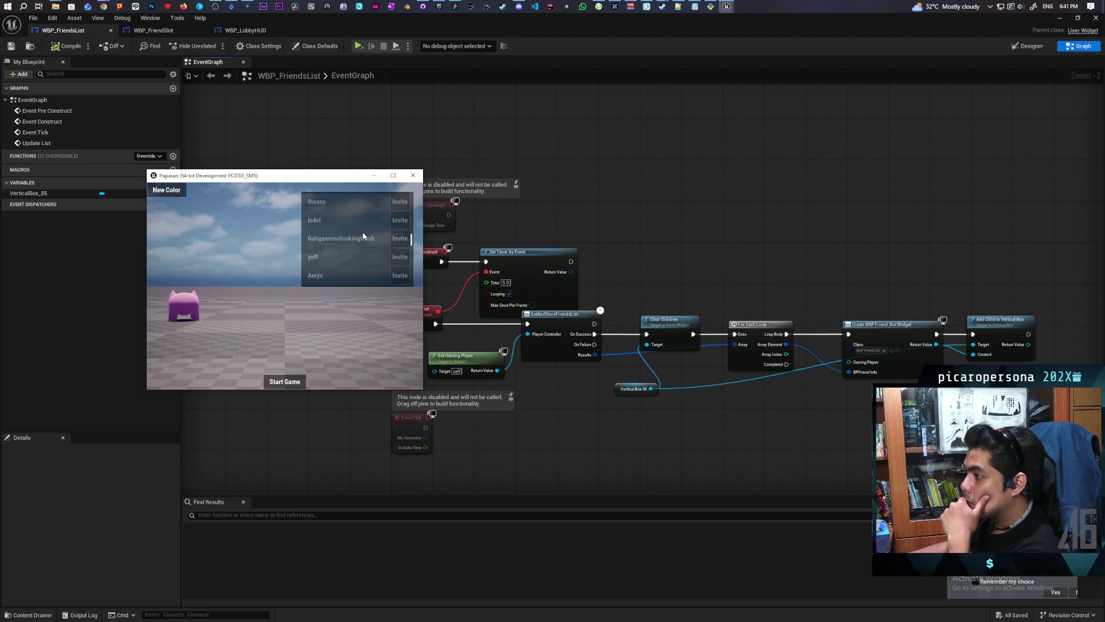
scroll(359, 232, down, 5)
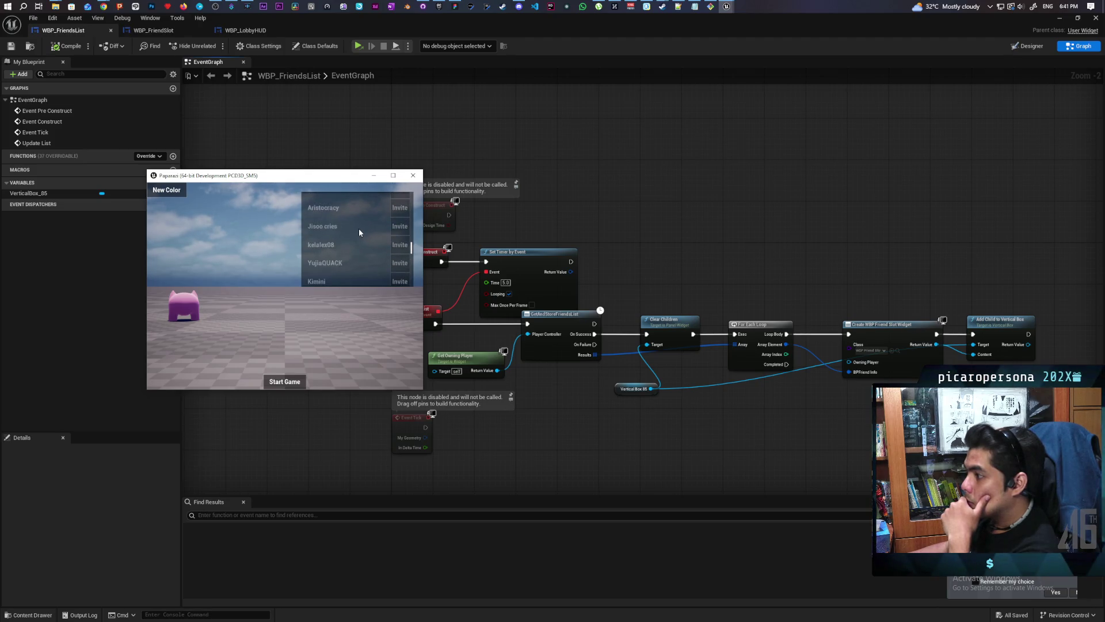
scroll(358, 228, down, 5)
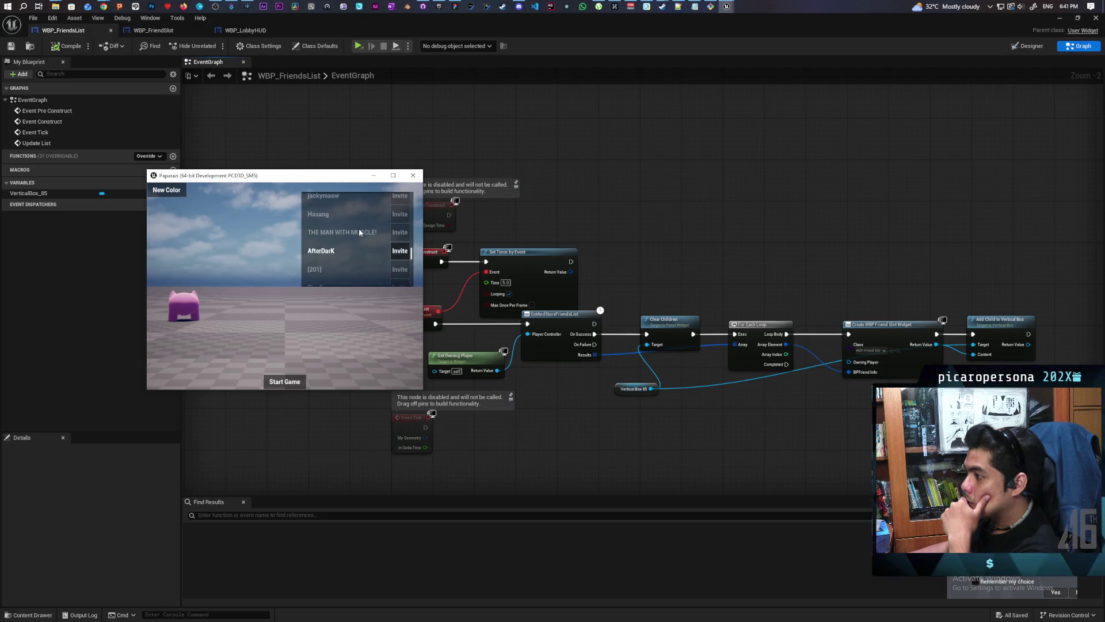
scroll(358, 231, down, 5)
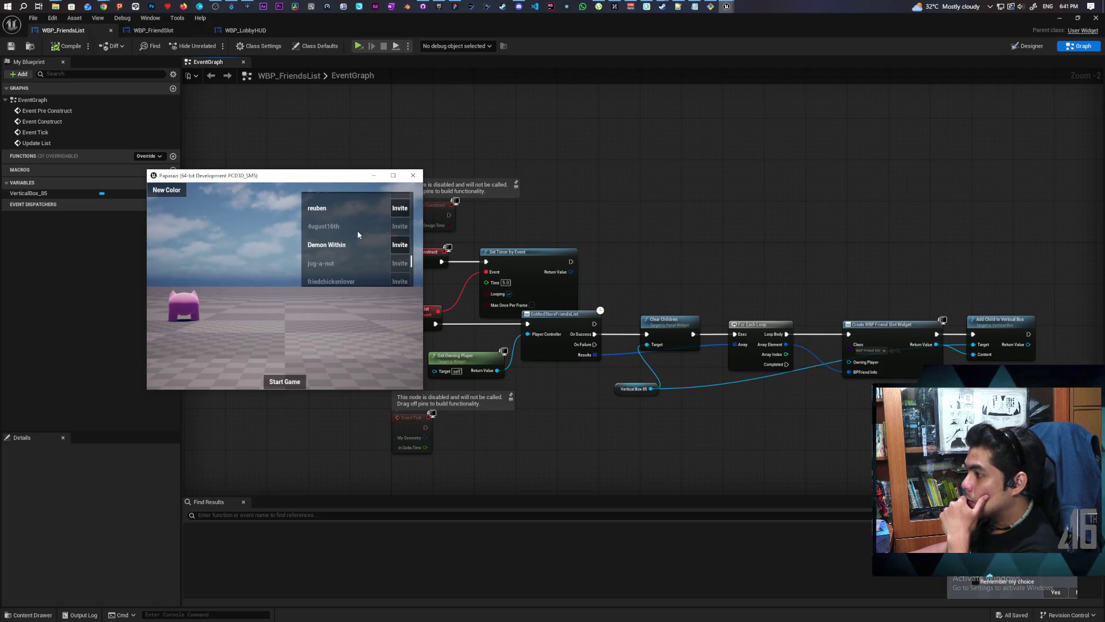
scroll(357, 230, down, 5)
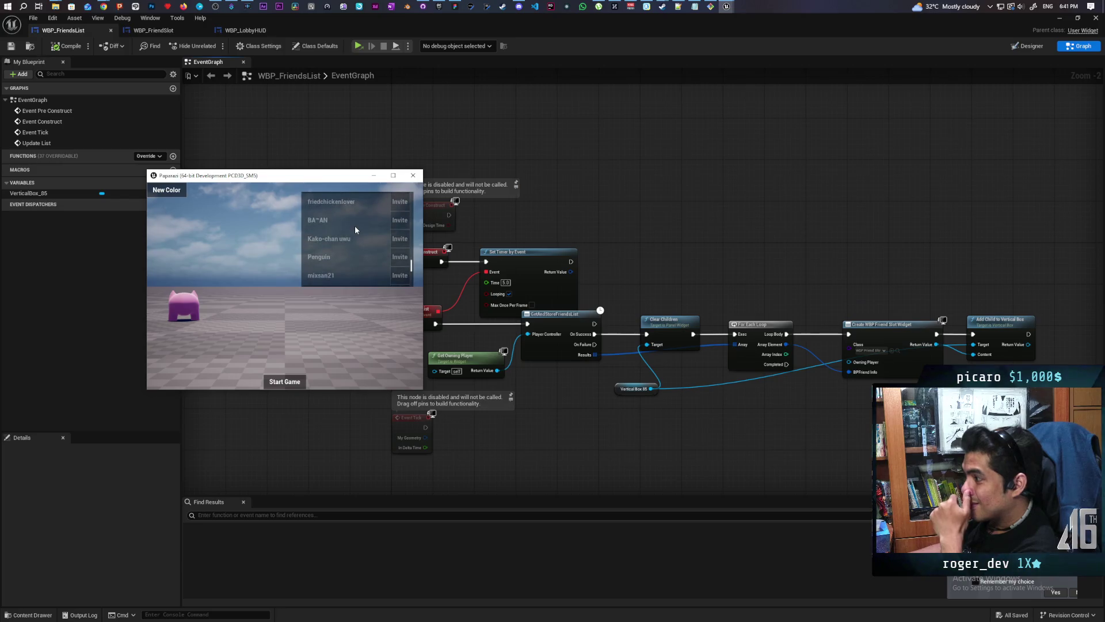
scroll(355, 230, down, 5)
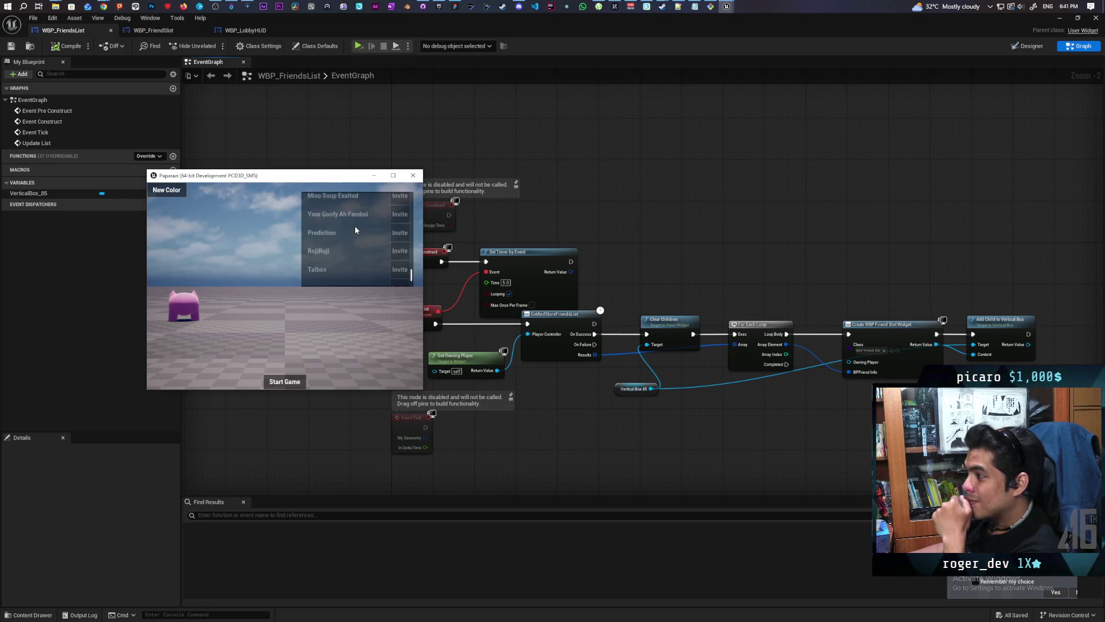
scroll(354, 229, down, 1)
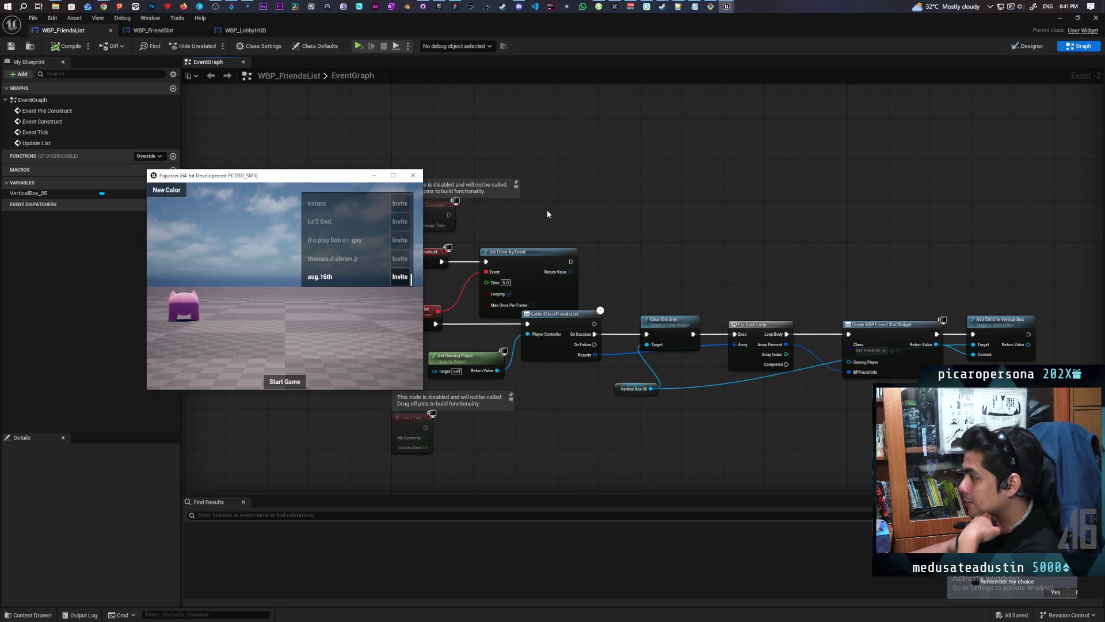
Step: Close the play-test and recompile the WBP_FriendsList blueprint
click(414, 176)
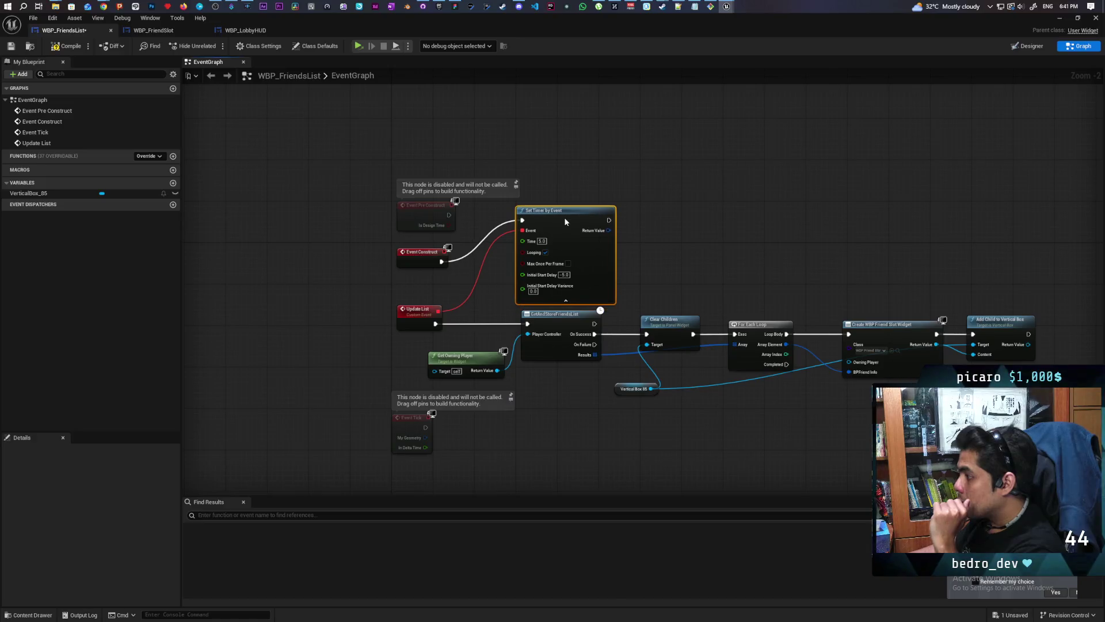
click(67, 44)
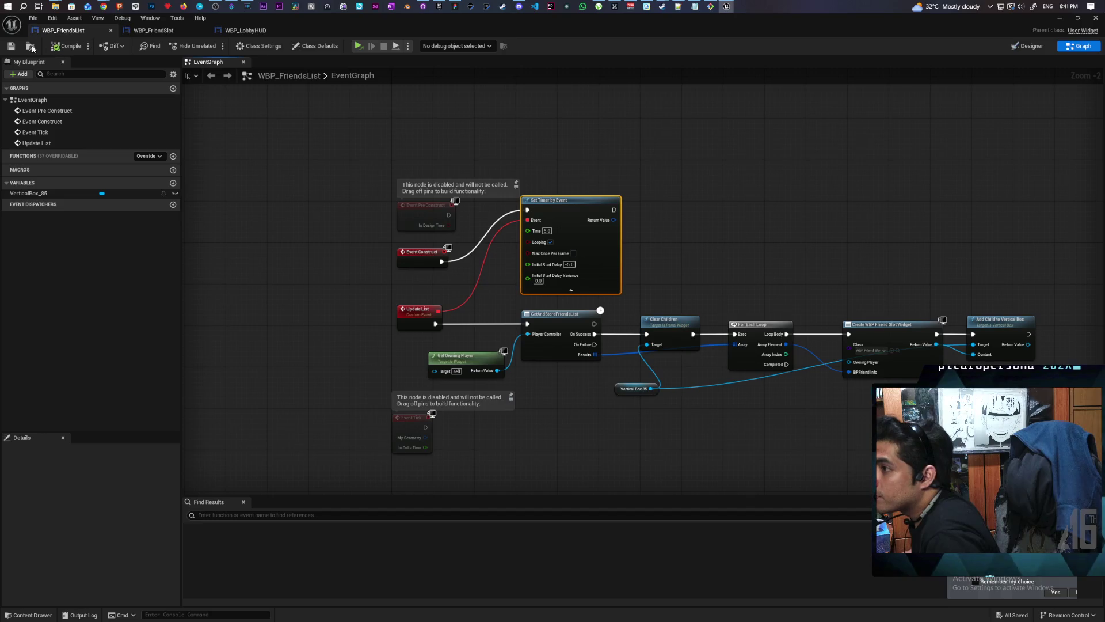
mouse_move(652, 459)
mouse_down()
mouse_move(593, 403)
mouse_move(541, 379)
mouse_up()
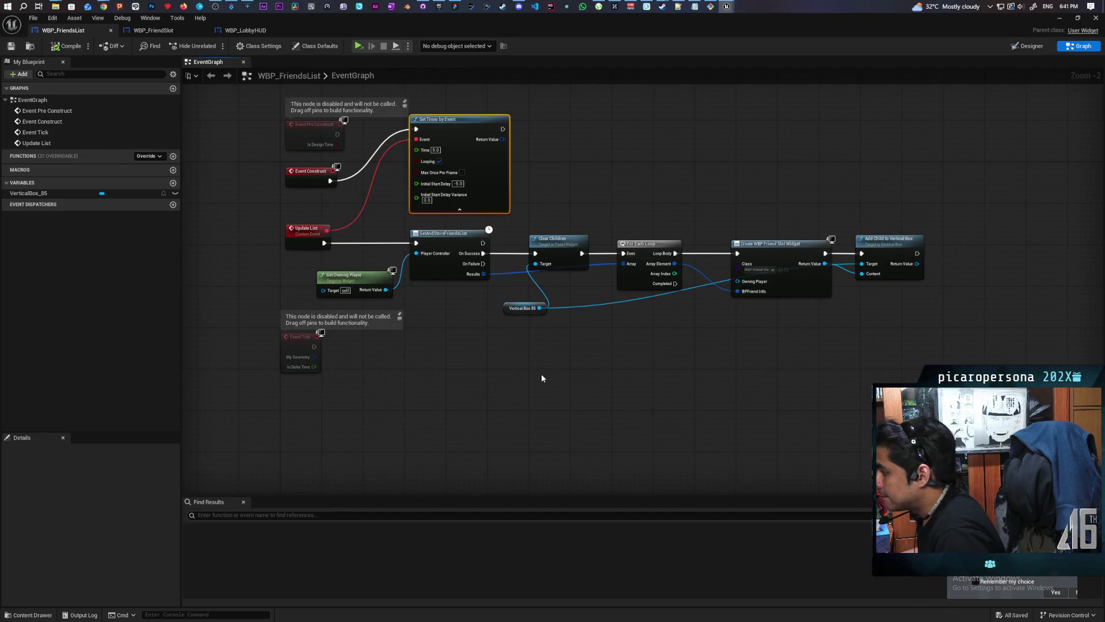
Step: Nudge Clear Children left and move Vertical Box 85 below the friends-list chain
drag(562, 248, 544, 247)
click(560, 344)
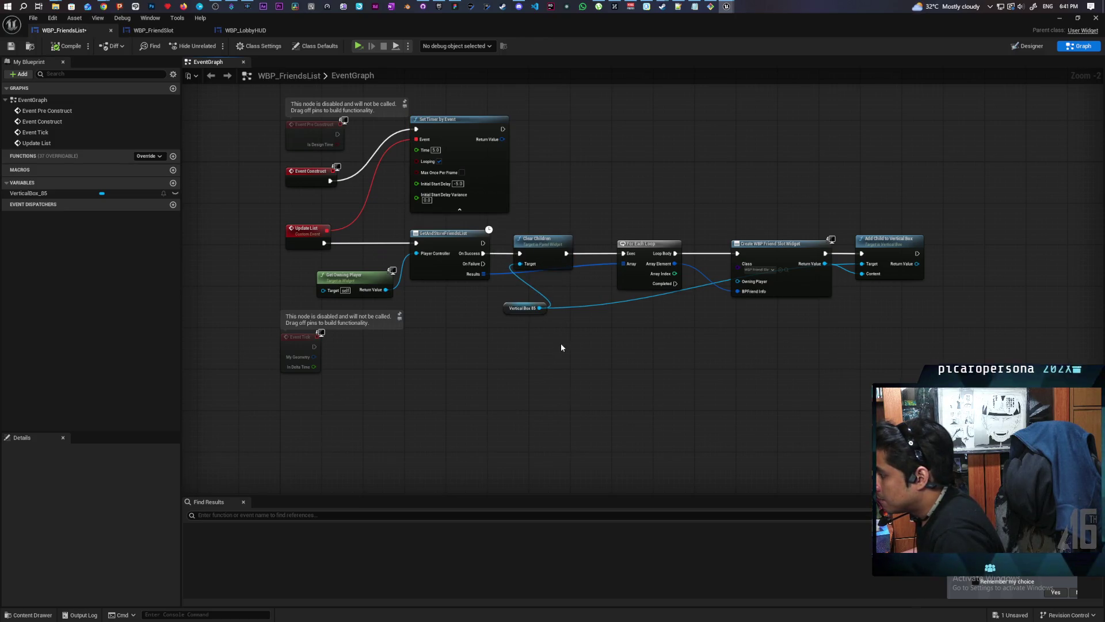
drag(508, 306, 675, 346)
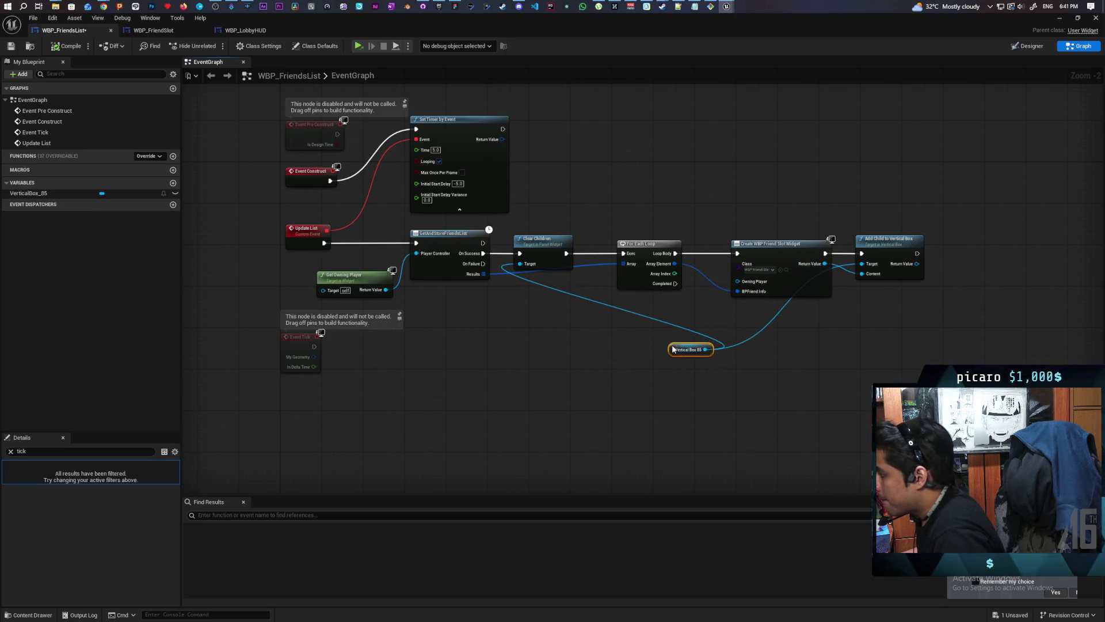
scroll(582, 334, up, 2)
drag(604, 342, 563, 343)
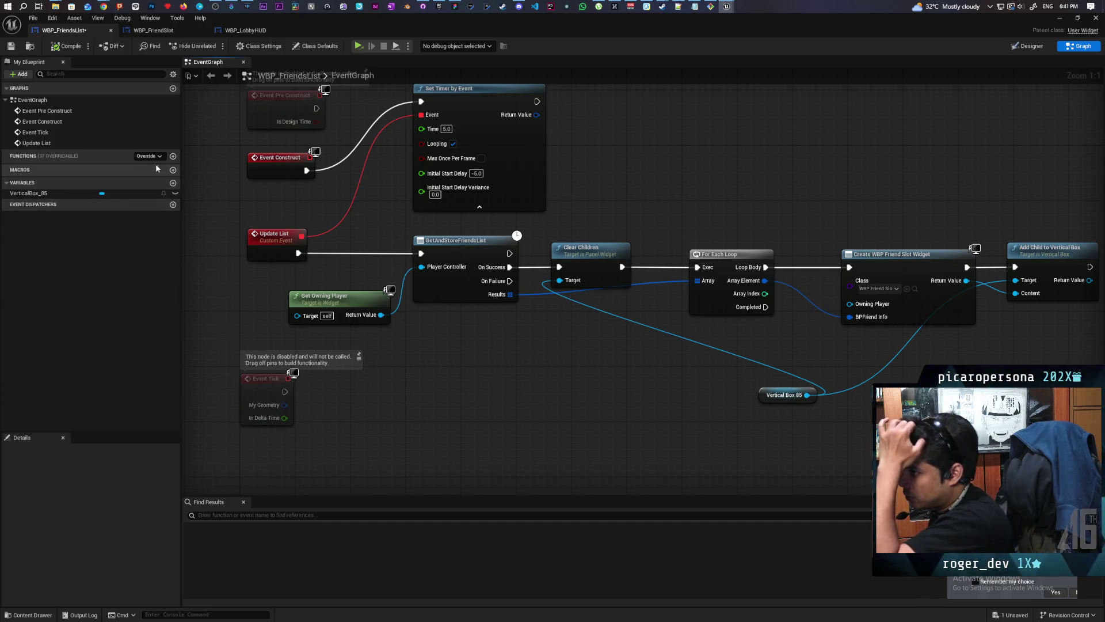
Step: Create a new function named Sort List and bring up its details
click(173, 156)
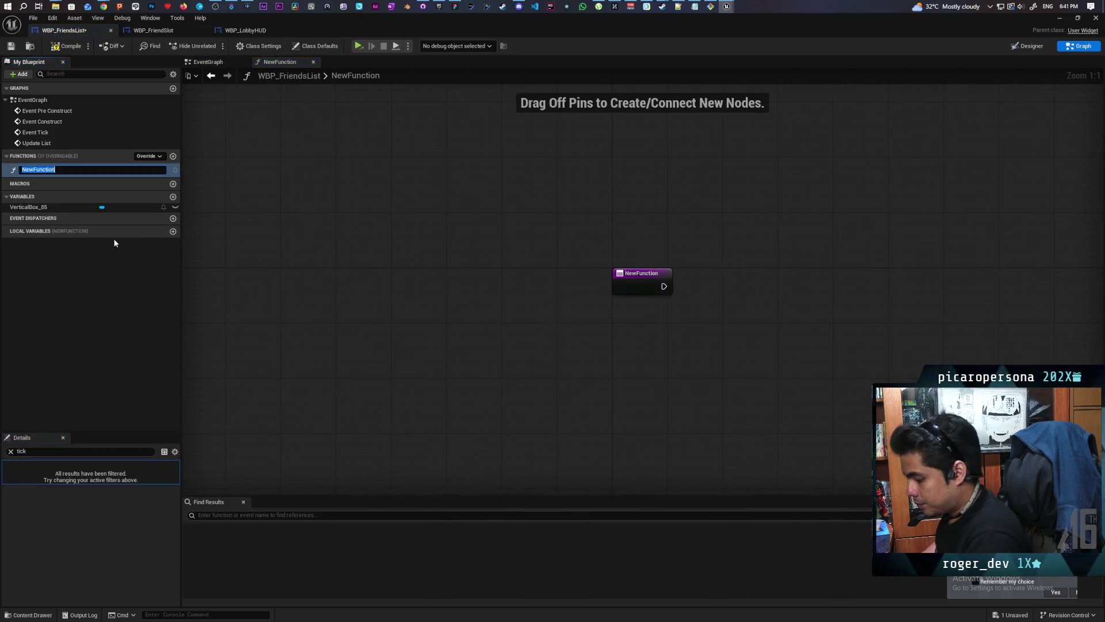
text(Sort List)
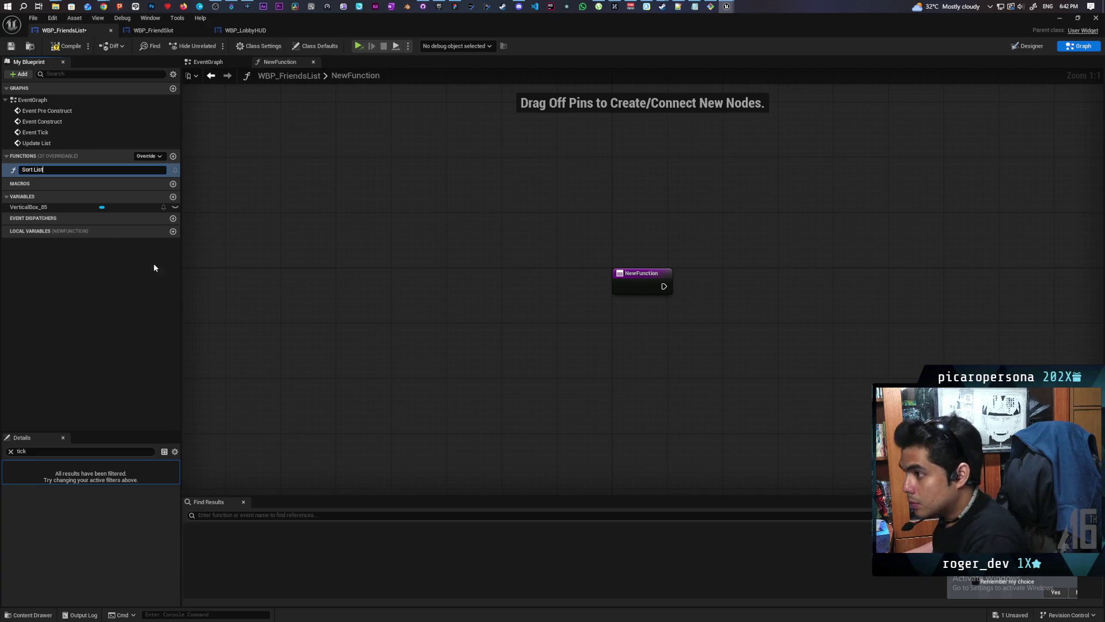
key(Return)
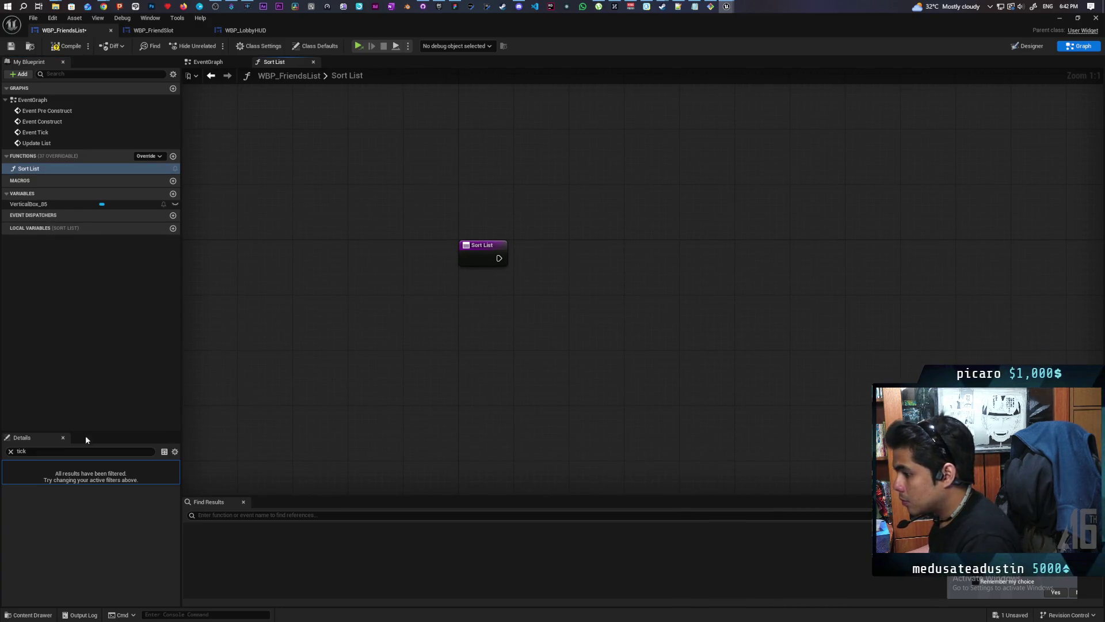
click(10, 452)
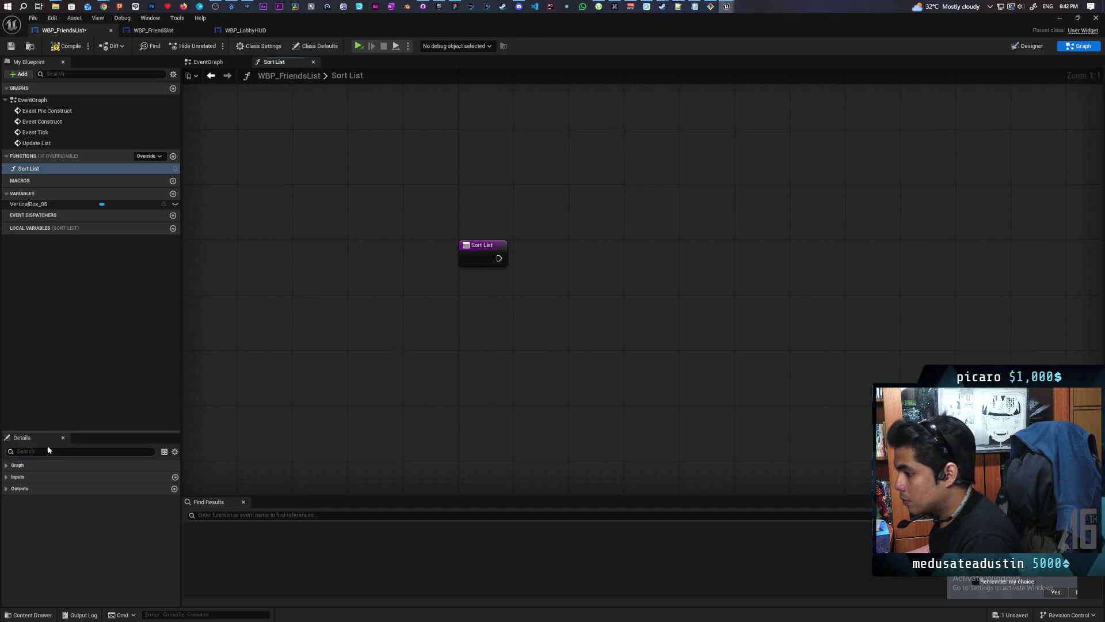
click(475, 258)
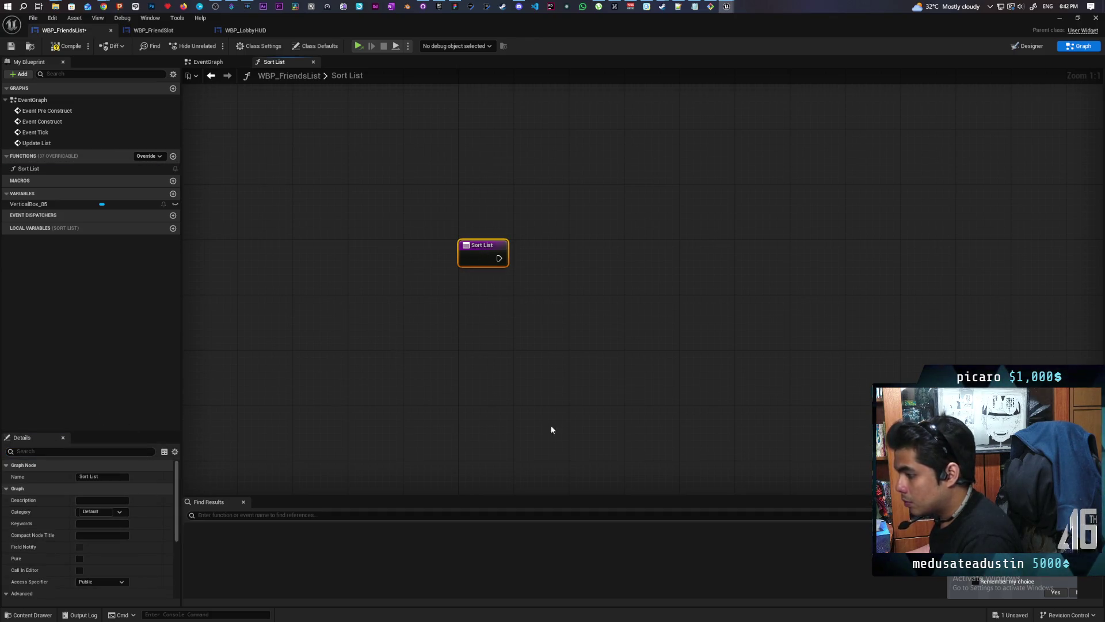
scroll(49, 540, down, 5)
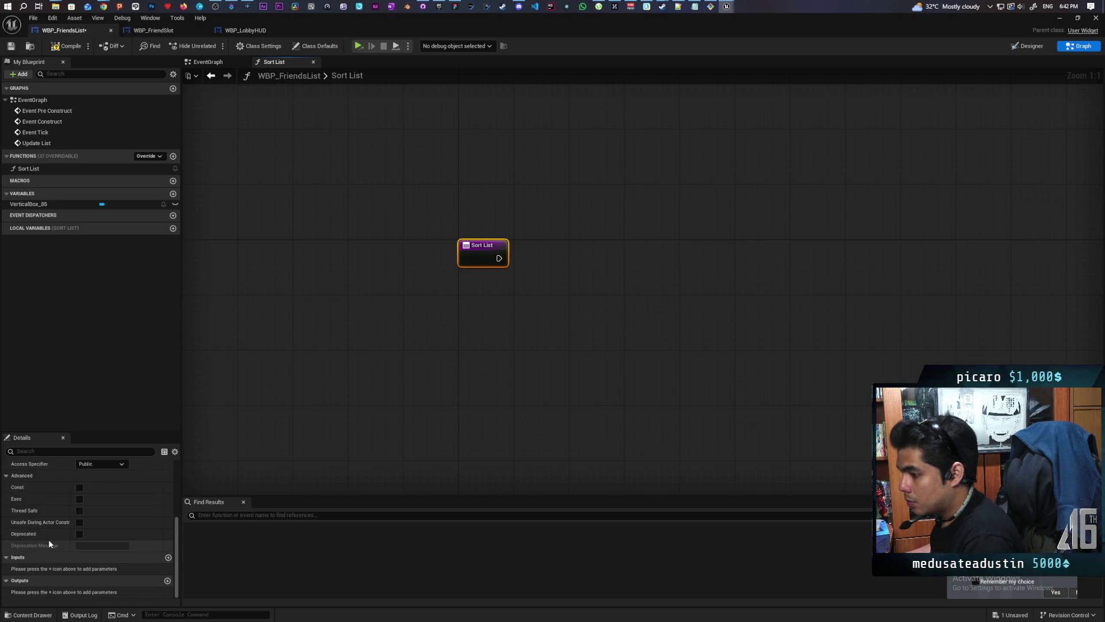
Step: Give Sort List a BPFriend Info array input parameter and save
click(168, 557)
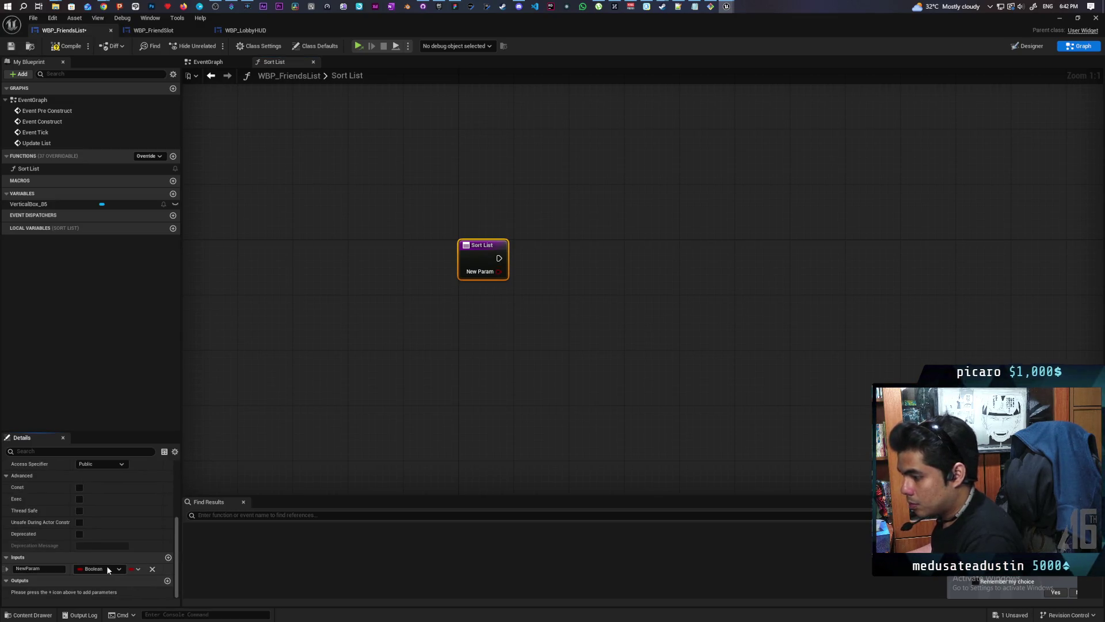
click(106, 568)
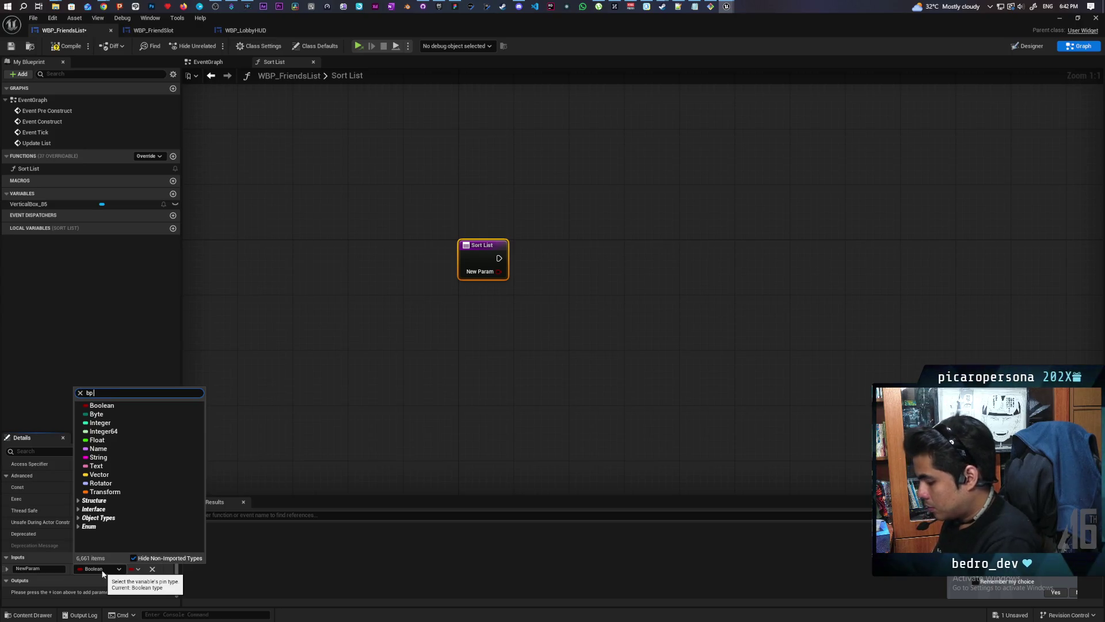
text( friend i)
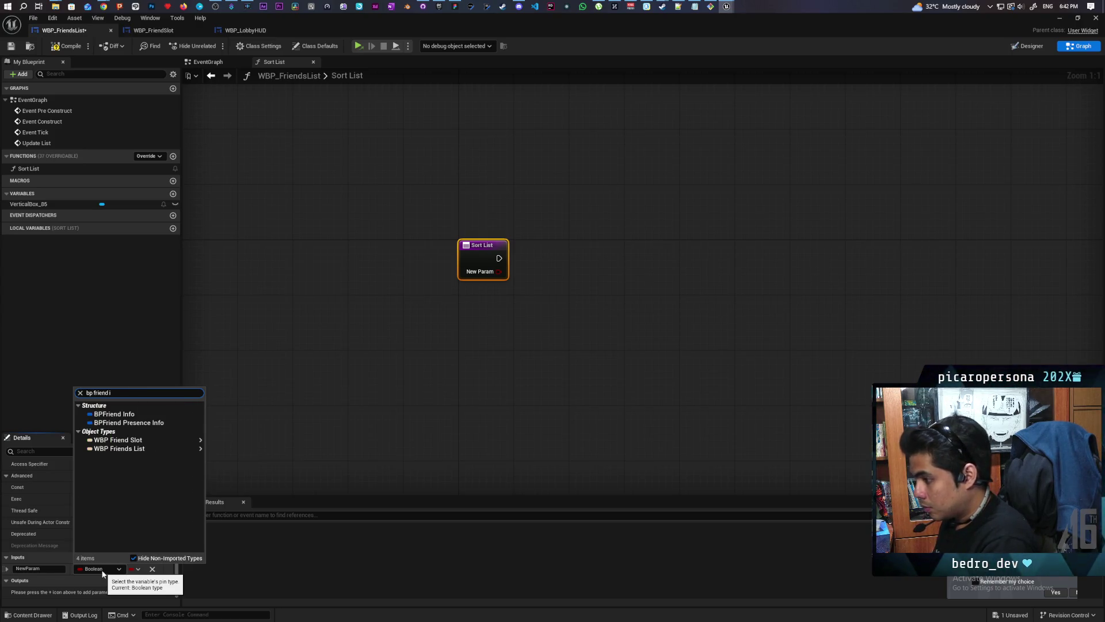
click(132, 414)
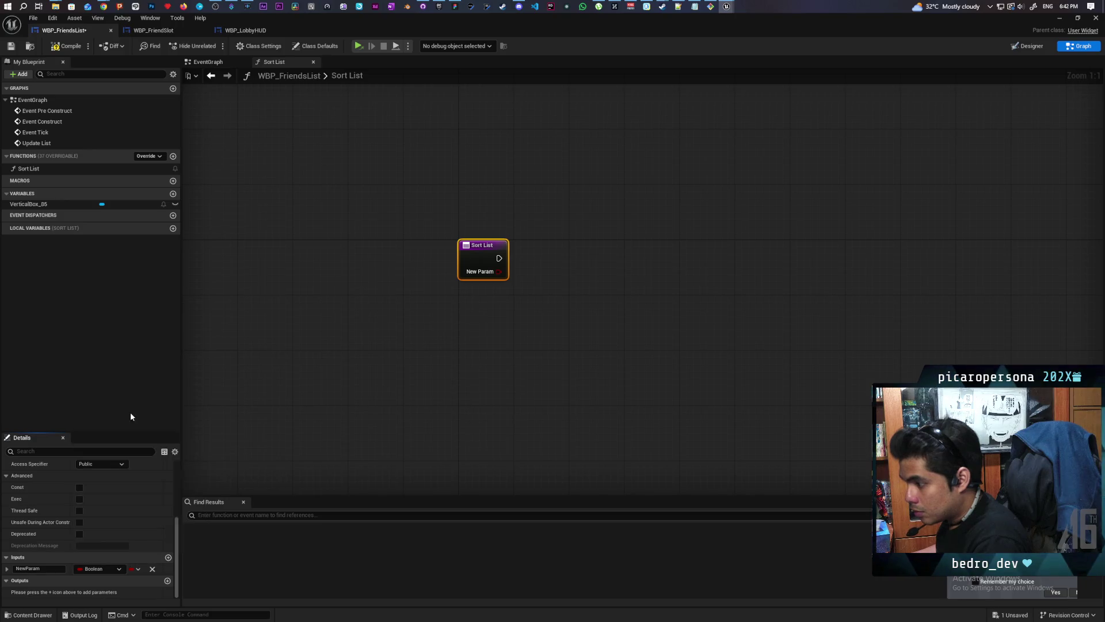
right_click(131, 567)
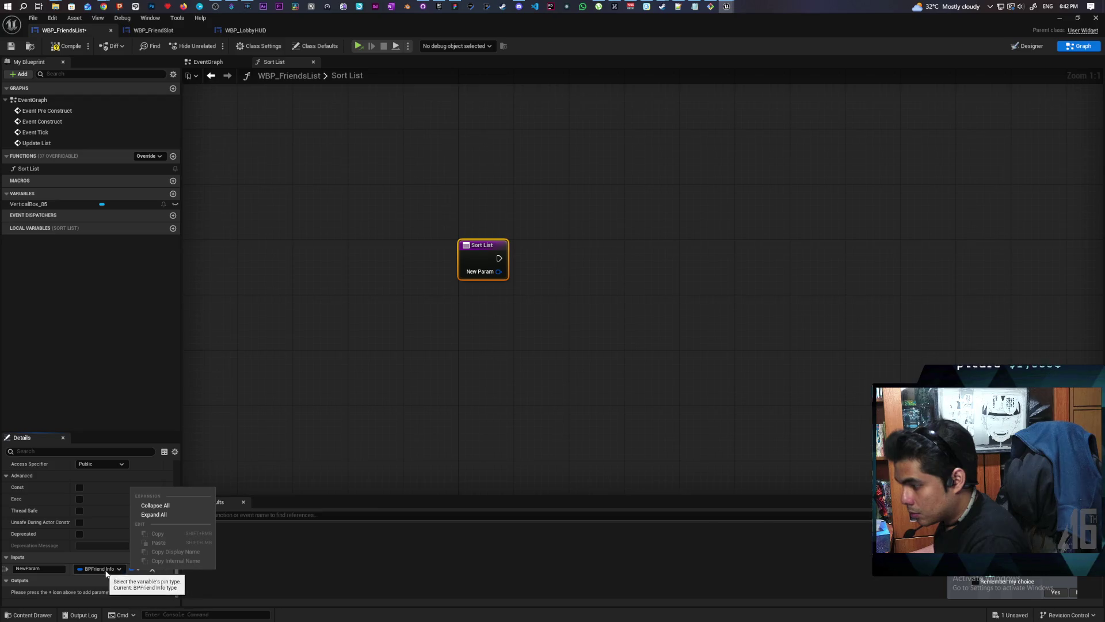
click(139, 572)
click(139, 573)
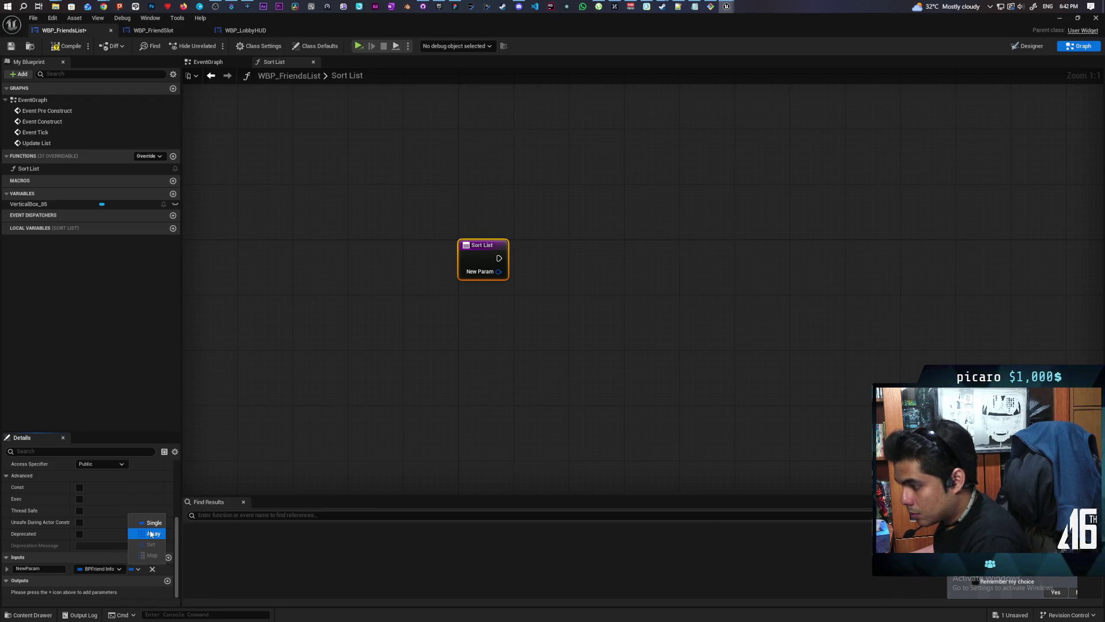
click(151, 548)
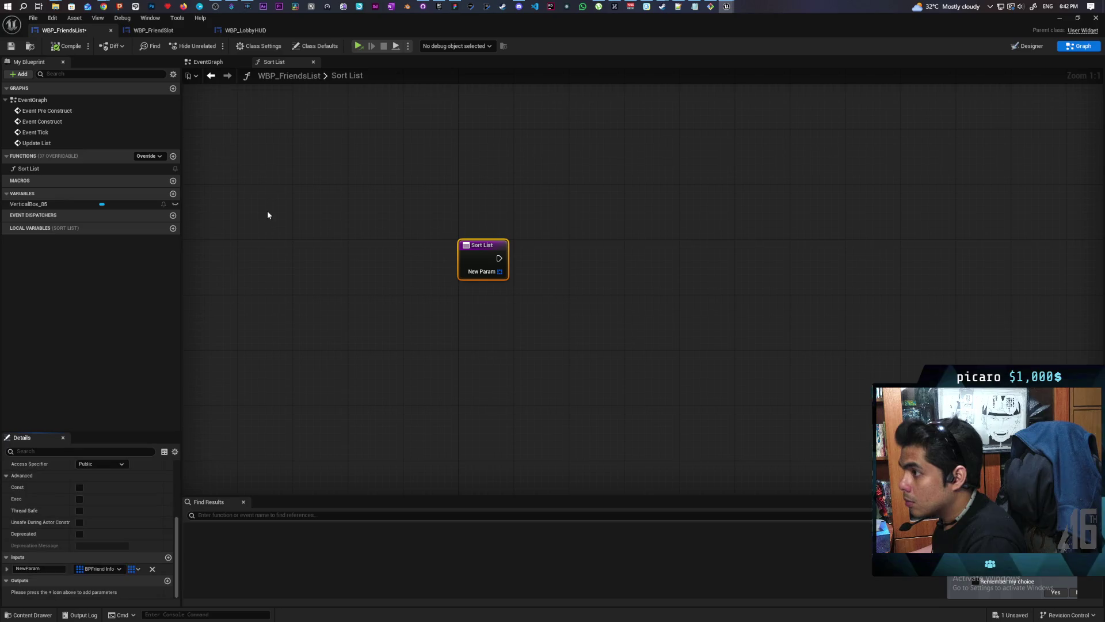
key(ctrl+s)
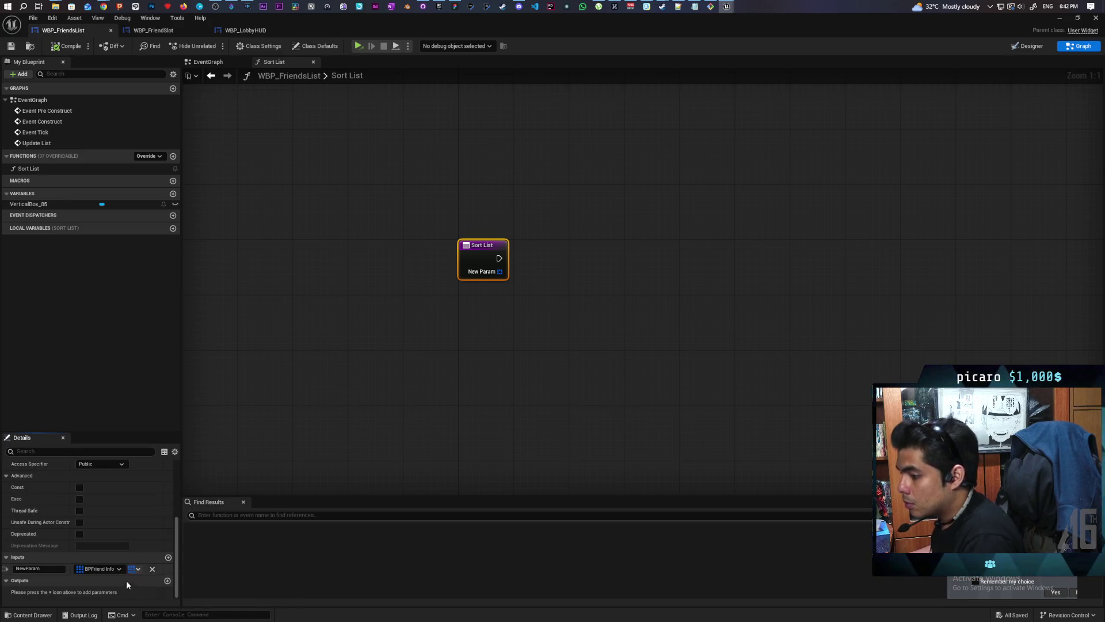
Step: Add a Return Node outputting the input array, and mark Sort List as Pure
right_click(584, 208)
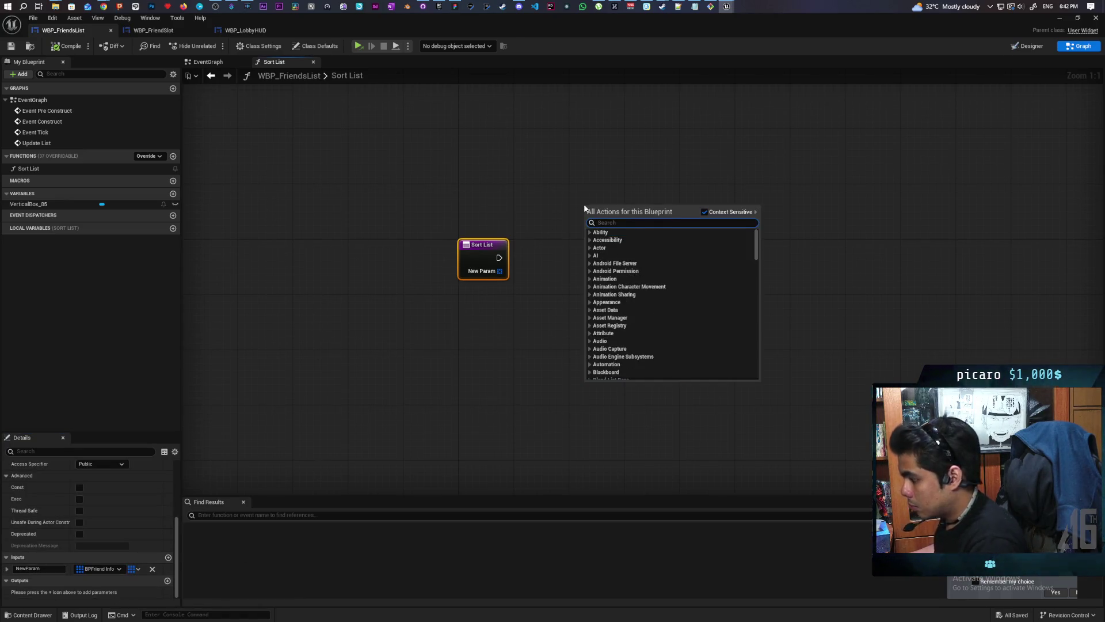
text(erturn)
key(BackSpace)
key(BackSpace)
key(BackSpace)
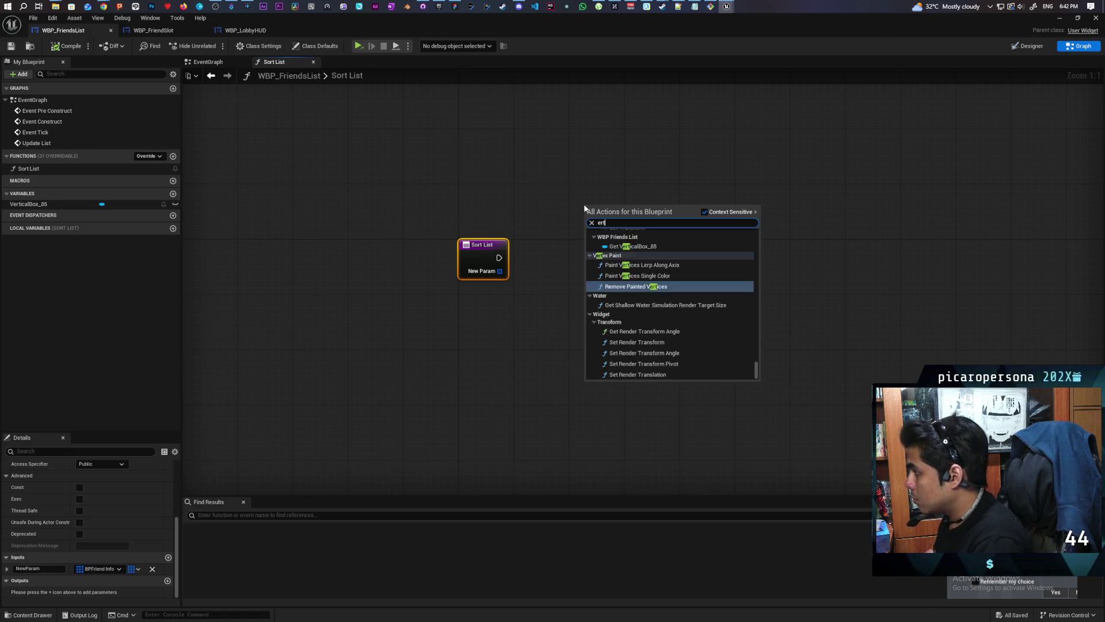
text(return)
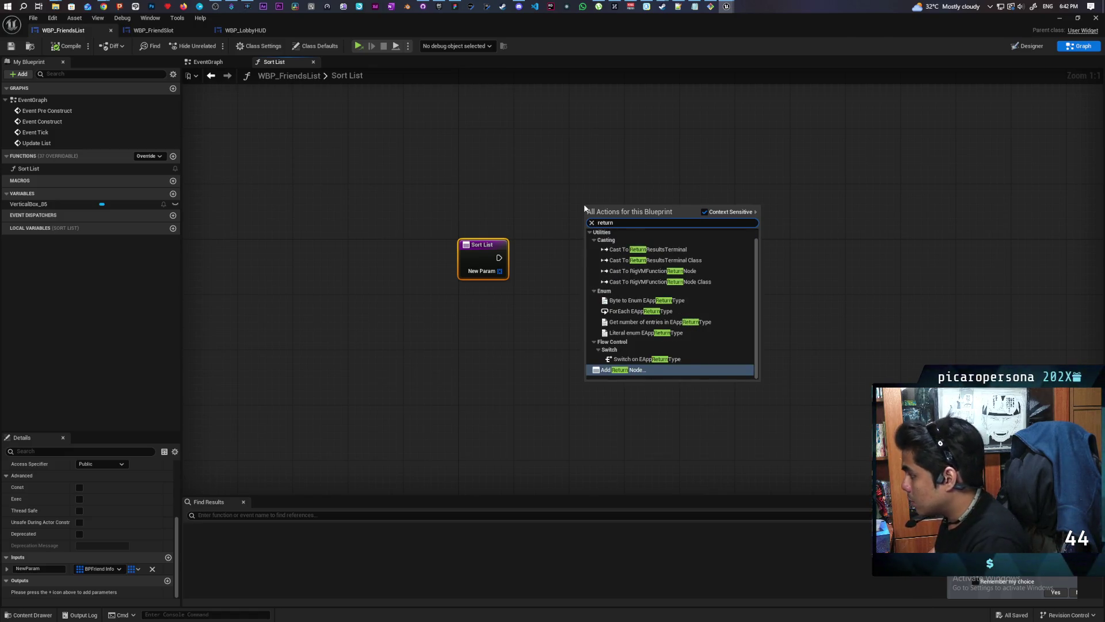
key(Return)
mouse_move(499, 270)
mouse_down()
mouse_move(631, 227)
mouse_move(616, 244)
mouse_up()
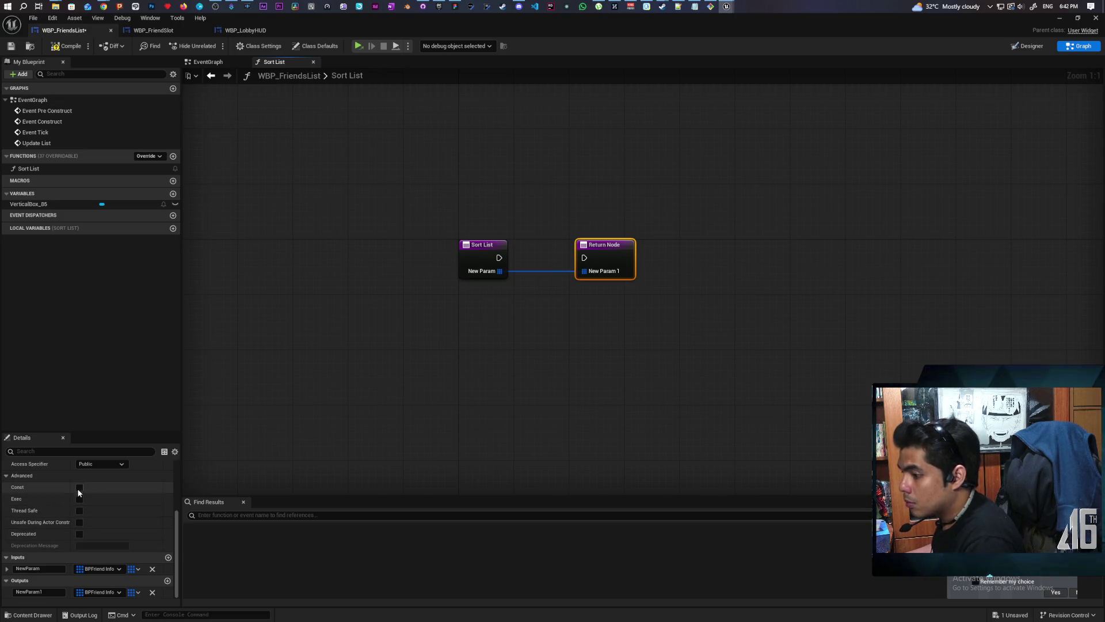
scroll(56, 513, up, 4)
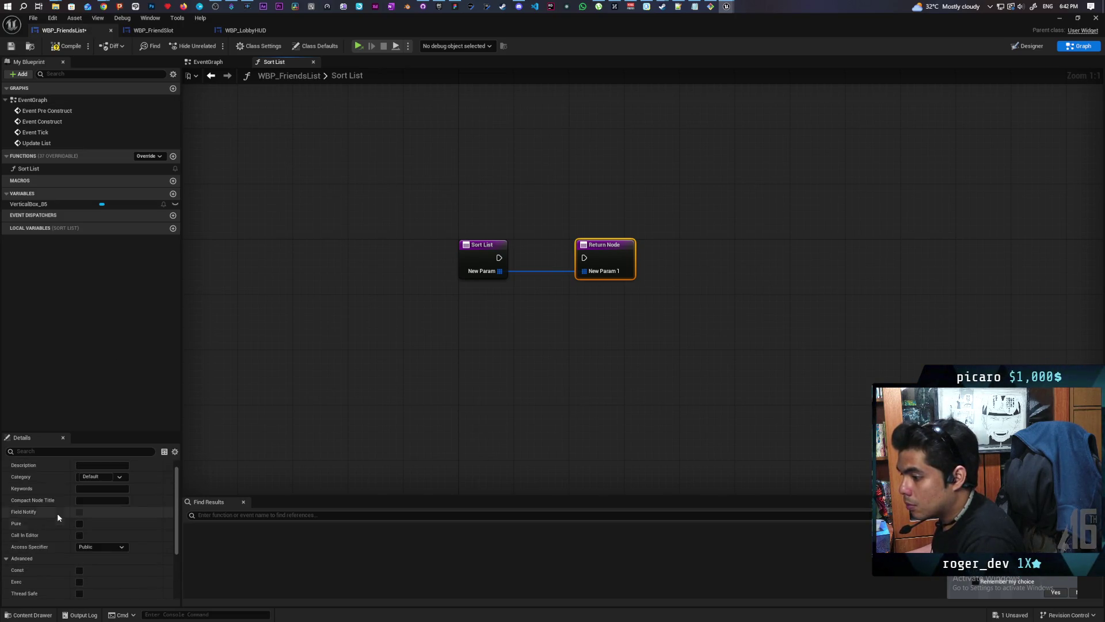
click(79, 524)
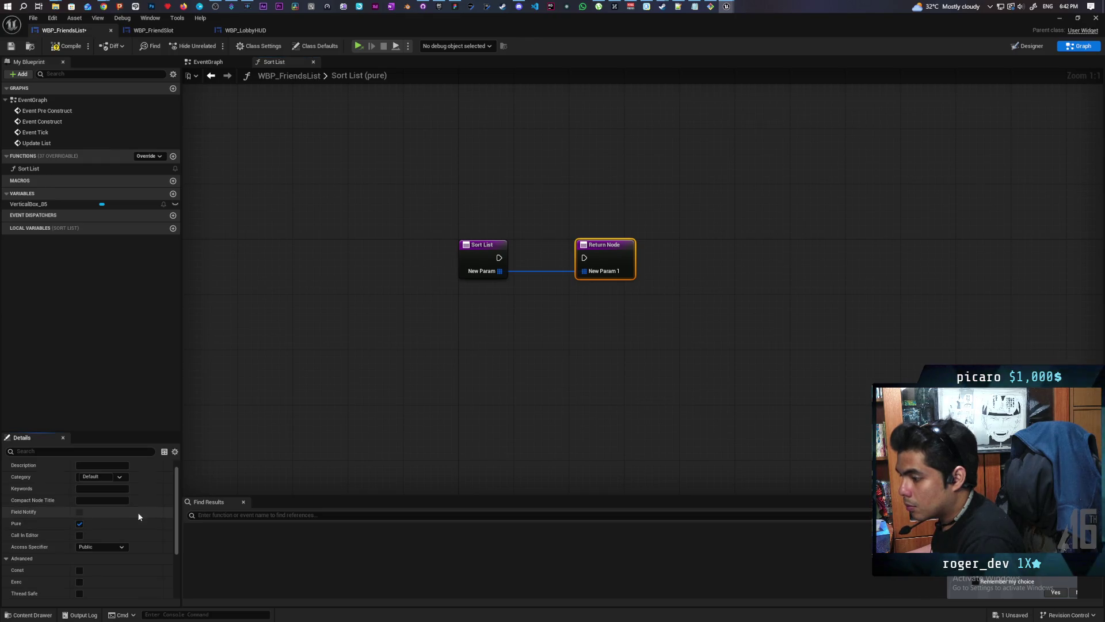
Step: In the EventGraph, pass friend Results through a Sort List call into the For Each Loop; save
click(66, 46)
click(211, 75)
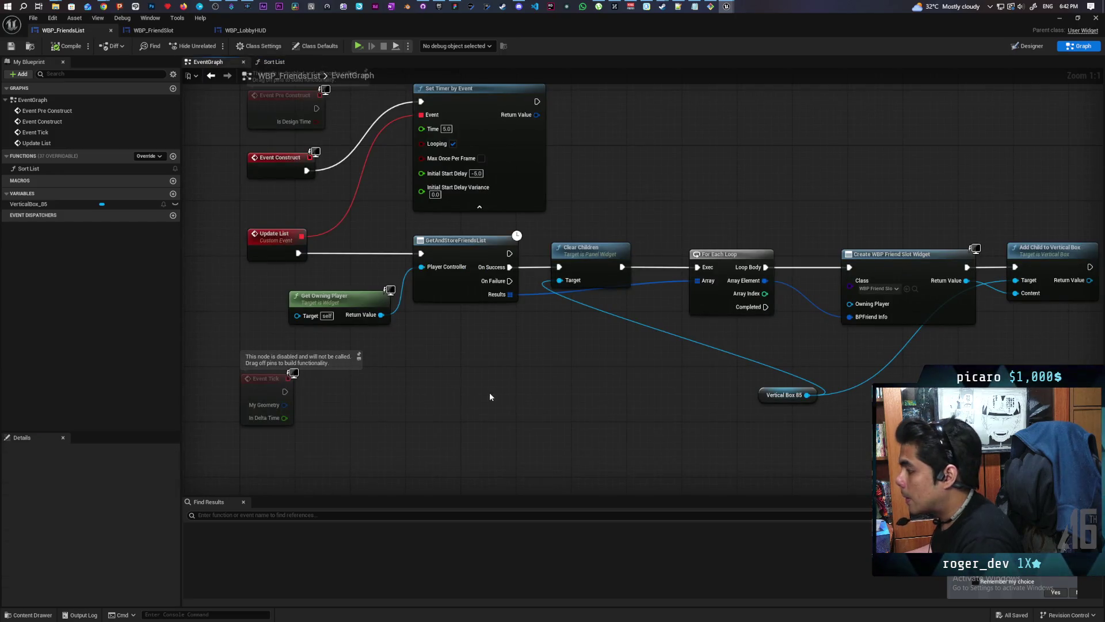
drag(489, 392, 422, 375)
click(28, 168)
mouse_move(262, 260)
mouse_down()
mouse_move(471, 285)
mouse_move(482, 296)
mouse_up()
drag(557, 295, 643, 260)
drag(536, 288, 562, 288)
key(ctrl+s)
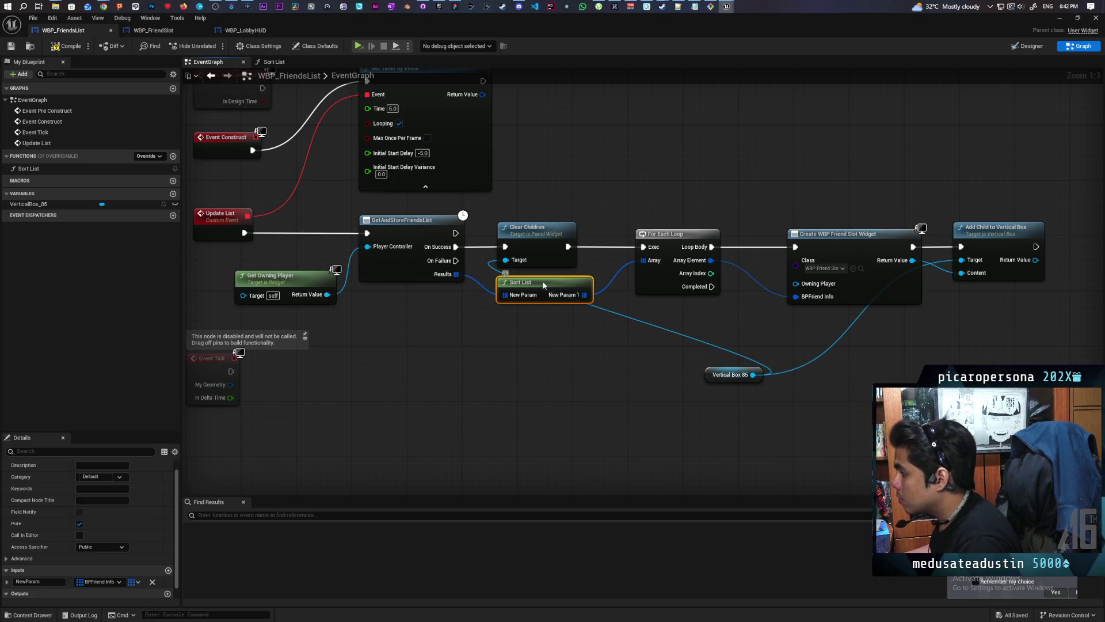
Step: Reopen the Sort List graph and move its Return Node further right
double_click(542, 281)
drag(570, 281, 780, 280)
click(521, 329)
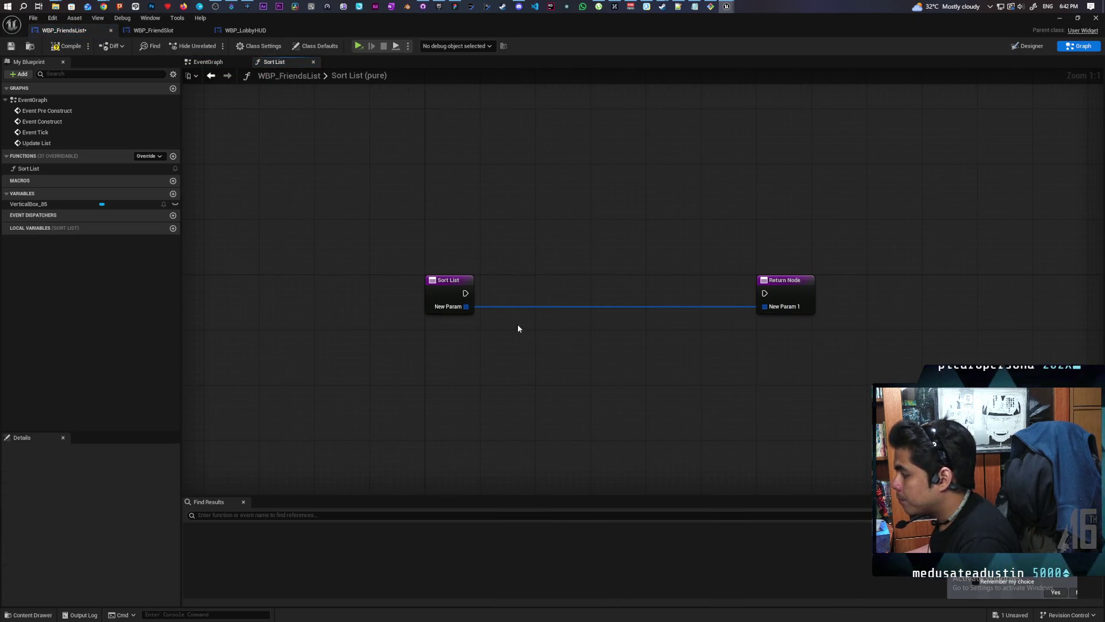
Step: Paste a For Each Loop that runs from the entry node over the New Param array
key(ctrl+v)
drag(468, 306, 516, 305)
drag(445, 289, 516, 291)
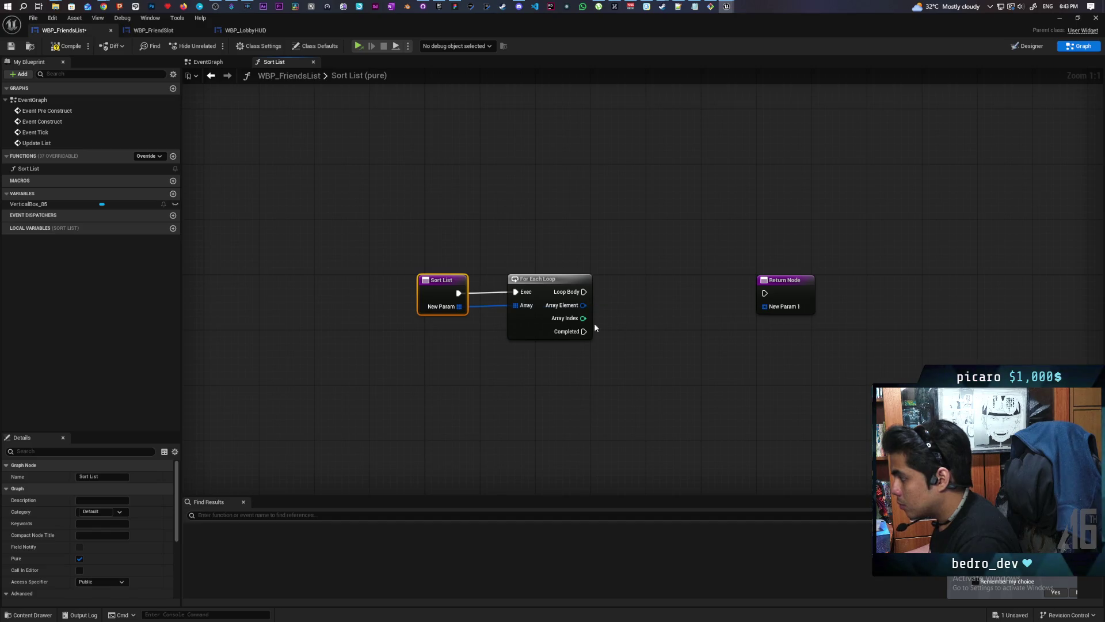
drag(424, 279, 424, 286)
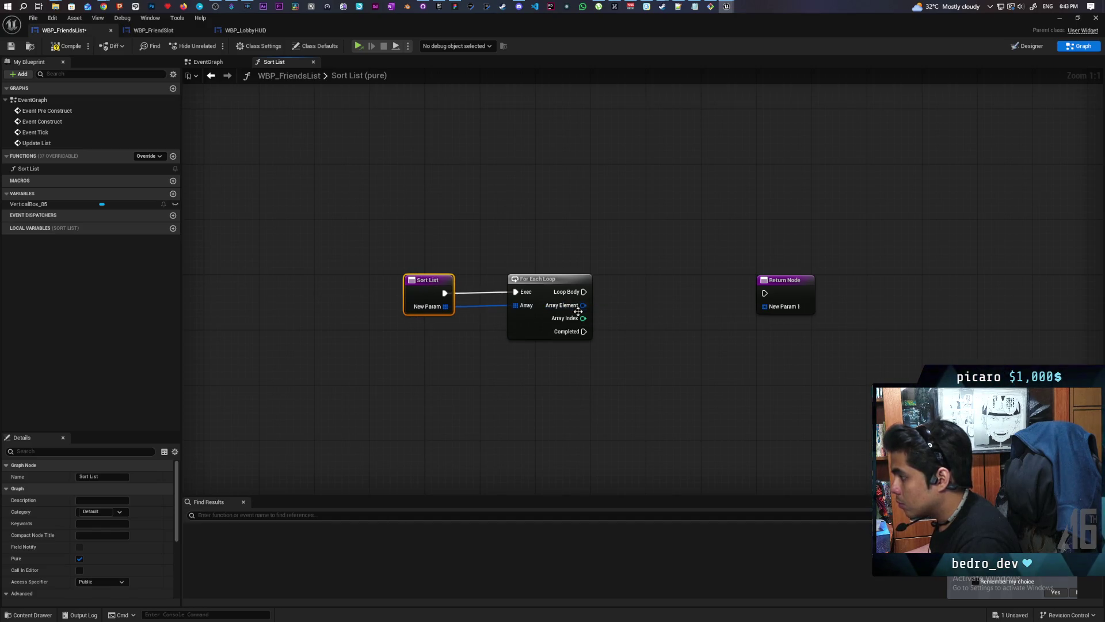
mouse_move(583, 305)
mouse_down()
mouse_move(617, 320)
mouse_move(455, 242)
mouse_up()
drag(512, 316, 438, 303)
click(521, 297)
Step: Break each Array Element into BPFriend Info fields, discarding a wrong equality node
drag(544, 313, 551, 316)
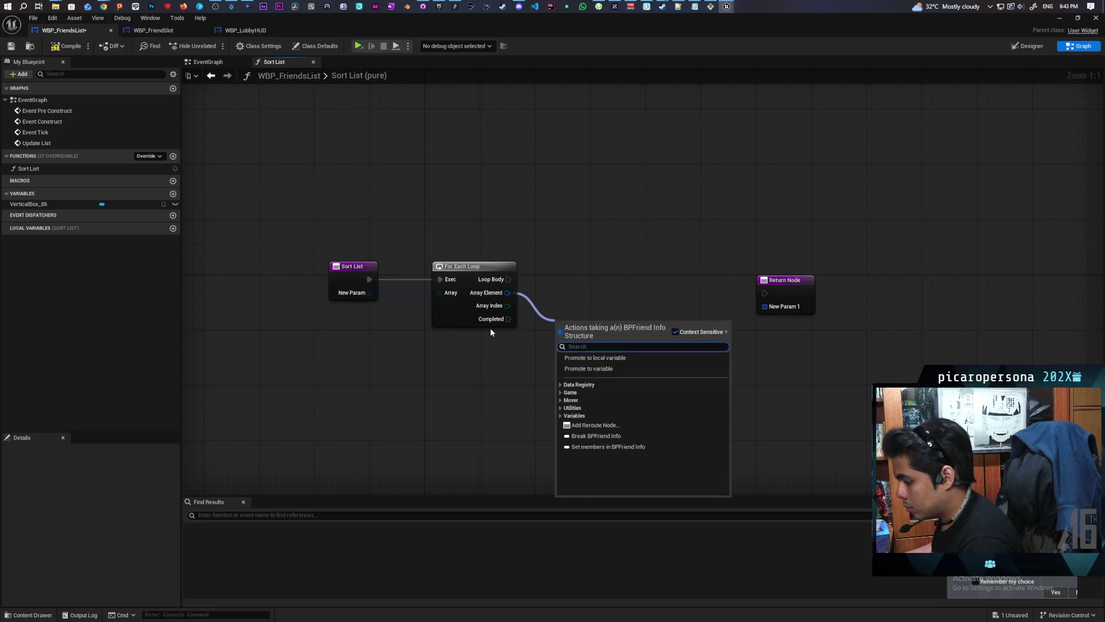
text(break)
key(Return)
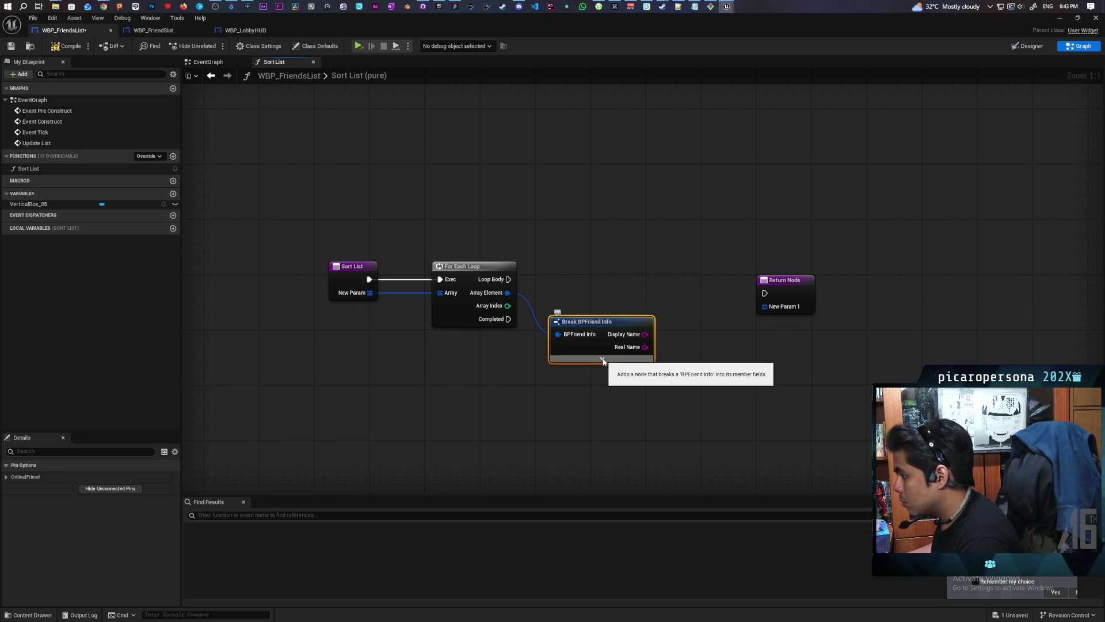
click(601, 358)
mouse_move(551, 348)
mouse_down()
mouse_move(575, 360)
mouse_move(590, 348)
mouse_up()
text(==)
key(Return)
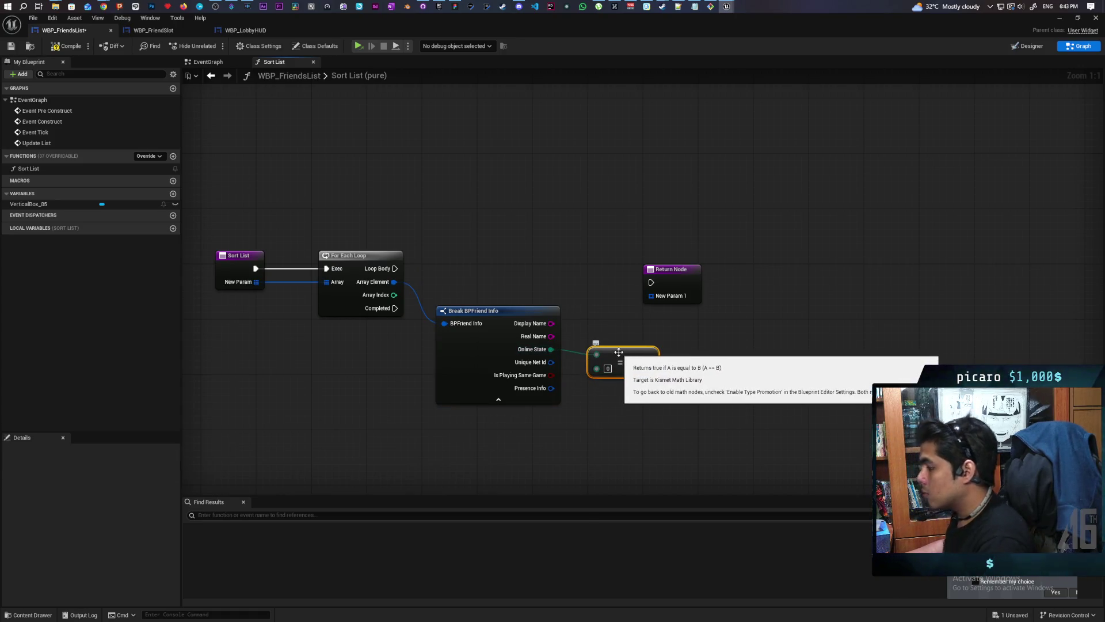
drag(618, 352, 510, 325)
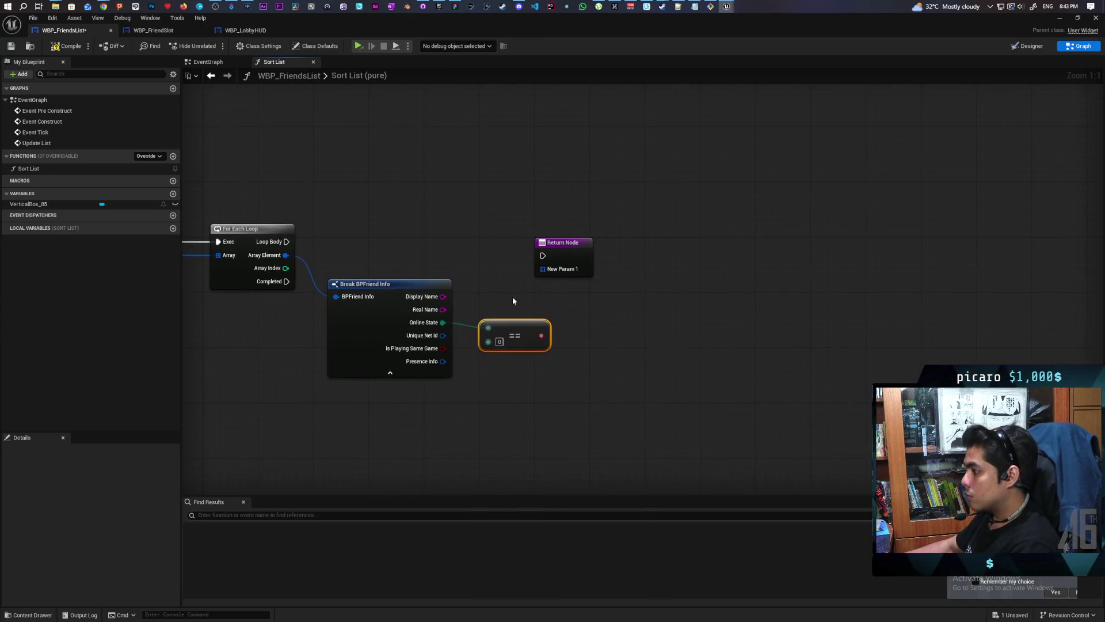
drag(561, 259, 658, 259)
click(514, 342)
key(Delete)
Step: Branch each iteration on an Equal (Enum) check of Online State against Online; save
mouse_move(442, 322)
mouse_down()
mouse_move(482, 322)
mouse_move(452, 338)
mouse_up()
text(==)
key(Return)
click(491, 286)
mouse_move(229, 279)
mouse_down()
mouse_move(446, 283)
mouse_move(467, 298)
mouse_move(490, 280)
mouse_up()
drag(507, 323, 461, 322)
drag(513, 375, 427, 293)
drag(456, 333, 507, 379)
key(ctrl+s)
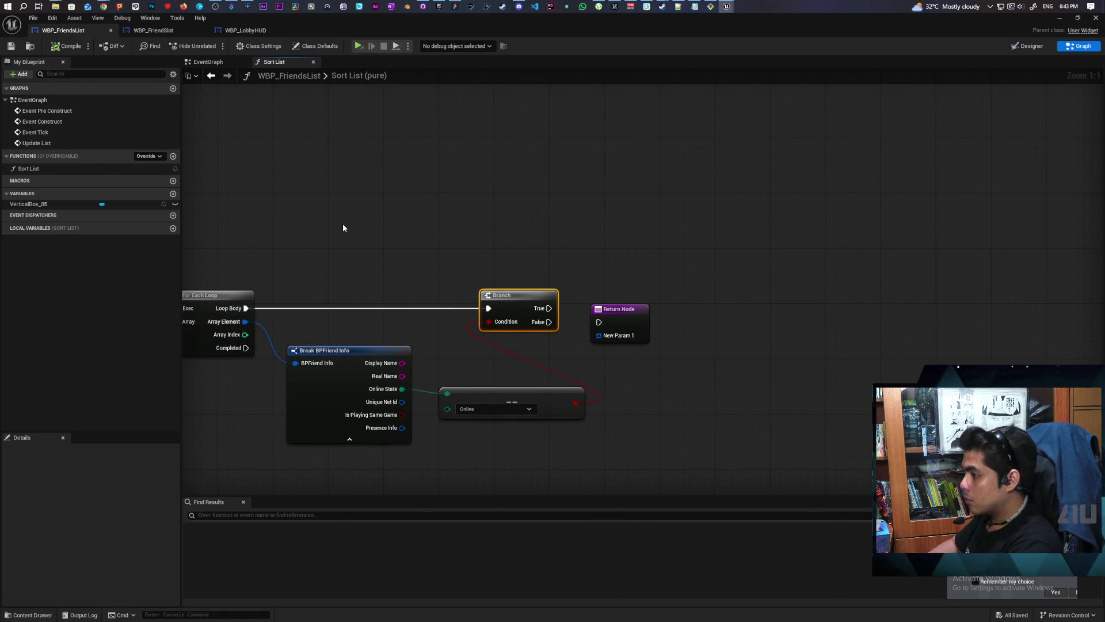
Step: Tidy the graph and promote the New Param array to a local variable
mouse_move(359, 227)
mouse_down()
mouse_move(558, 185)
mouse_move(570, 199)
mouse_move(538, 202)
mouse_up()
drag(599, 220, 544, 225)
click(828, 247)
drag(828, 248, 832, 232)
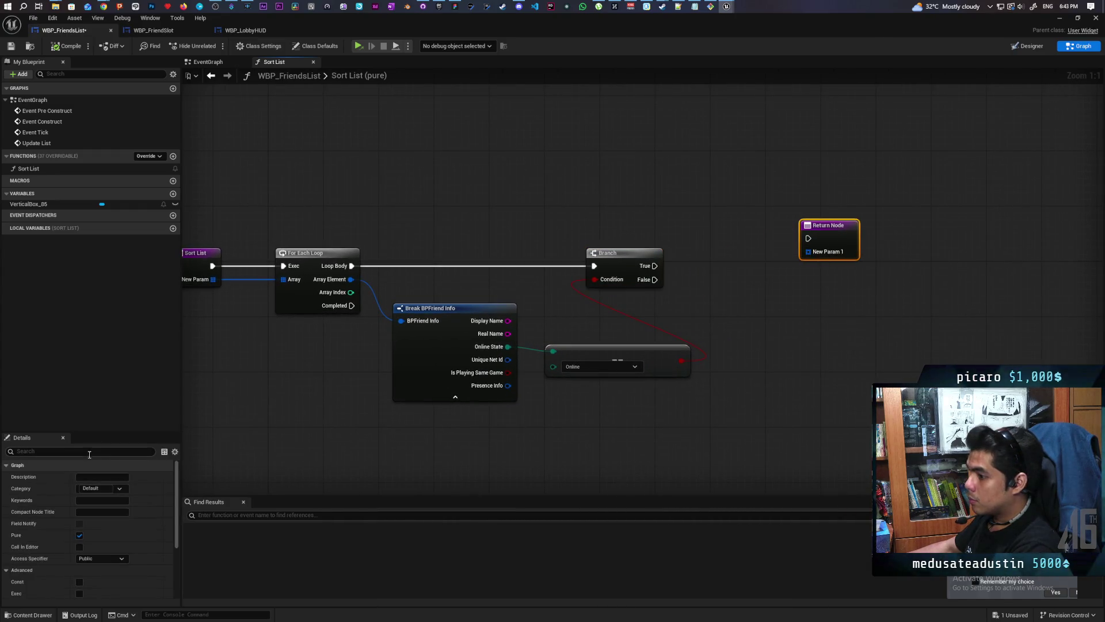
mouse_move(312, 378)
mouse_down()
mouse_move(378, 414)
mouse_move(435, 414)
mouse_up()
drag(351, 280, 418, 200)
click(435, 236)
text(Online)
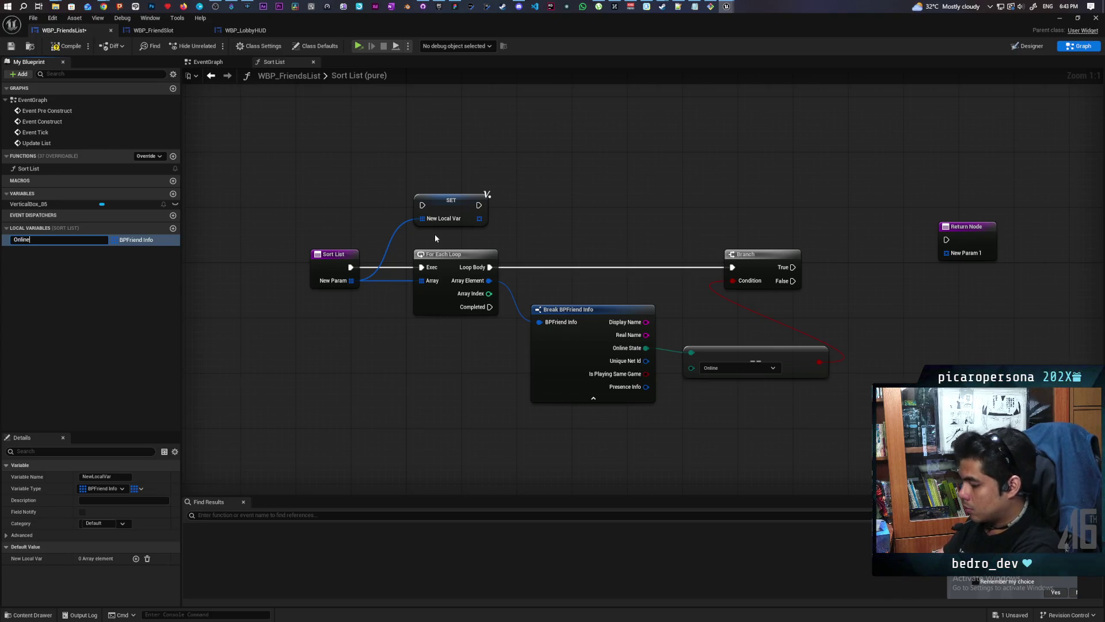
Step: Name the local variable Online, then promote New Param again to a local named Others
key(Return)
drag(347, 281, 364, 375)
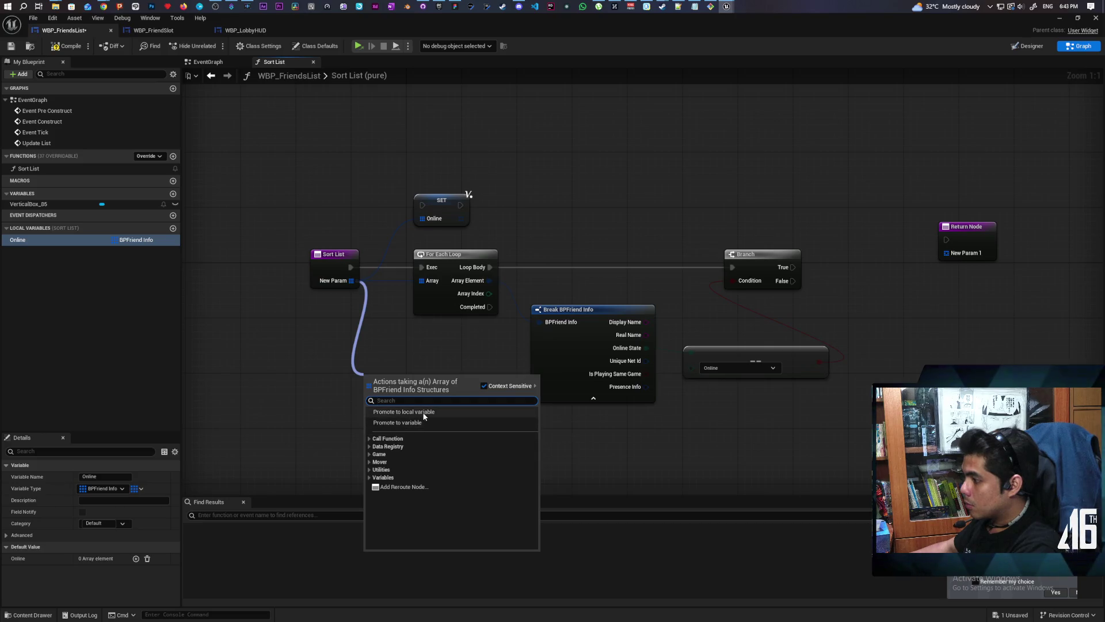
click(419, 412)
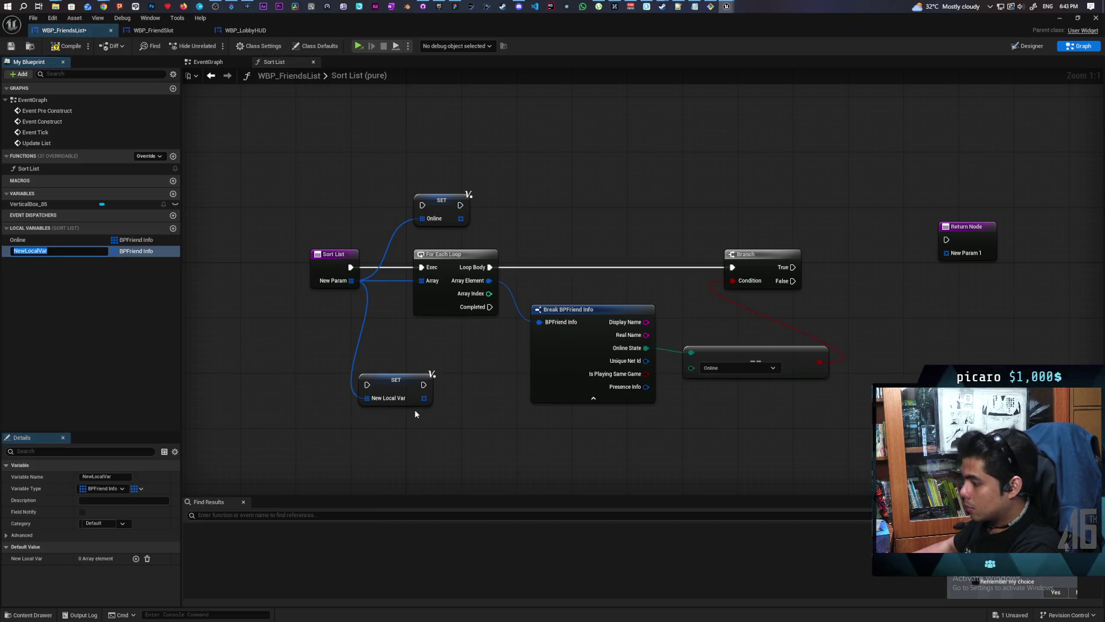
text(Others)
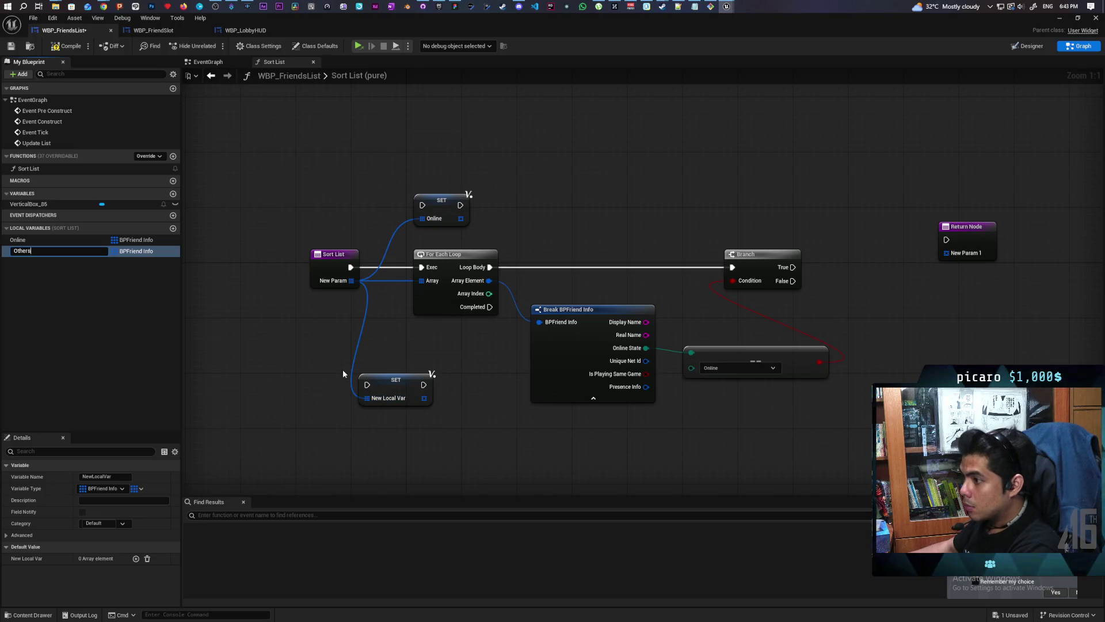
key(Return)
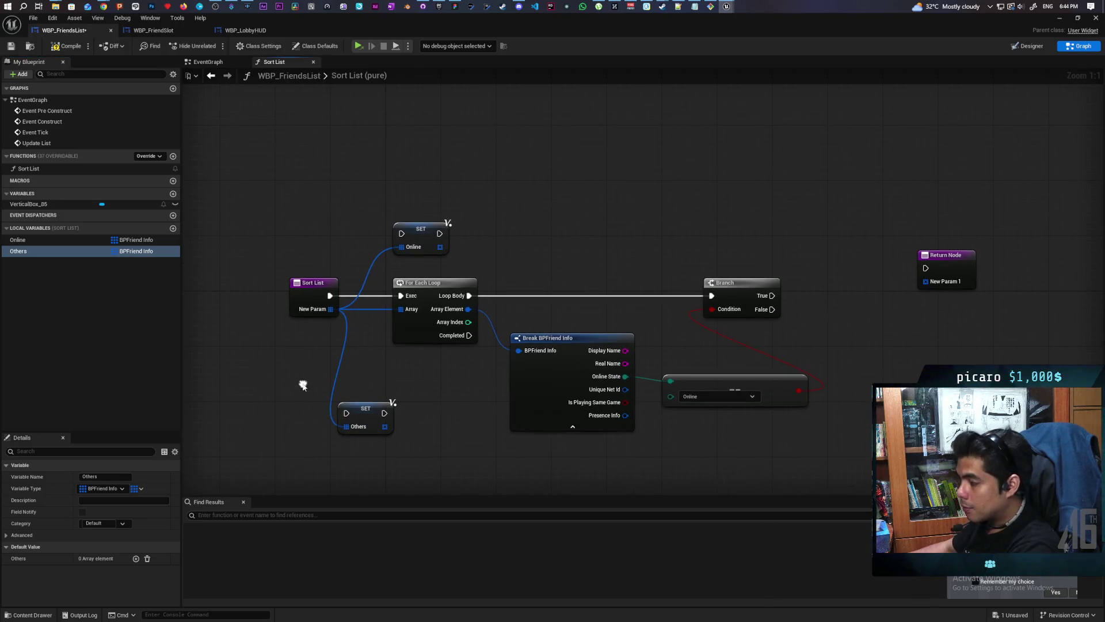
Step: Place an Online getter near the Branch and pull a wire from it
drag(489, 375, 433, 368)
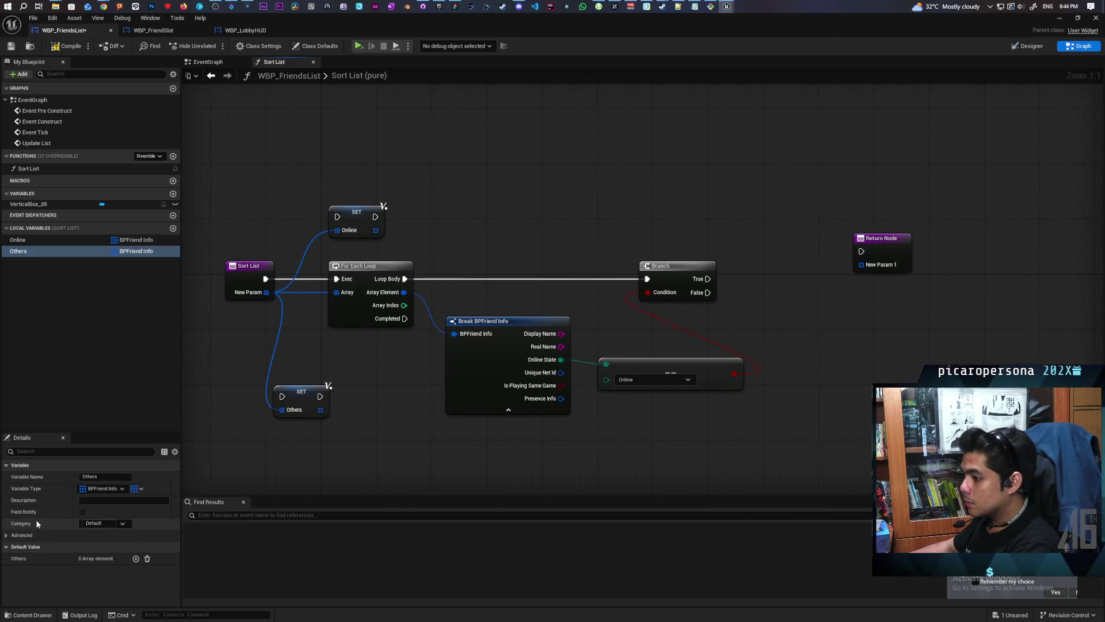
click(20, 241)
mouse_move(674, 199)
mouse_down()
mouse_move(736, 223)
mouse_move(739, 241)
mouse_up()
Step: On Branch True, AddUnique the Array Element into Online
text(addu)
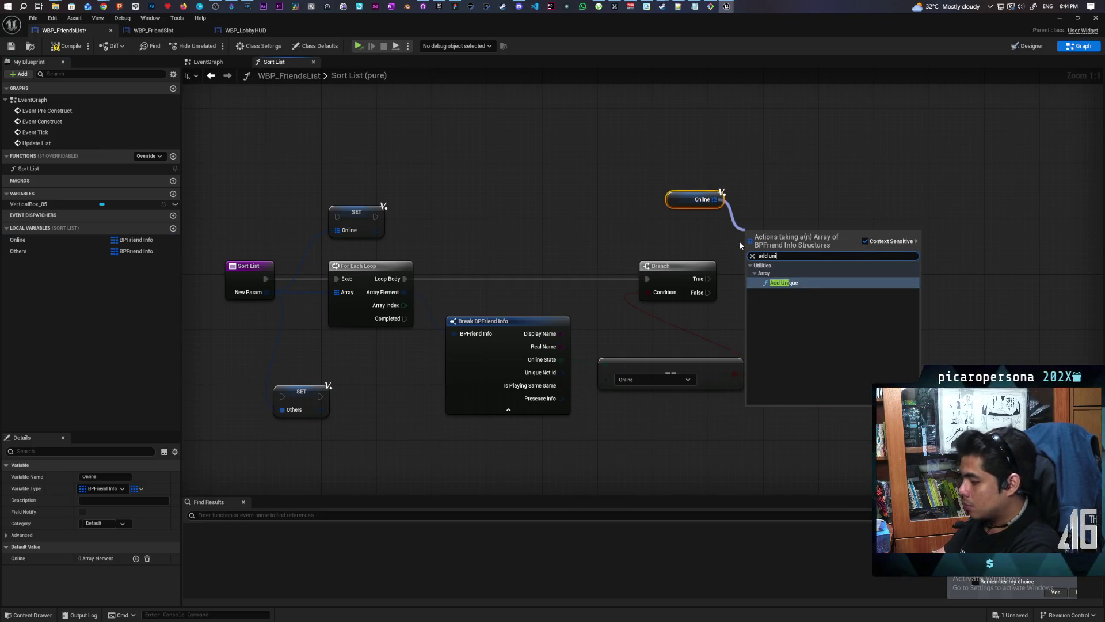
key(Return)
drag(705, 280, 751, 237)
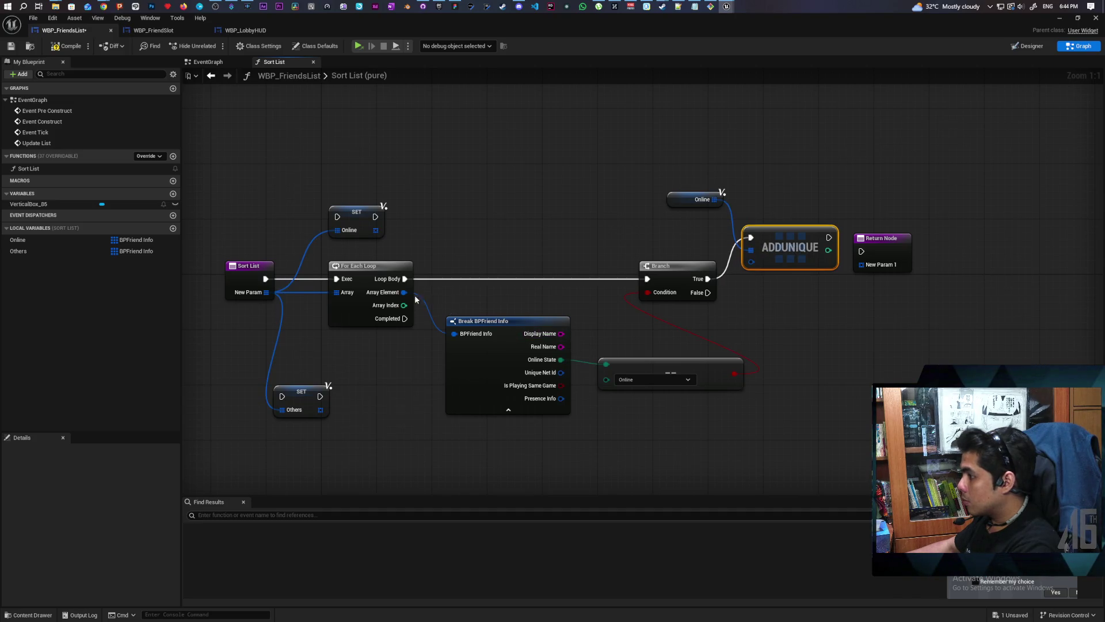
mouse_move(404, 291)
mouse_down()
mouse_move(645, 256)
mouse_move(758, 262)
mouse_up()
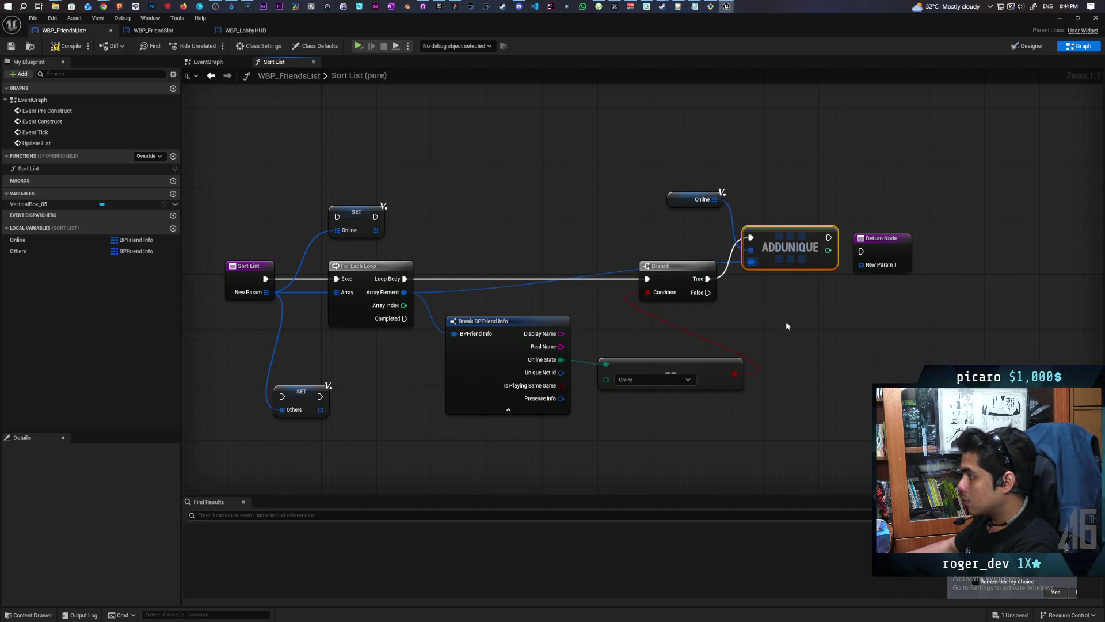
Step: On Branch False, AddUnique the Array Element into Others, then compile and save
drag(17, 251, 748, 295)
mouse_move(770, 296)
mouse_down()
mouse_move(765, 310)
mouse_move(795, 325)
mouse_up()
text(add unique)
key(Return)
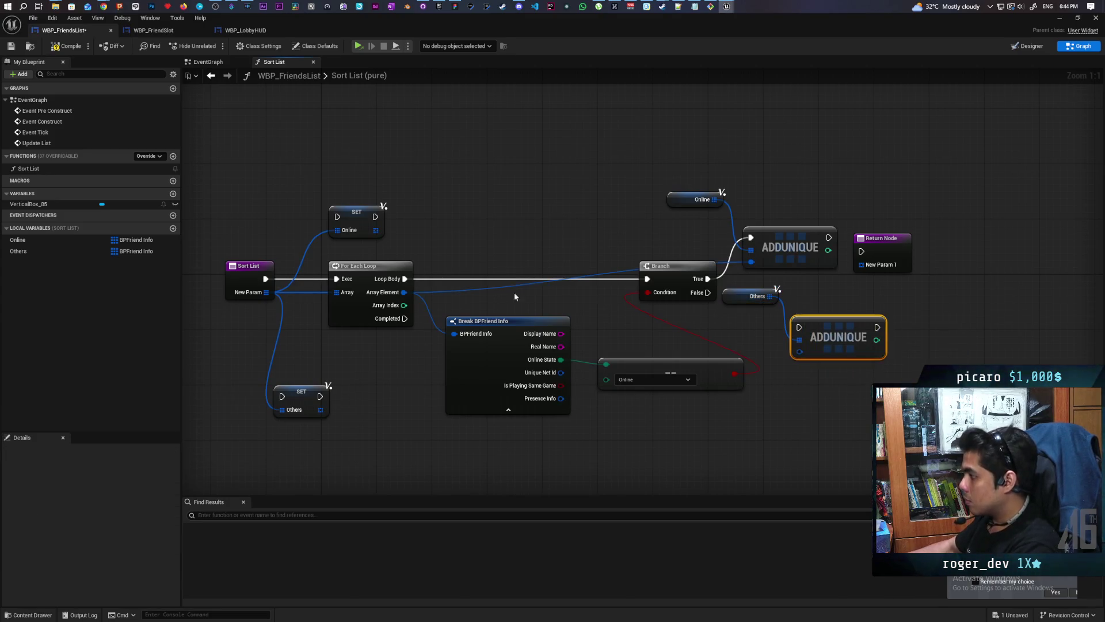
mouse_move(708, 292)
mouse_down()
mouse_move(777, 308)
mouse_move(799, 327)
mouse_up()
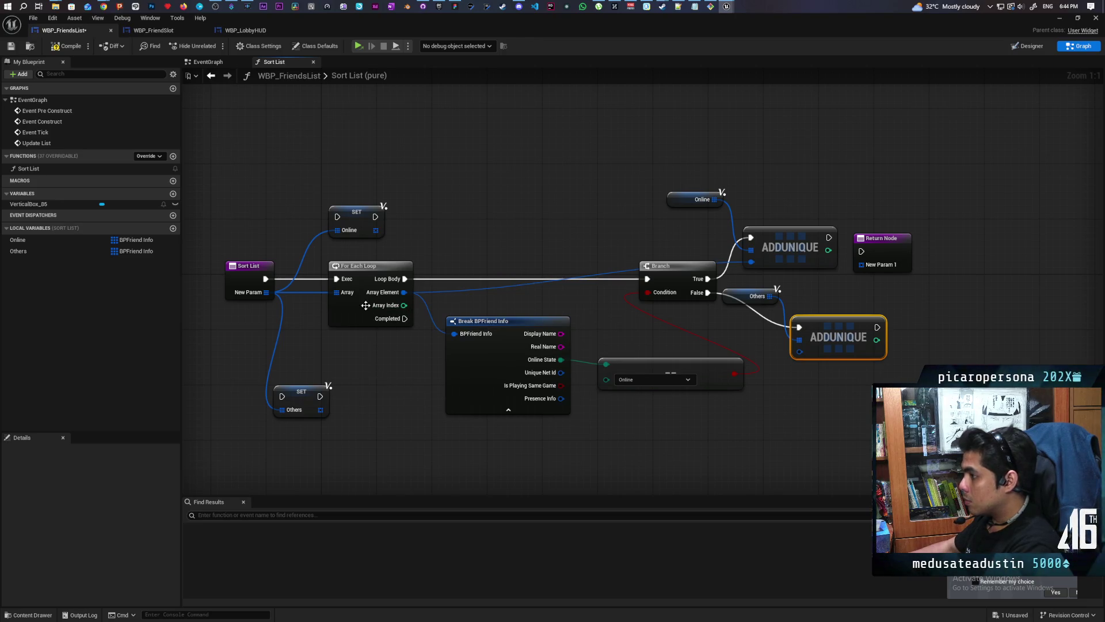
drag(404, 292, 800, 351)
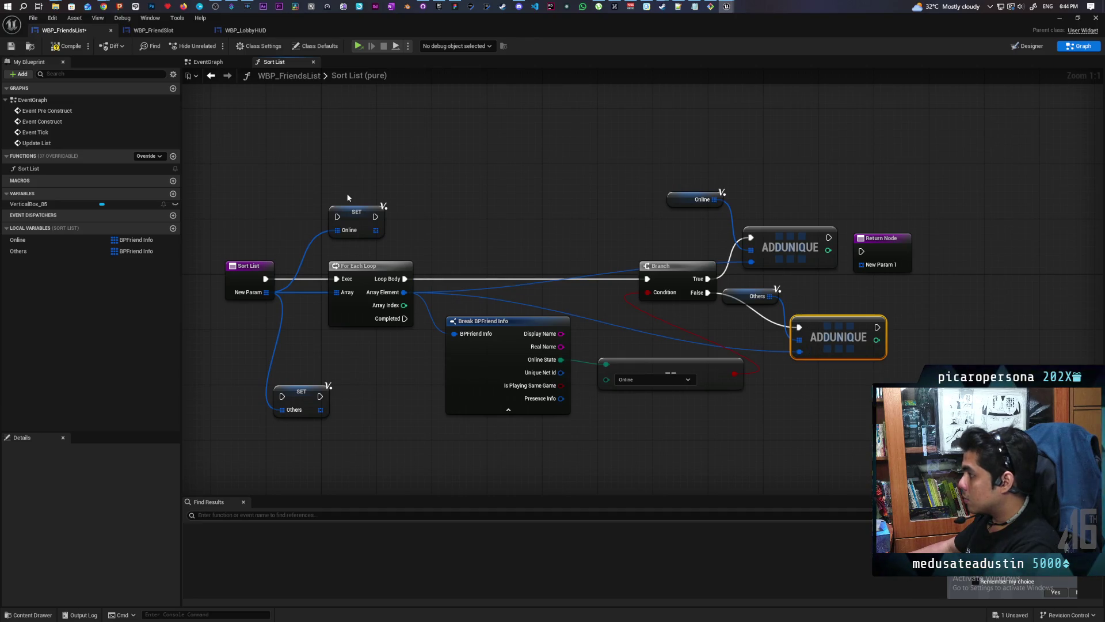
key(ctrl+s)
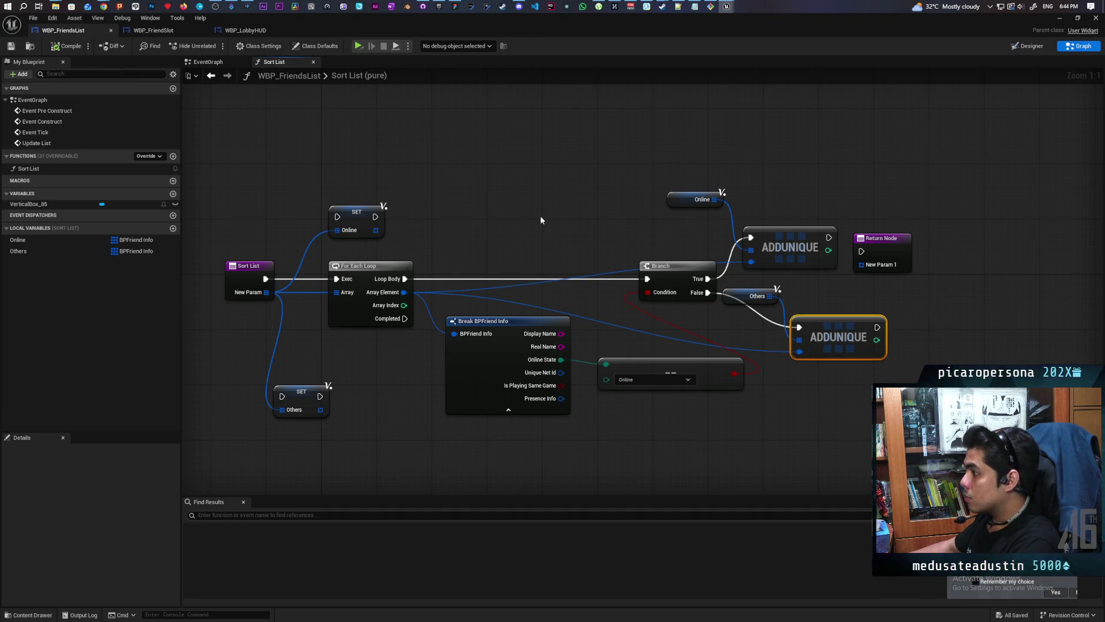
Step: Move the Return Node below the graph and search for a node from its New Param 1 output
drag(540, 216, 534, 178)
mouse_move(891, 224)
mouse_down()
mouse_move(593, 412)
mouse_move(495, 442)
mouse_up()
drag(445, 408, 597, 342)
drag(626, 393, 577, 395)
text(app)
key(BackSpace)
key(BackSpace)
key(BackSpace)
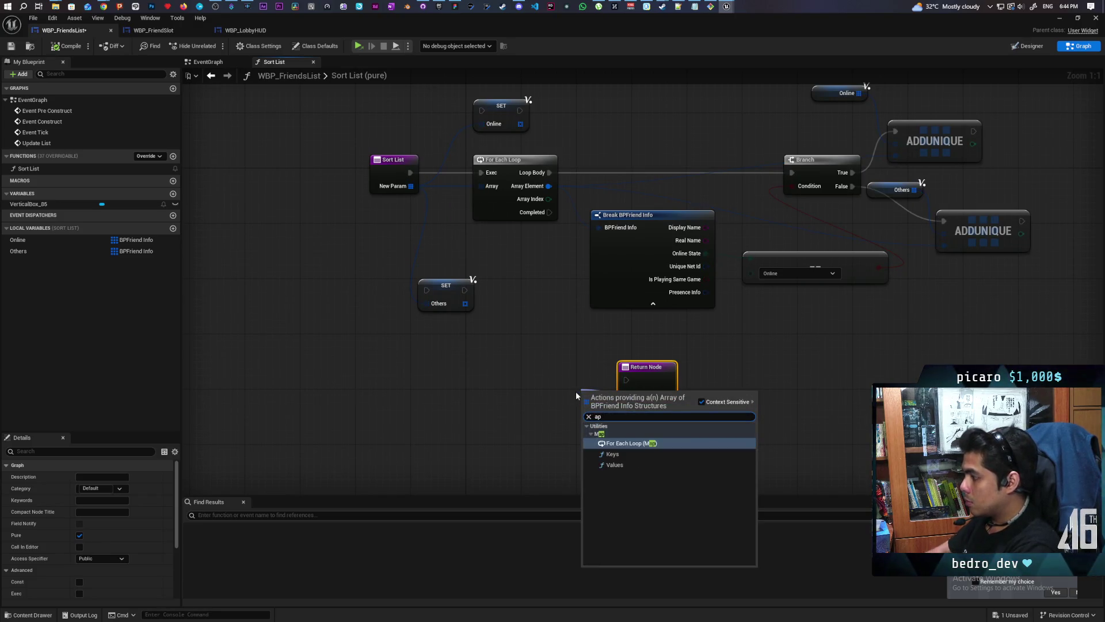
Step: Add an Append node with Online as target array and Others as source array
click(575, 392)
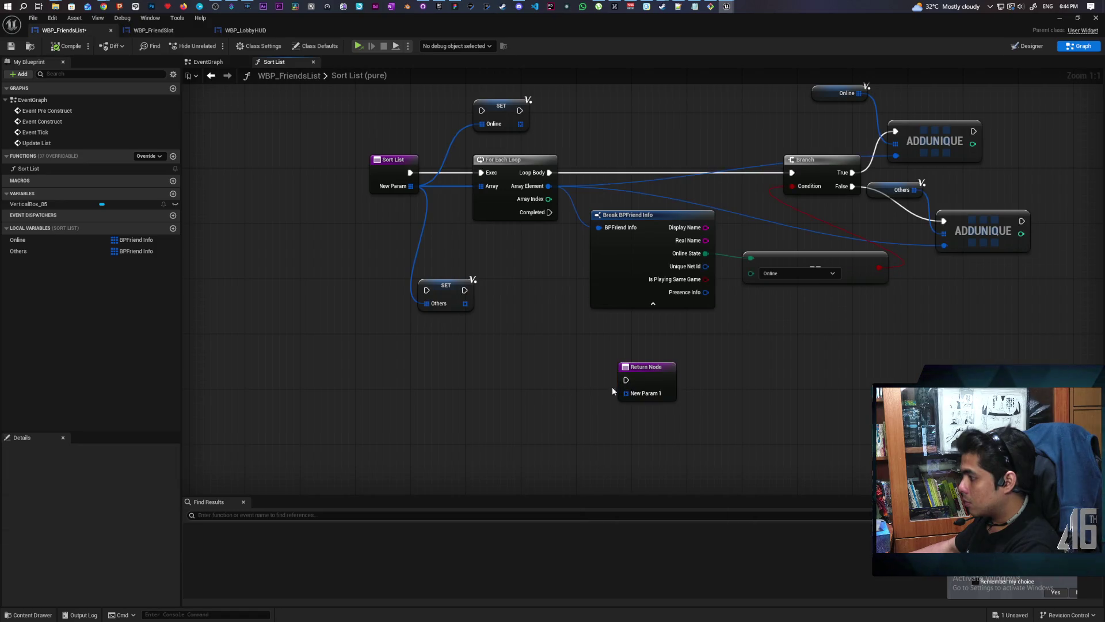
drag(623, 387, 531, 385)
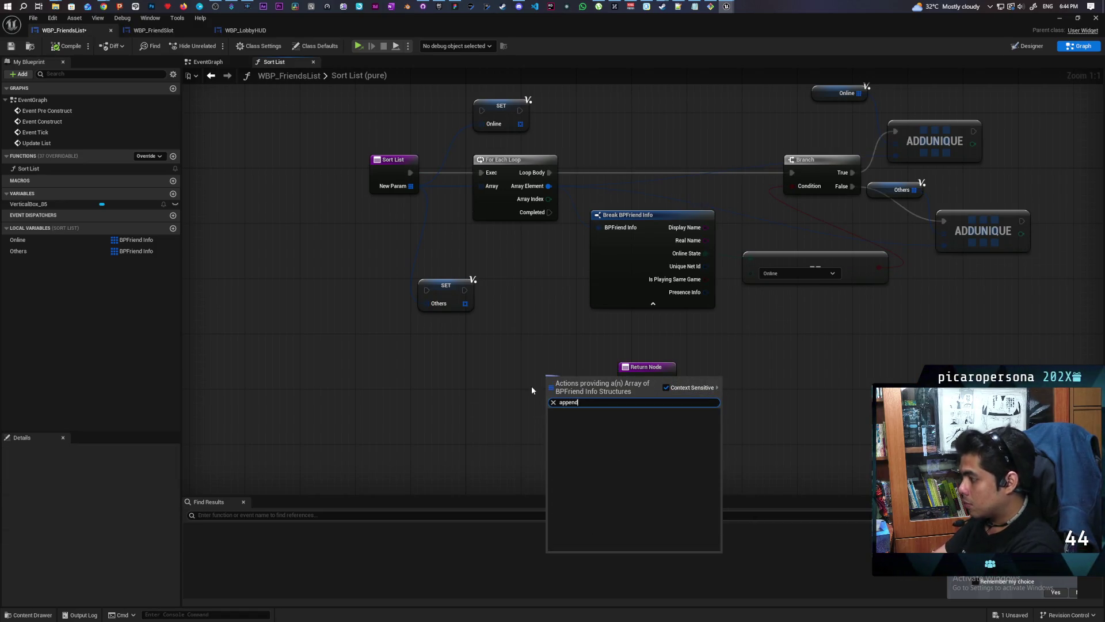
click(452, 383)
mouse_move(21, 239)
mouse_down()
mouse_move(381, 381)
mouse_move(400, 374)
mouse_move(420, 411)
mouse_up()
click(411, 382)
text(append)
key(Return)
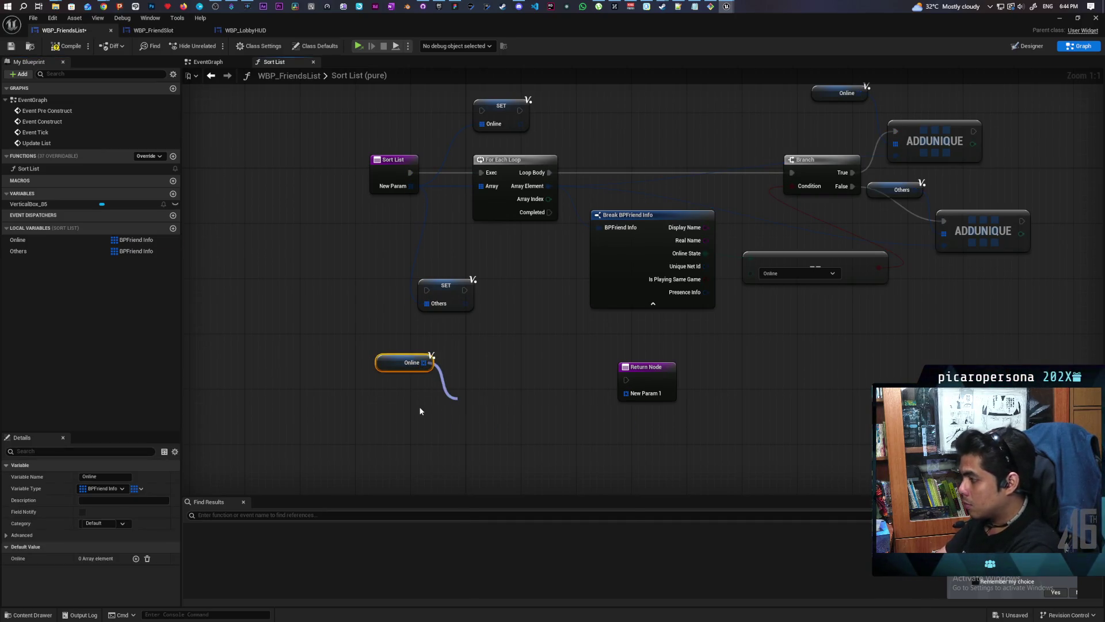
drag(487, 415, 514, 407)
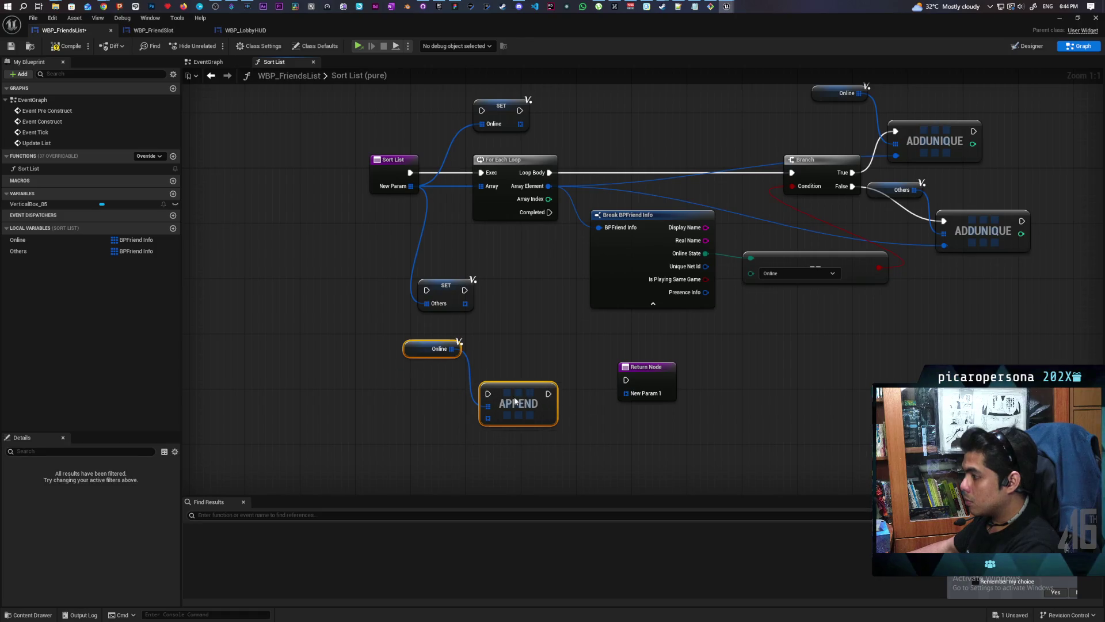
mouse_move(26, 251)
mouse_down()
mouse_move(455, 431)
mouse_move(486, 428)
mouse_up()
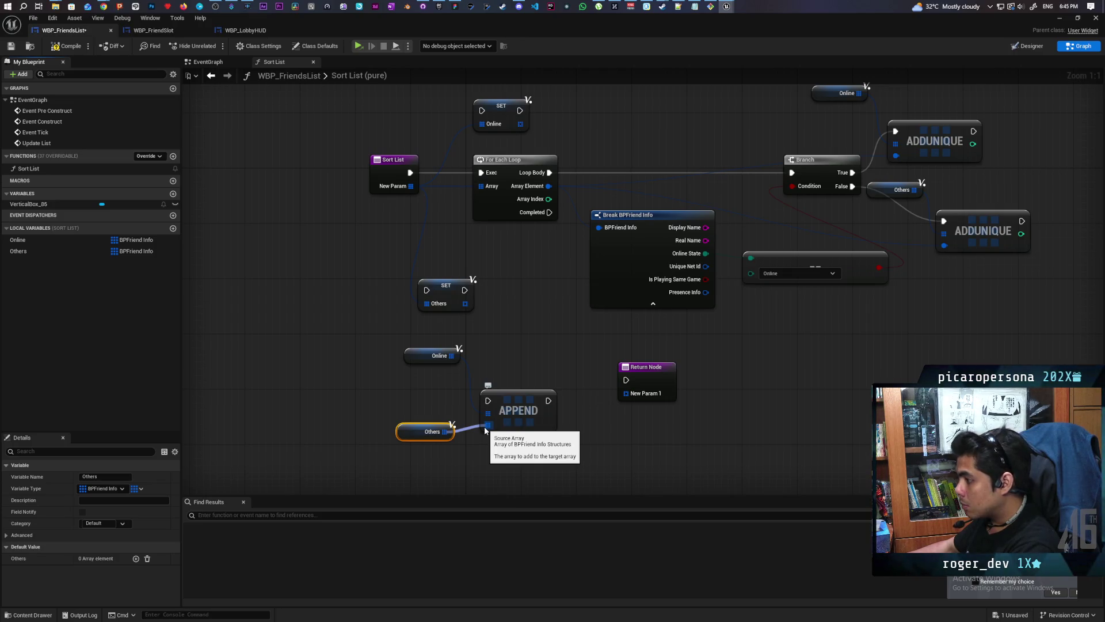
drag(485, 431, 486, 425)
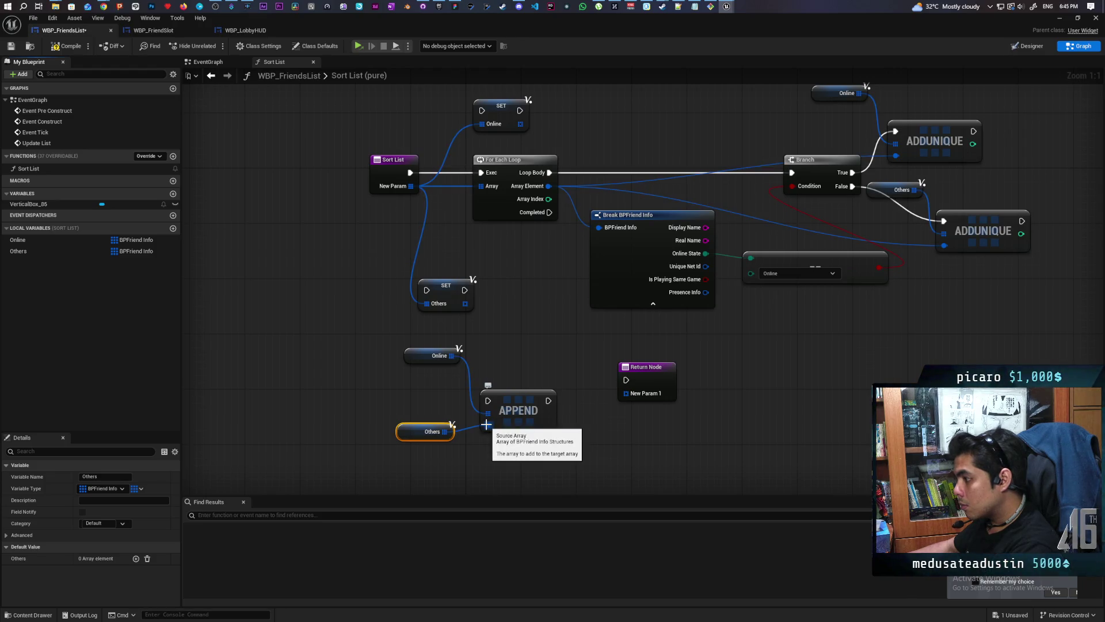
drag(451, 355, 489, 412)
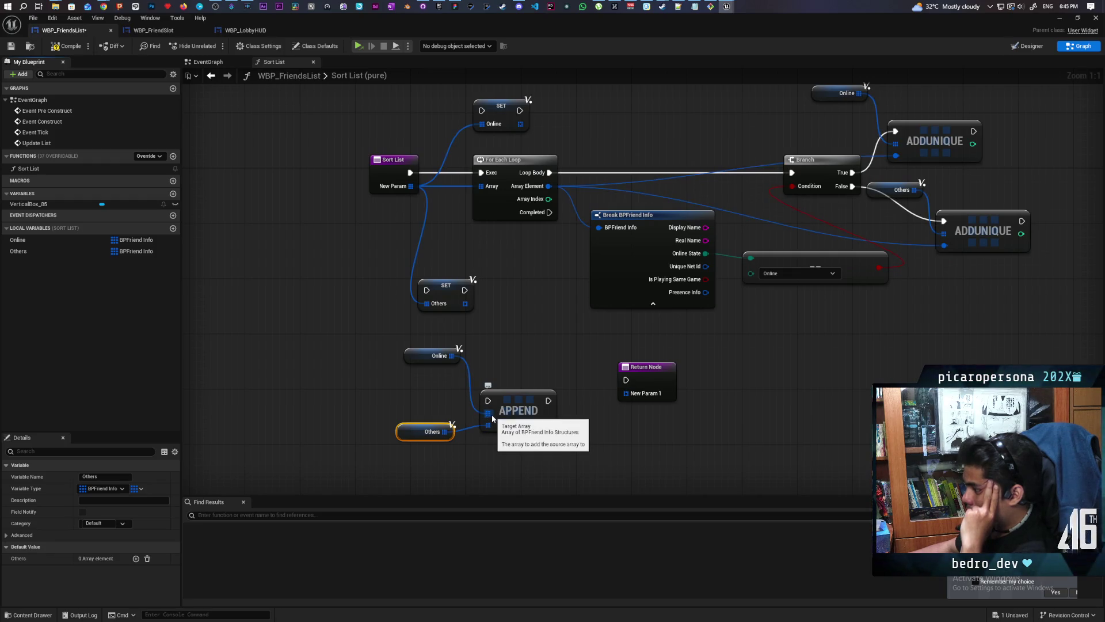
mouse_move(515, 413)
mouse_down()
mouse_move(526, 372)
mouse_move(516, 399)
mouse_up()
Step: Return Online, and chain loop Completed through Append into the Return Node
drag(20, 240, 647, 397)
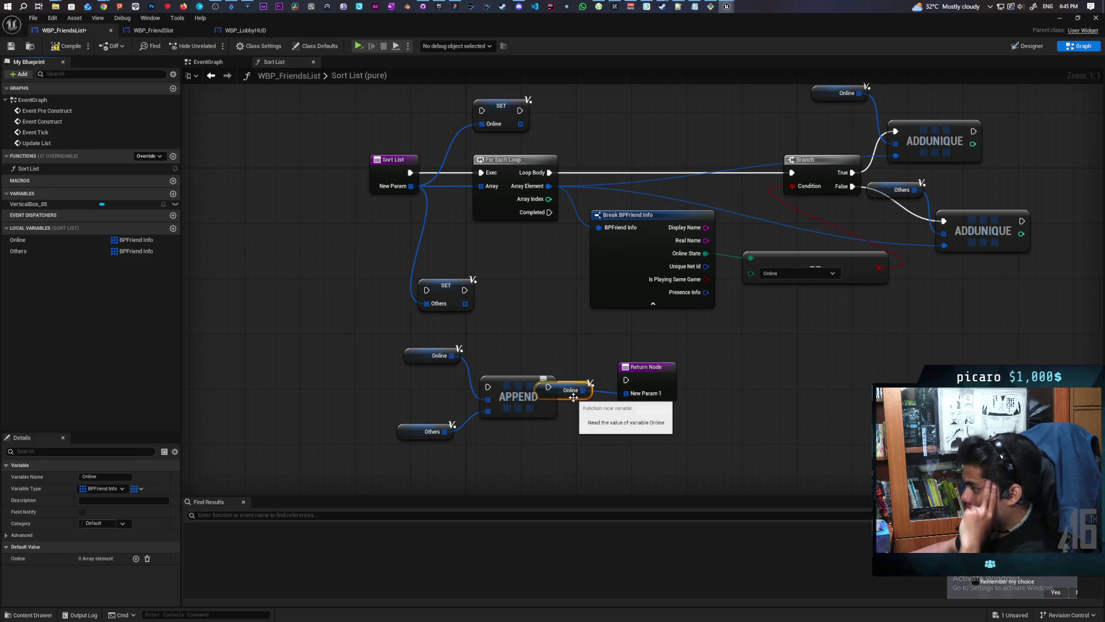
drag(573, 391, 601, 446)
mouse_move(544, 212)
mouse_down()
mouse_move(488, 387)
mouse_move(638, 371)
mouse_move(627, 380)
mouse_up()
click(536, 397)
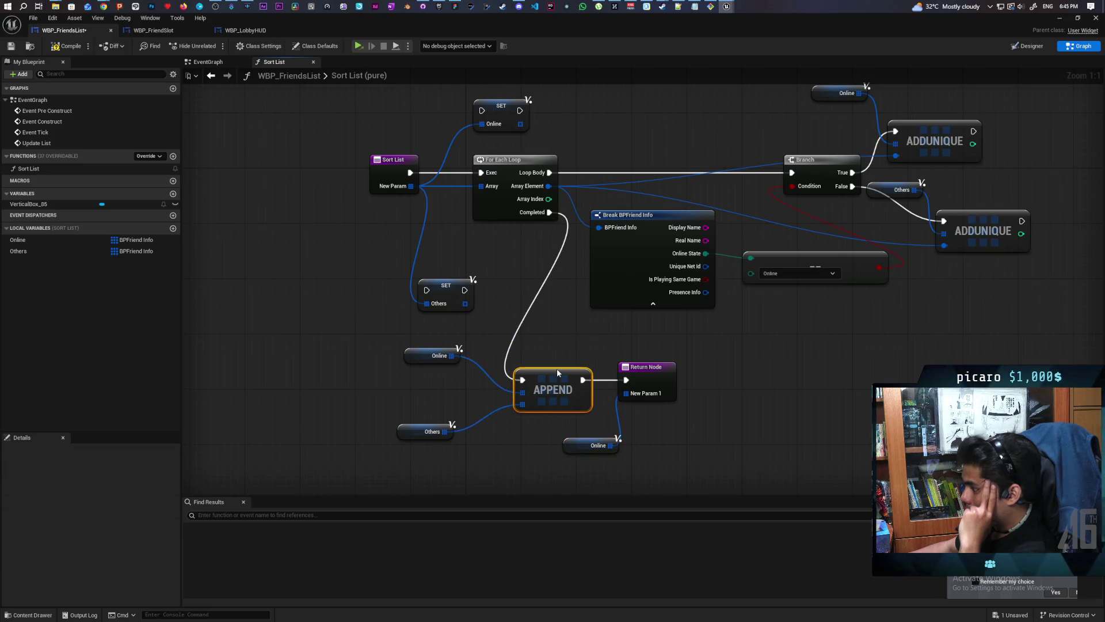
key(Home)
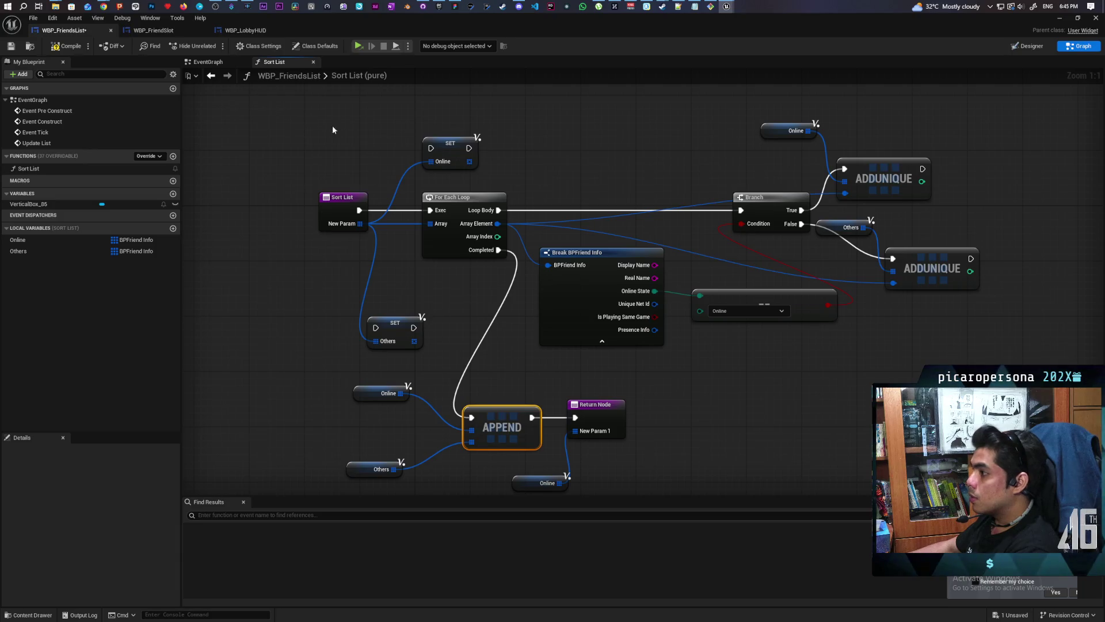
Step: Delete the SET Online and SET Others nodes, then compile and save
click(451, 143)
key(Delete)
click(395, 324)
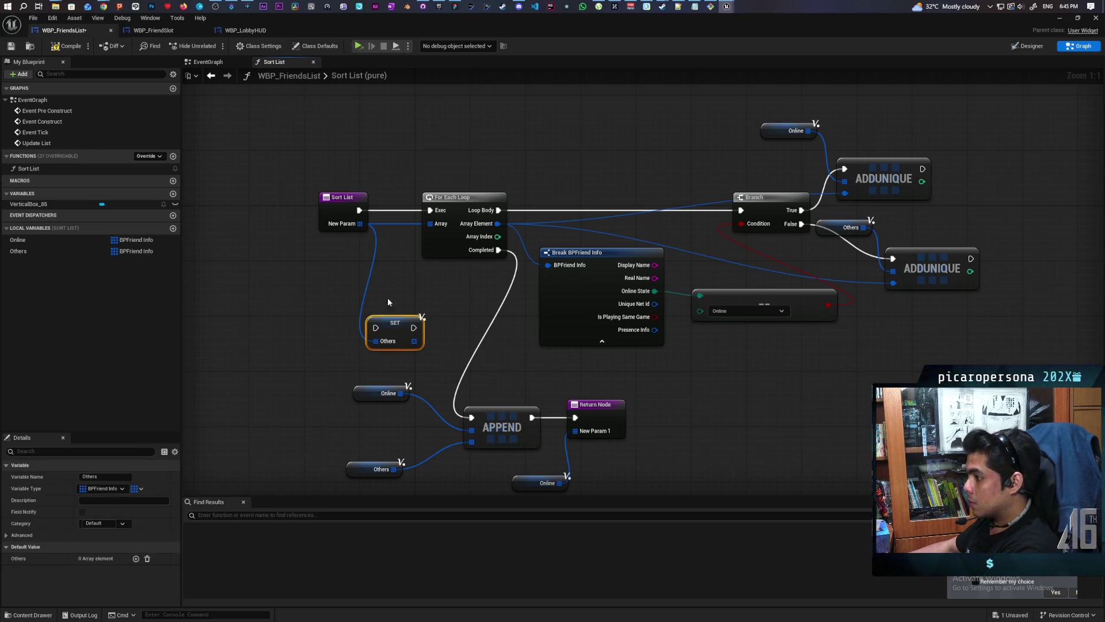
key(Delete)
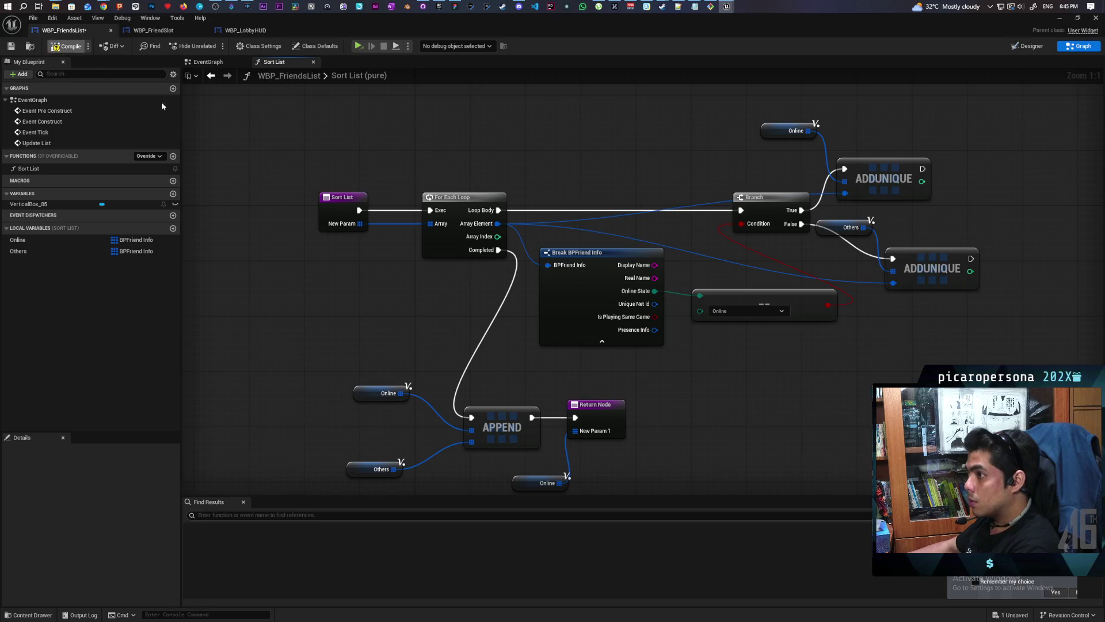
key(ctrl+s)
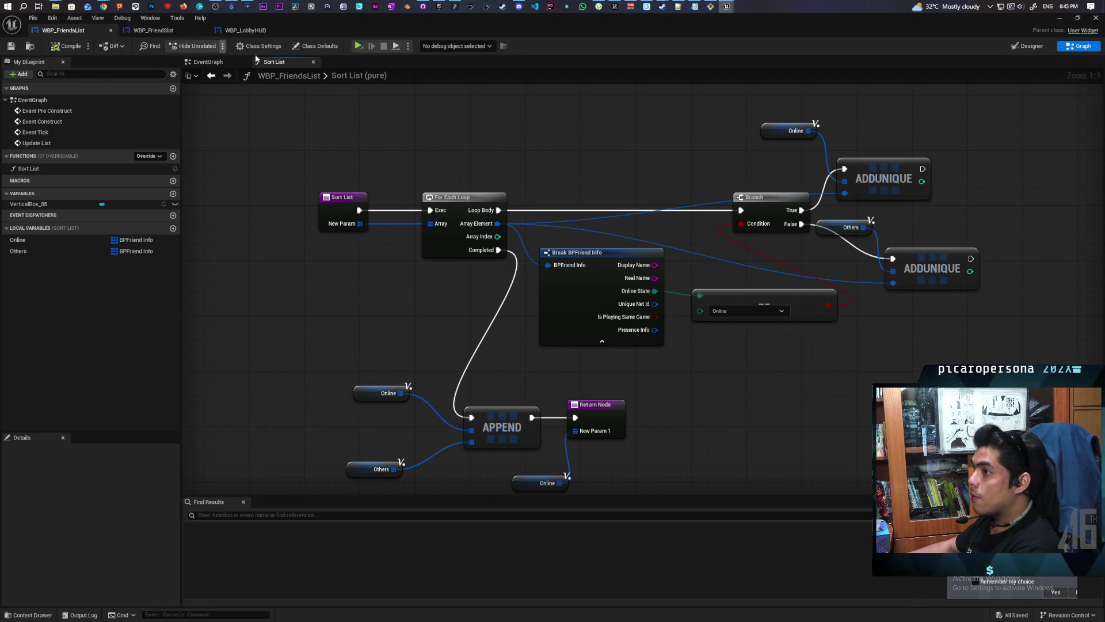
Step: Launch a Play-in-Editor test and scroll through the lobby's friends list with Invite buttons
click(357, 47)
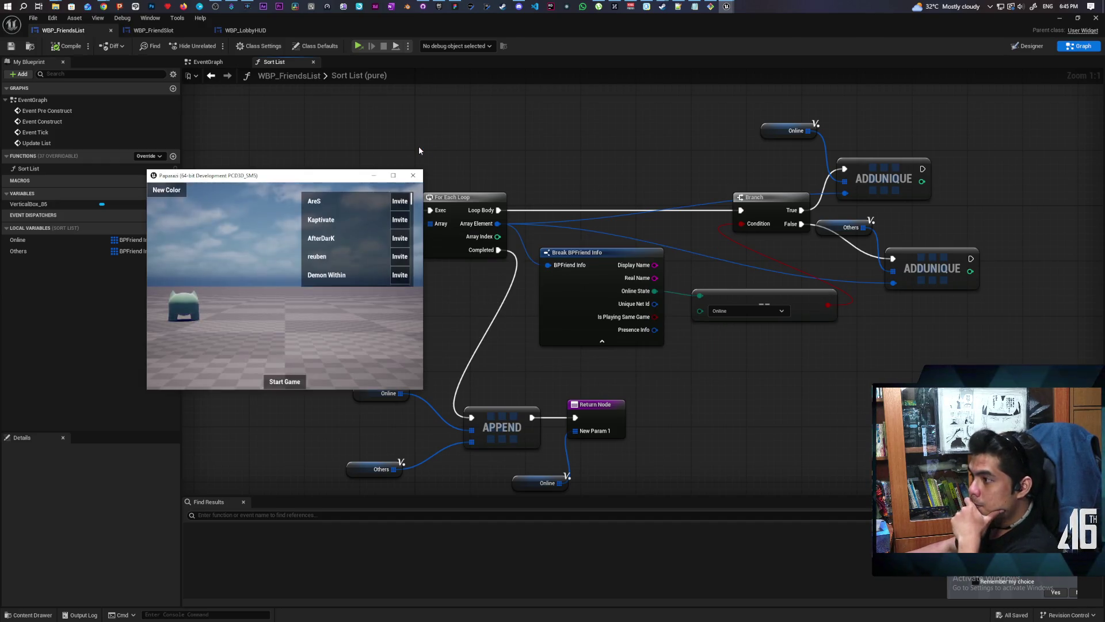
scroll(361, 223, down, 1)
scroll(360, 223, down, 3)
scroll(360, 224, up, 3)
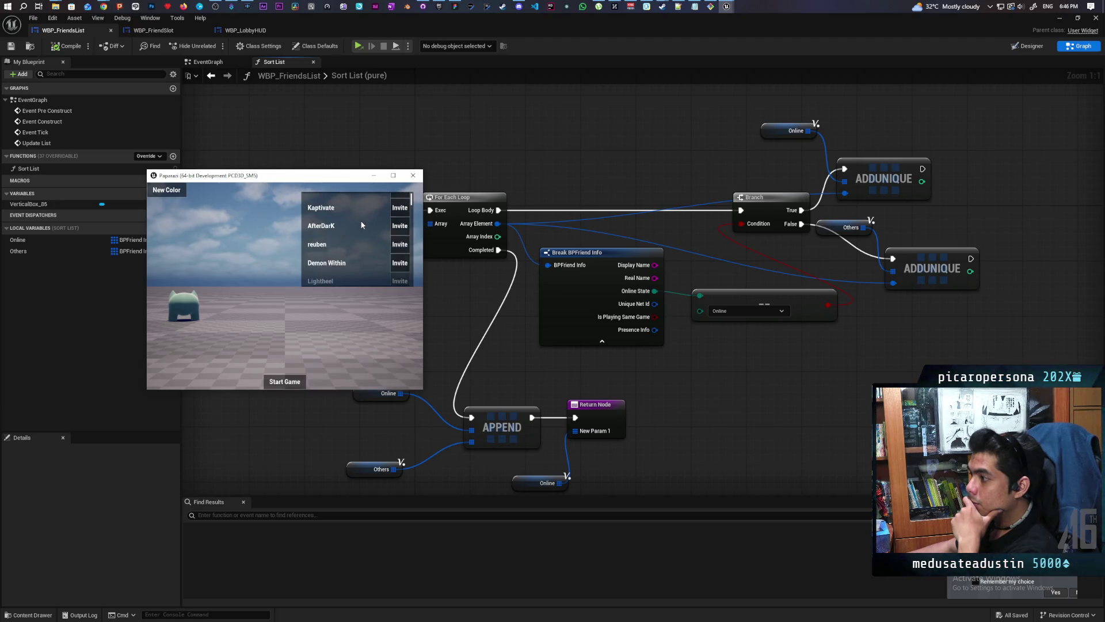
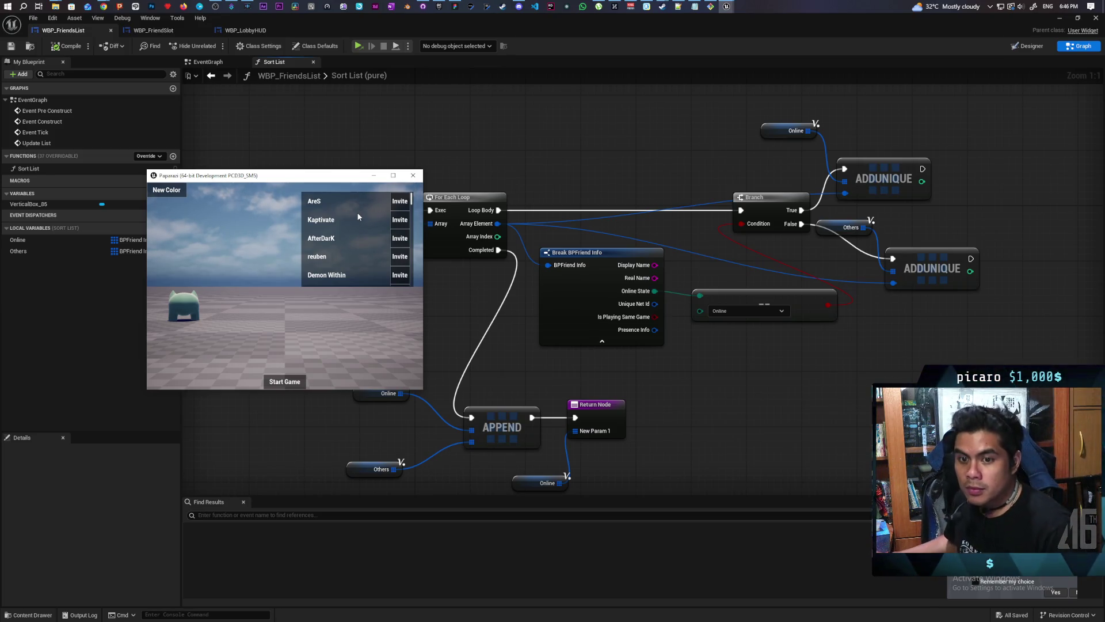
Step: Close the online state options in the blueprint editor, keeping Online selected
scroll(357, 230, down, 2)
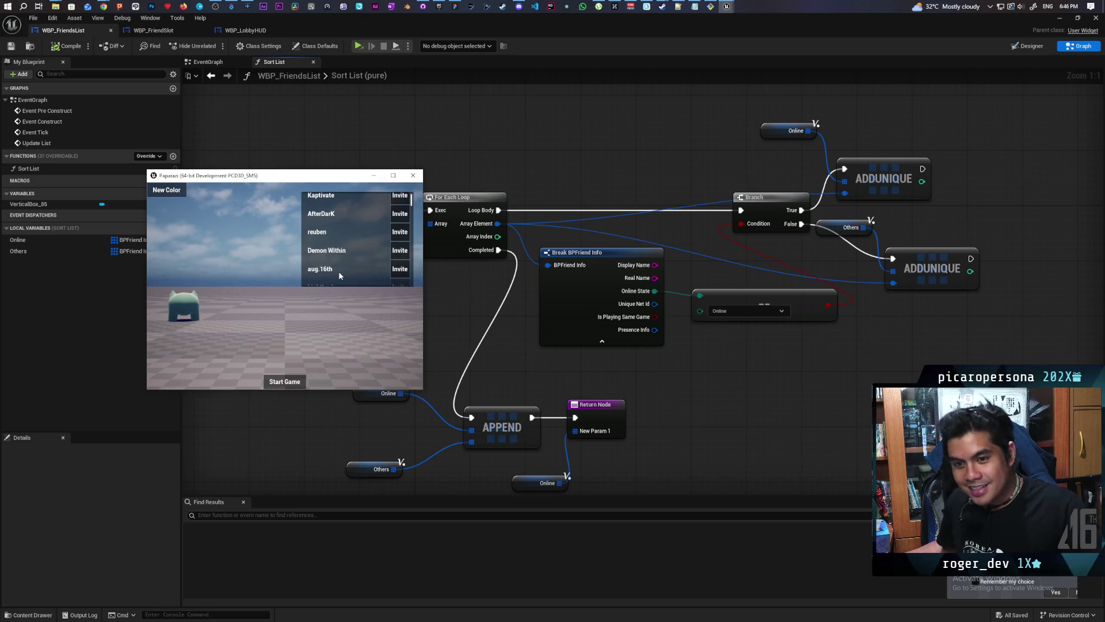
scroll(341, 270, down, 1)
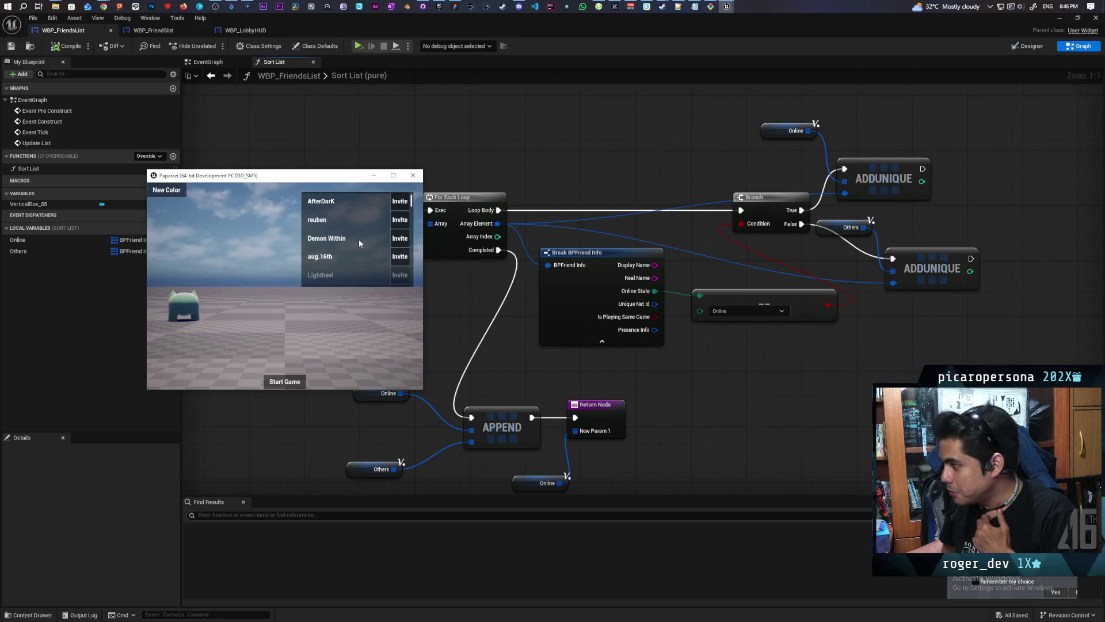
click(728, 311)
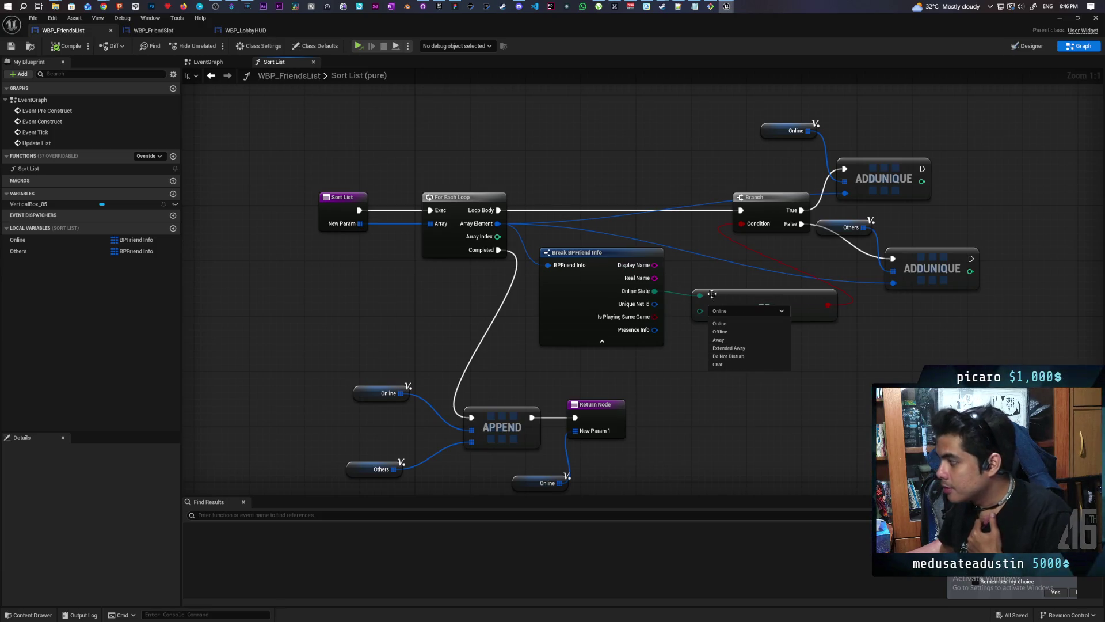
click(699, 276)
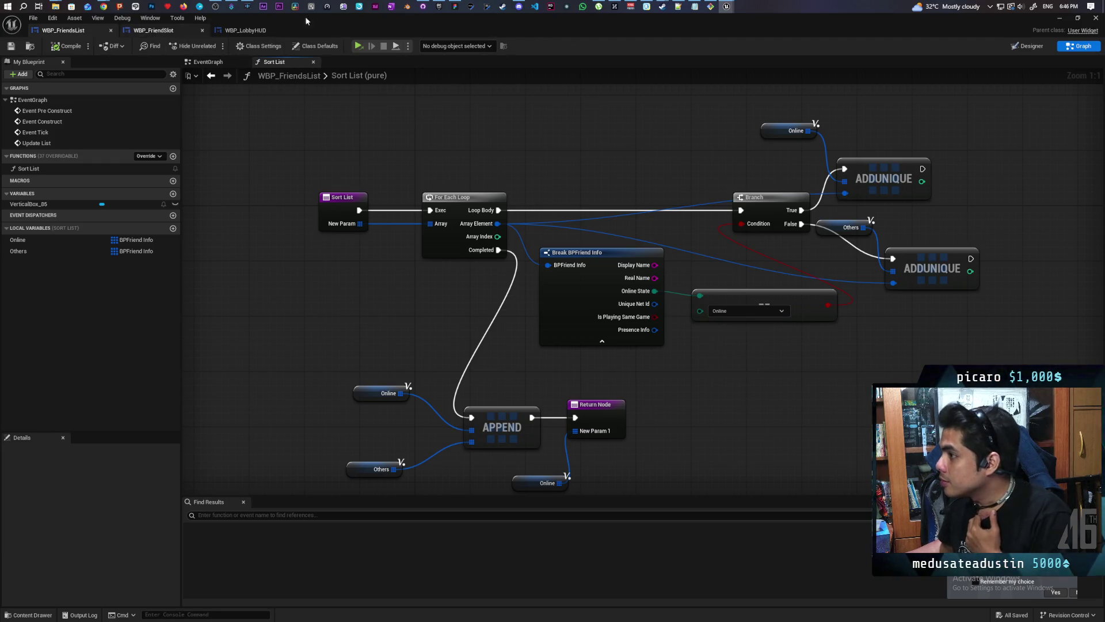
Step: Close the running game test window and switch to the WBP_FriendSlot blueprint
mouse_move(727, 7)
click(813, 51)
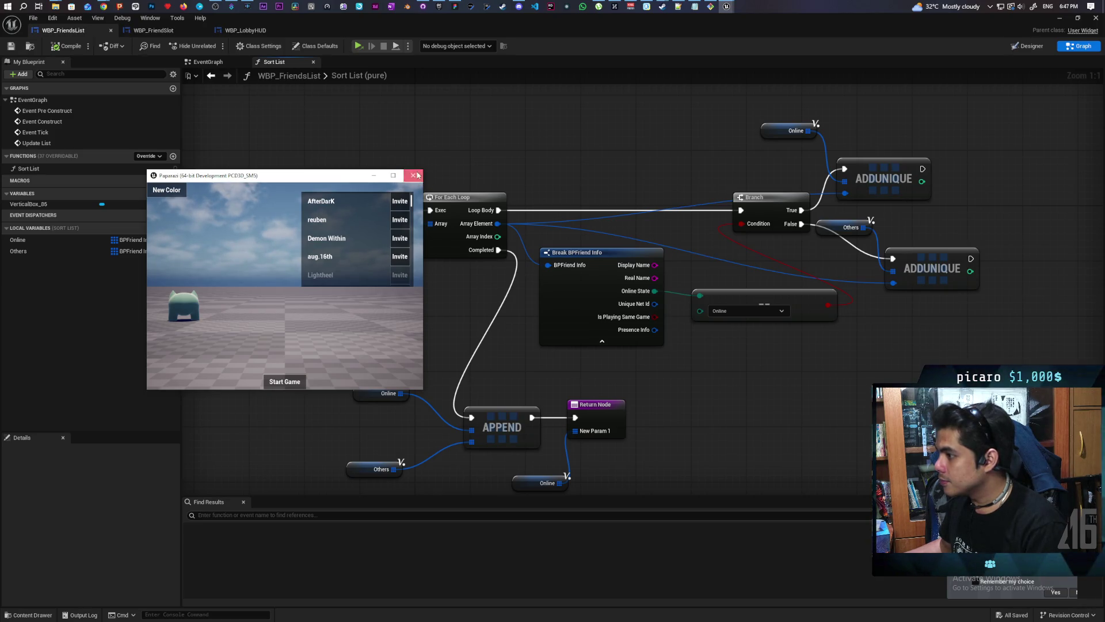
click(413, 175)
click(156, 30)
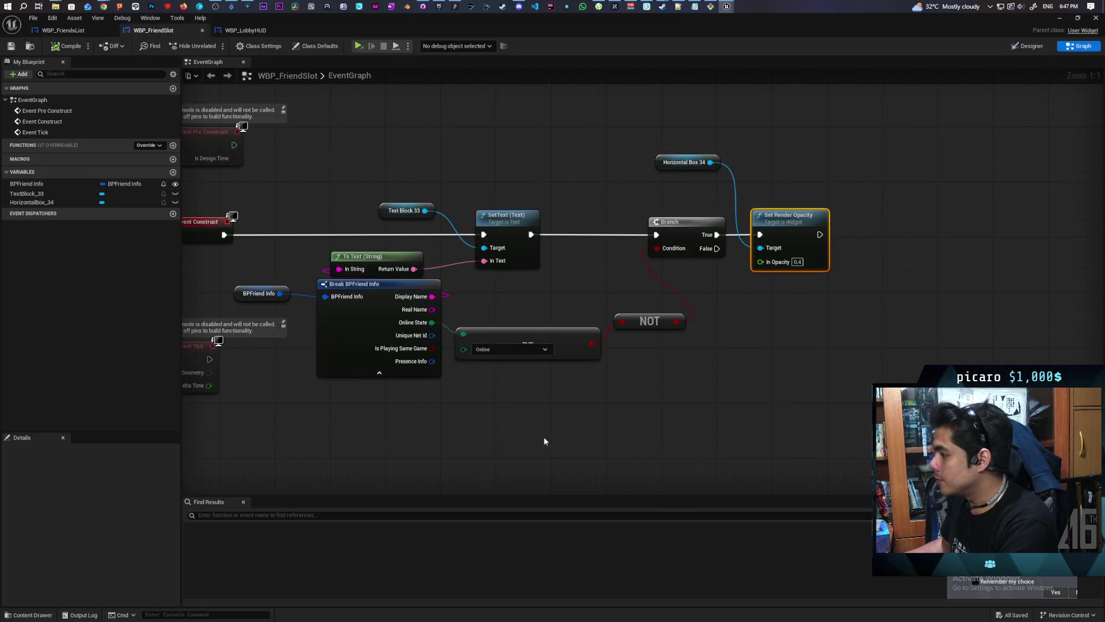
Step: Add an On Clicked event for the Invite button, Button_43, from the Designer
scroll(489, 427, down, 2)
mouse_move(489, 426)
mouse_down()
mouse_move(561, 337)
mouse_move(626, 288)
mouse_up()
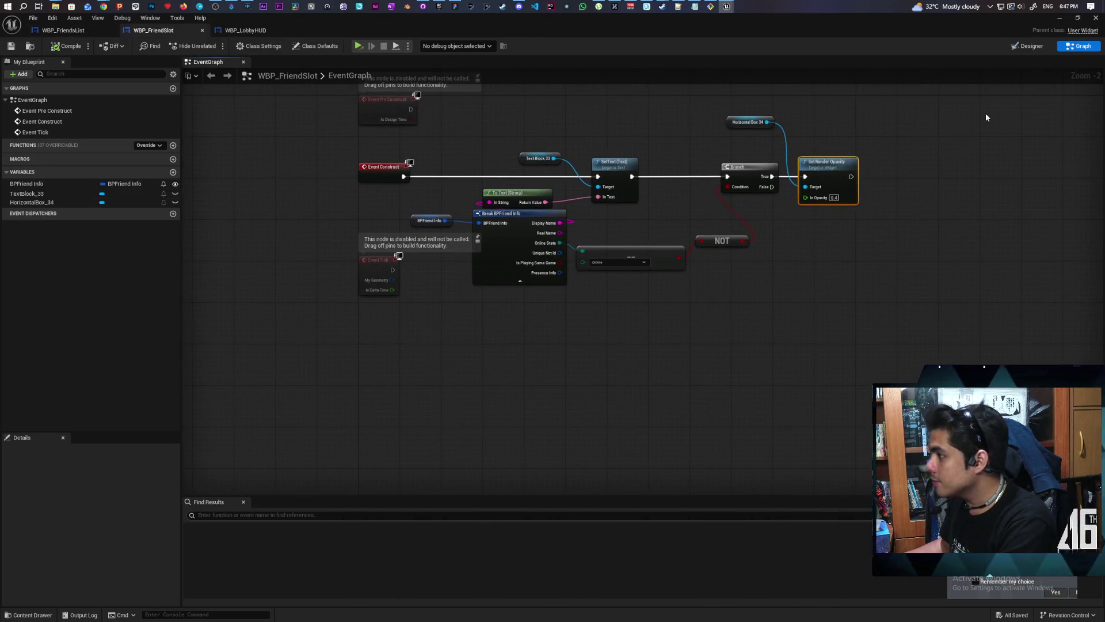
click(1028, 46)
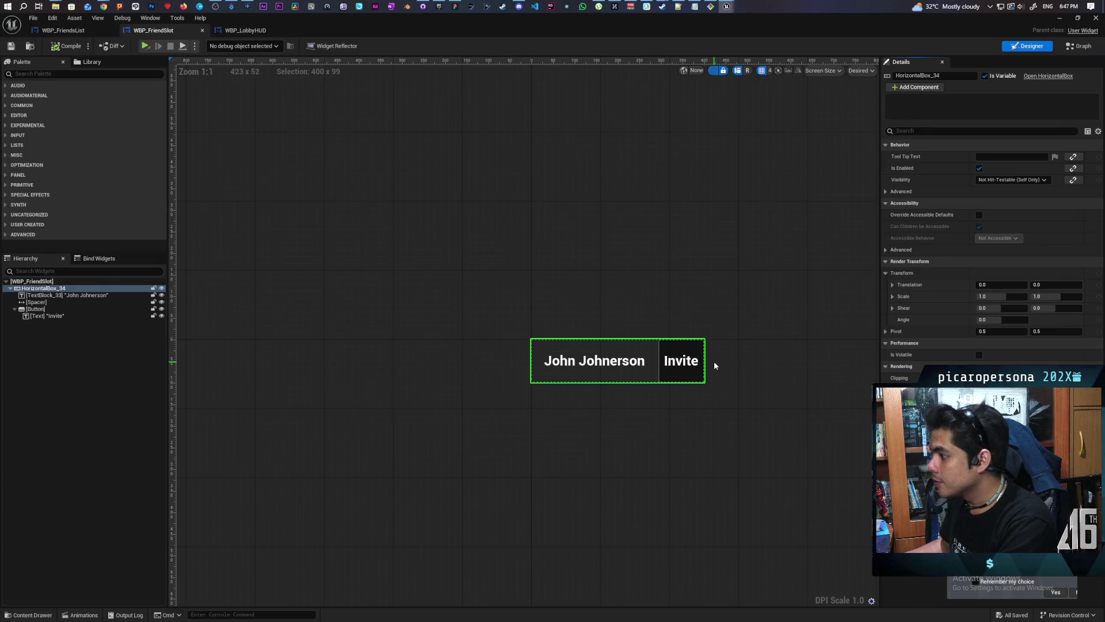
click(75, 310)
scroll(1096, 284, down, 2)
scroll(1098, 283, down, 2)
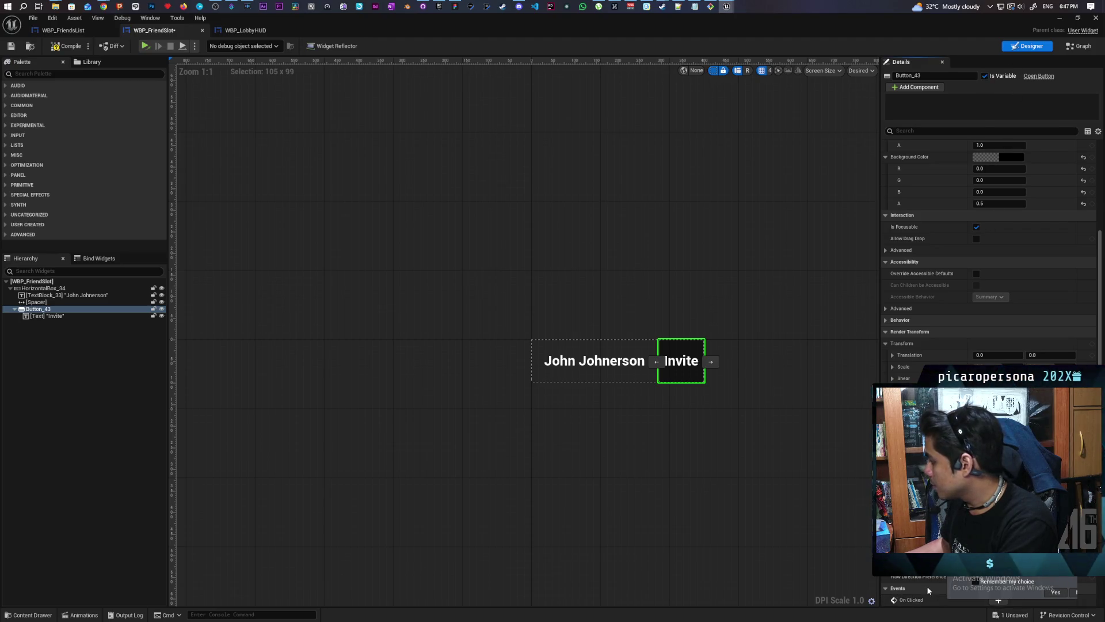
scroll(928, 591, down, 1)
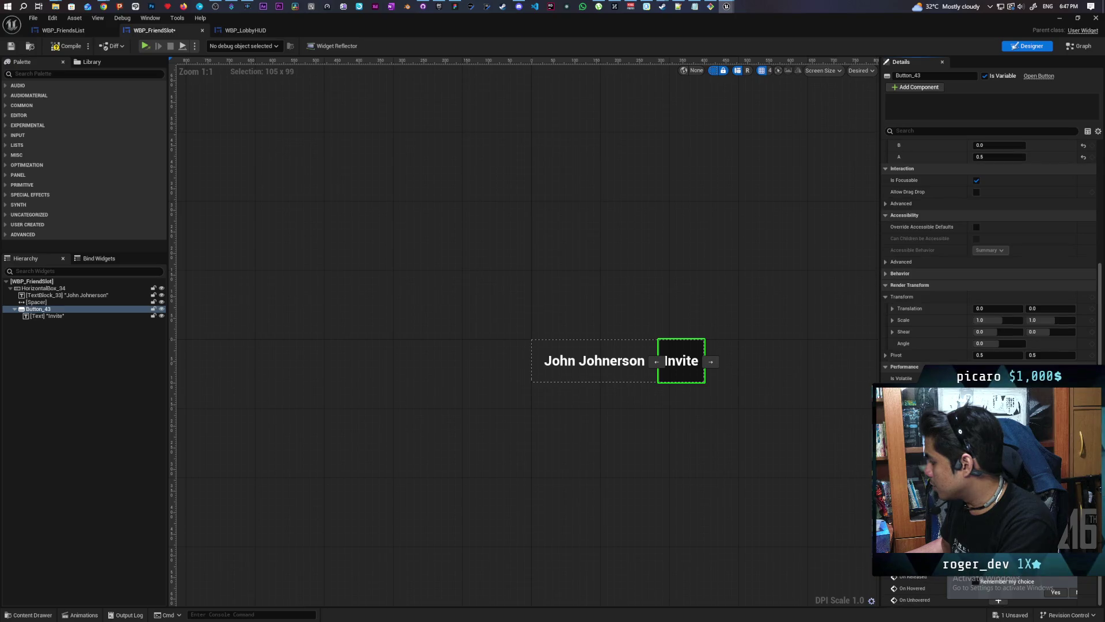
click(1054, 591)
click(999, 554)
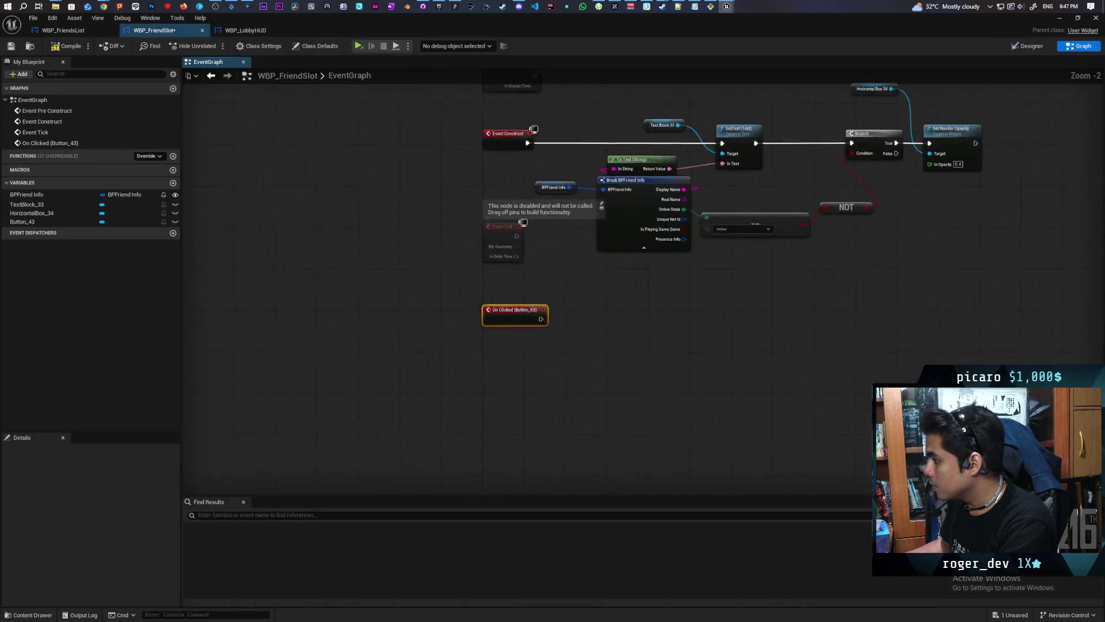
Step: Place a BPFriend Info getter node below the click event
click(27, 194)
mouse_move(27, 194)
mouse_down()
mouse_move(561, 379)
mouse_move(594, 339)
mouse_up()
click(584, 382)
text(inv)
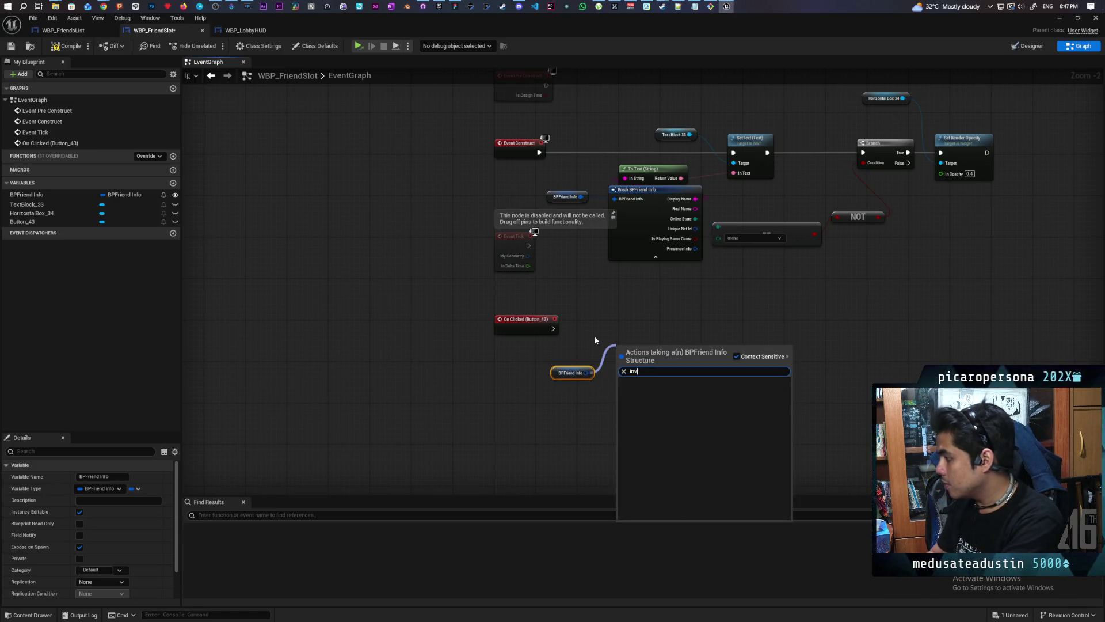
click(585, 338)
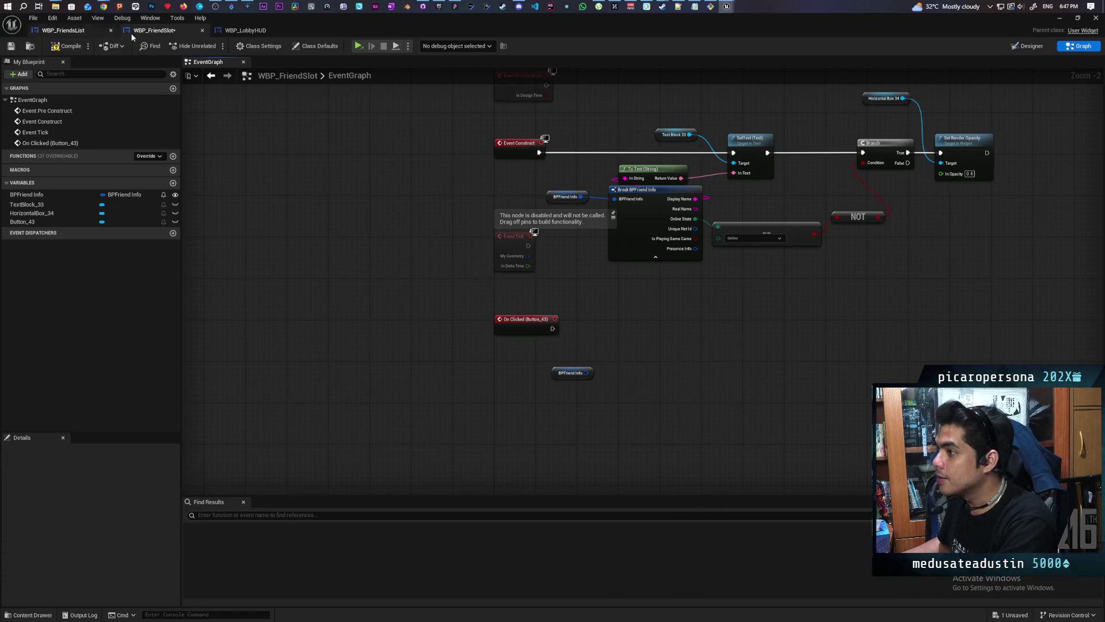
Step: Seek the YouTube tutorial to its Send Session Invite to Friend graph, pause it, and minimize Chrome
mouse_move(103, 8)
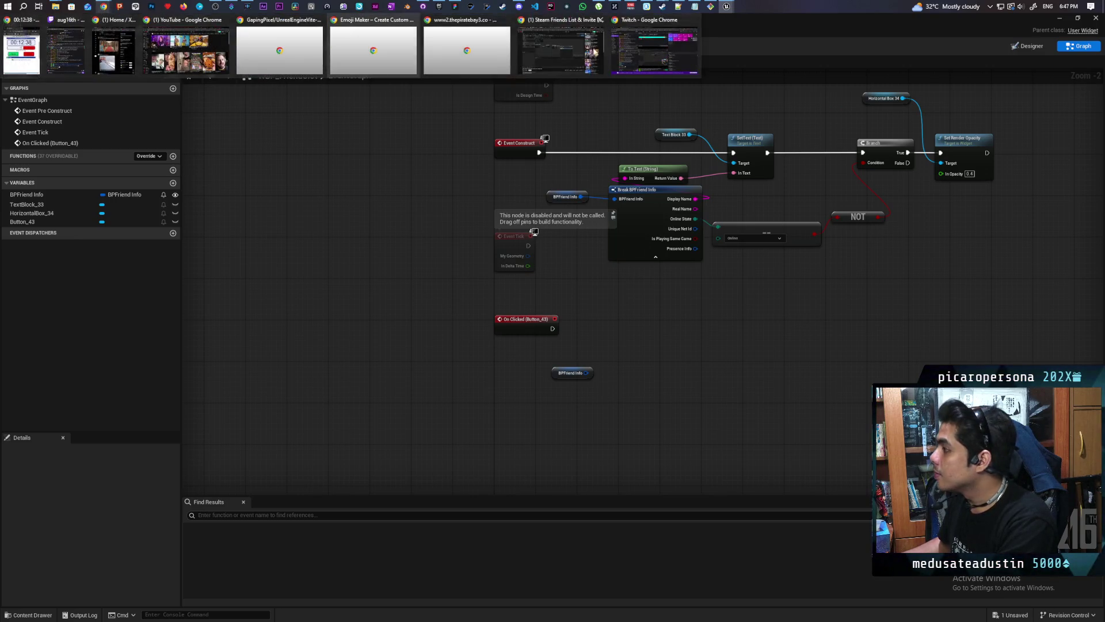
click(543, 39)
click(439, 344)
key(l)
key(l)
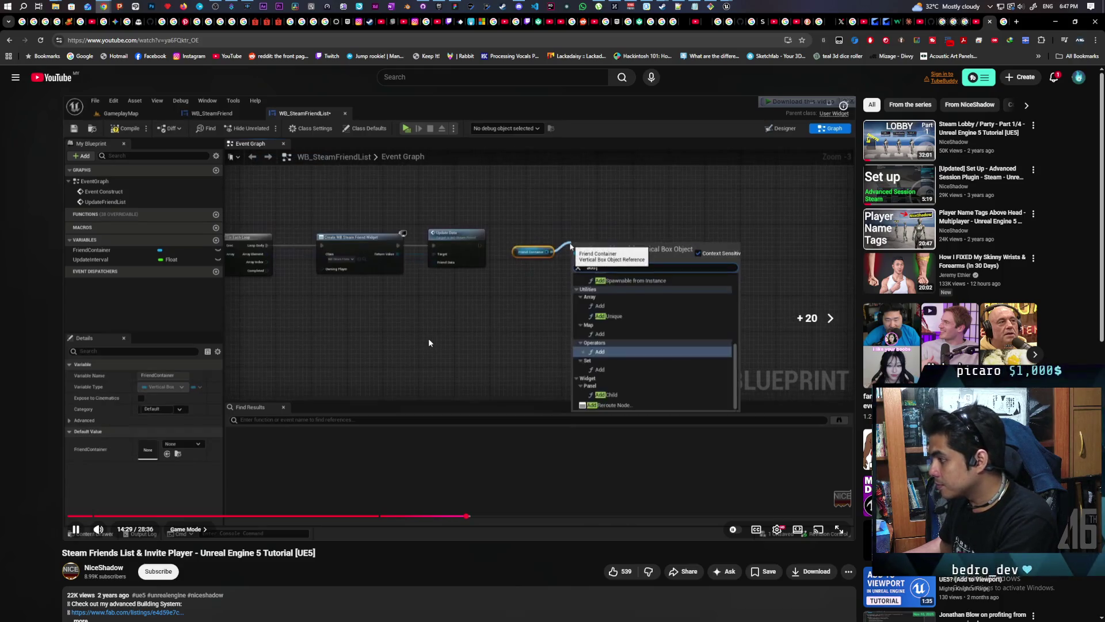
key(l)
key(l)
key(l)
key(l)
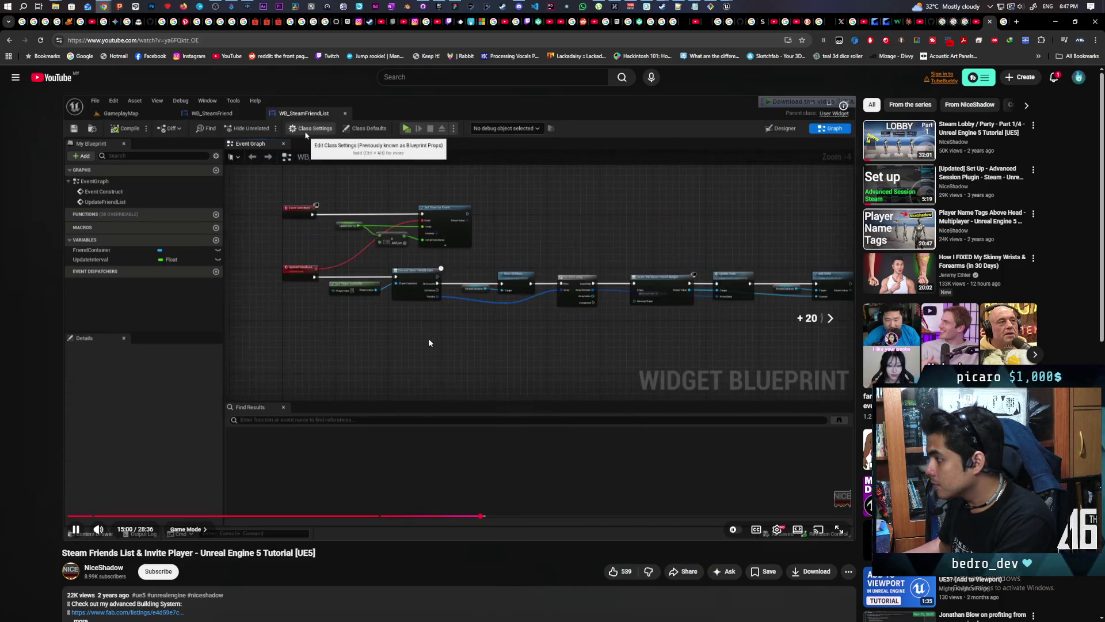
key(l)
key(l)
key(l)
key(l)
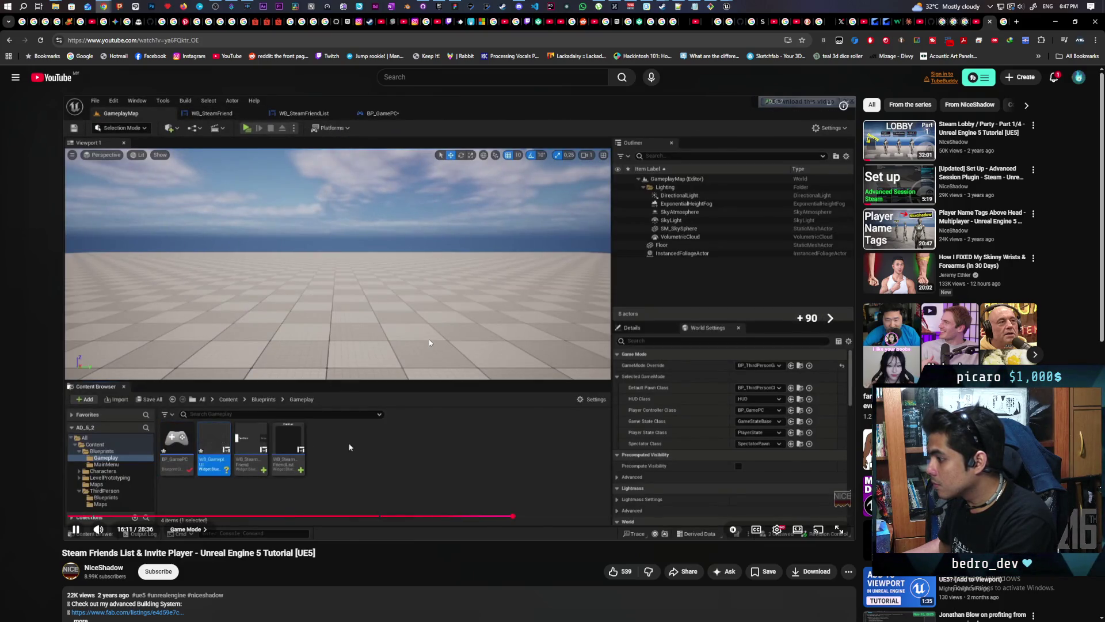
click(365, 516)
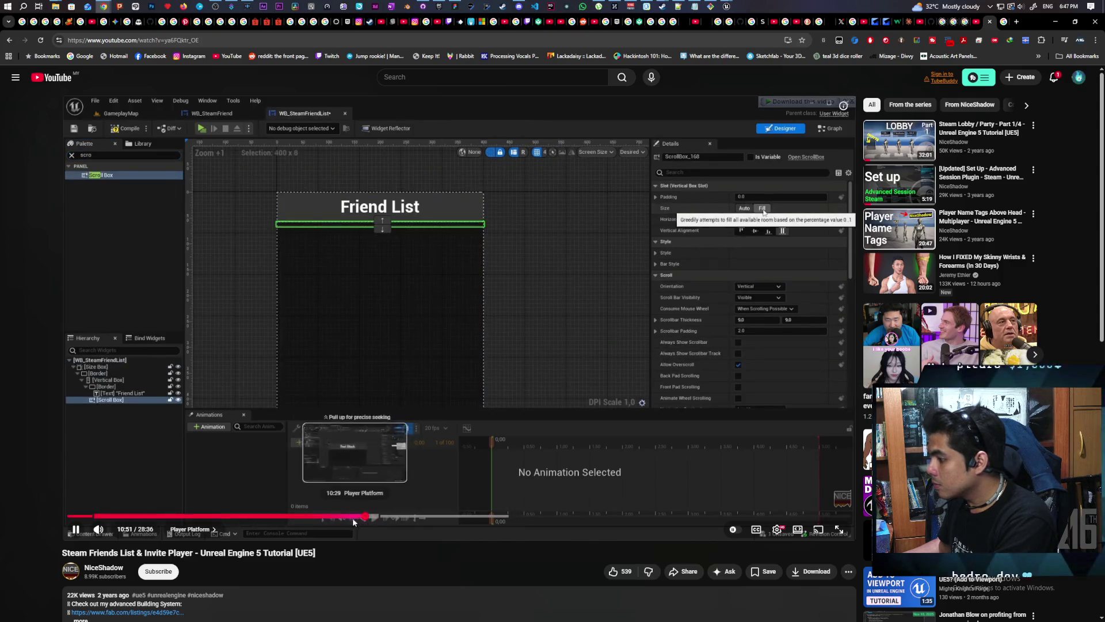
click(339, 520)
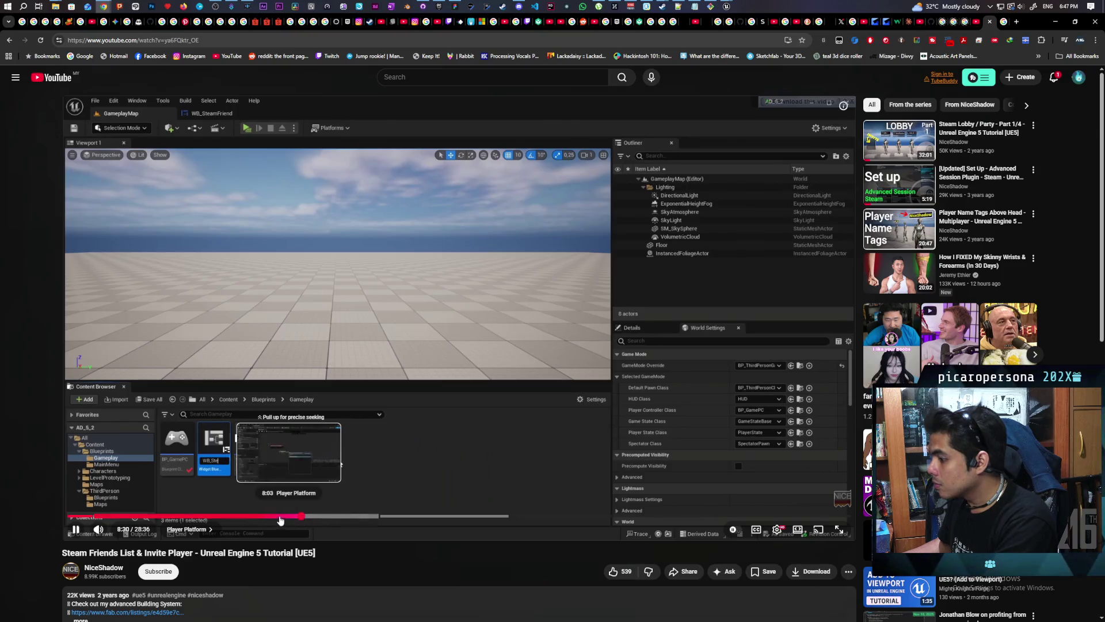
click(261, 520)
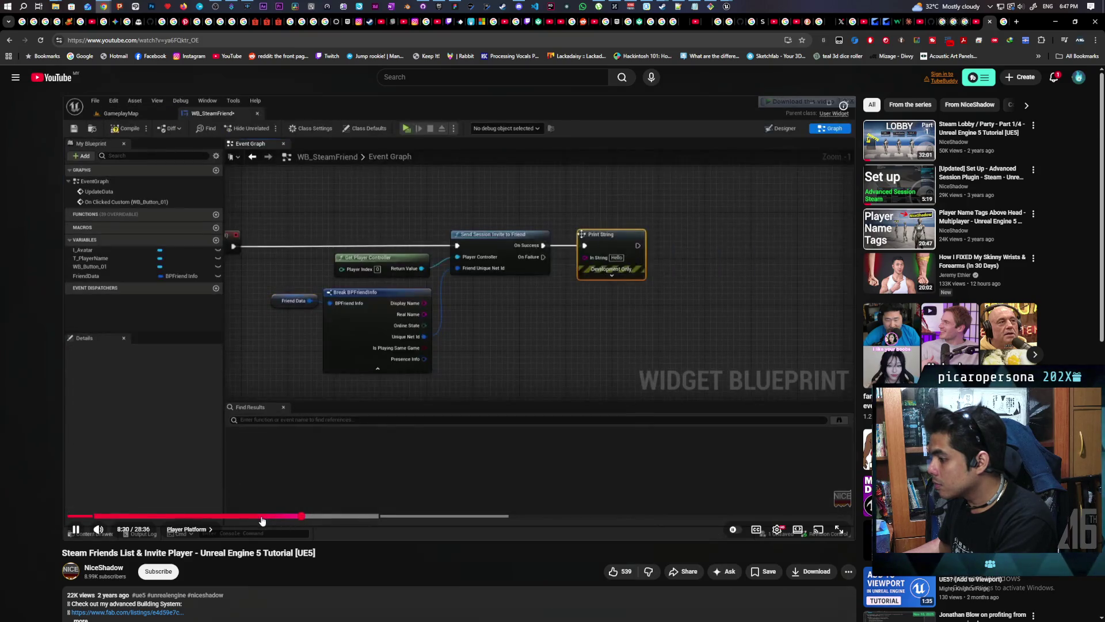
click(371, 395)
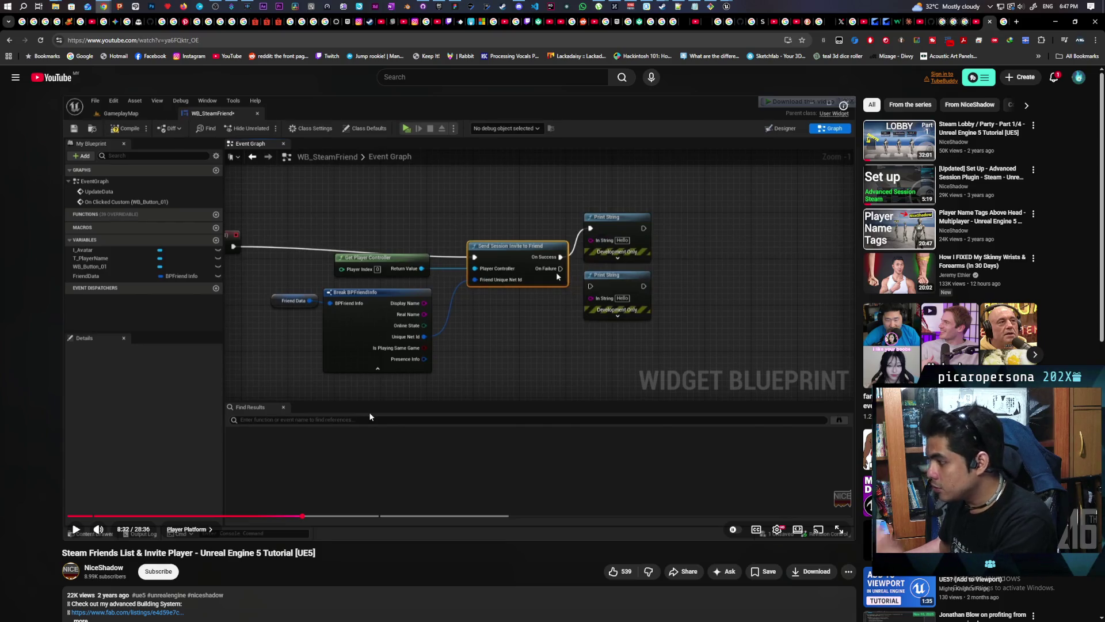
click(1055, 22)
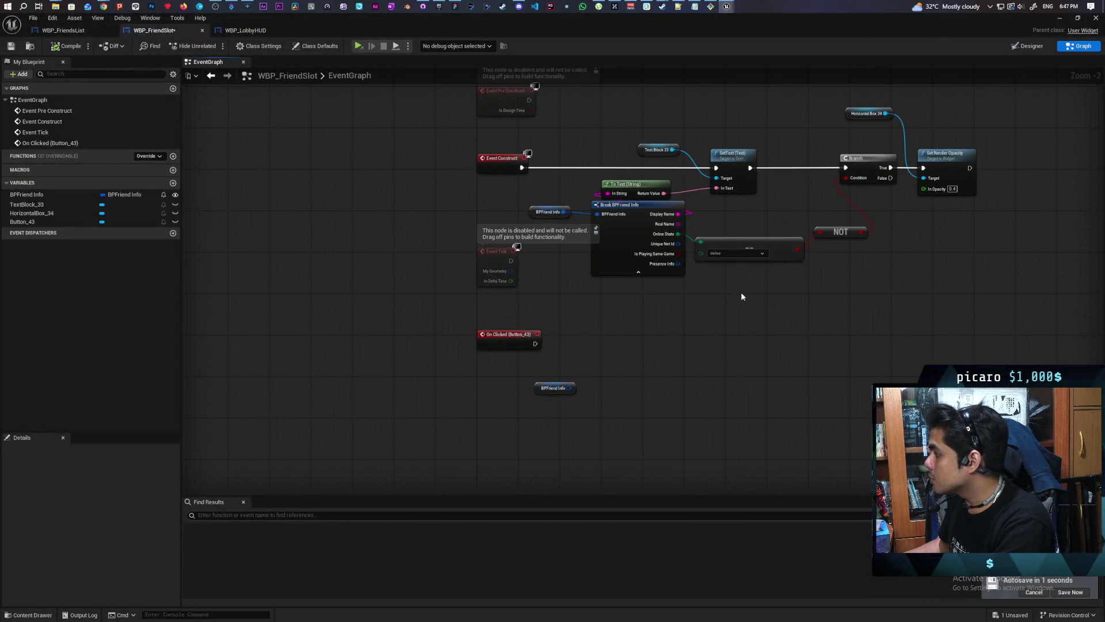
Step: Add Get Owning Player and Send Session Invite to Friend nodes beside the BPFriend Info getter
right_click(568, 350)
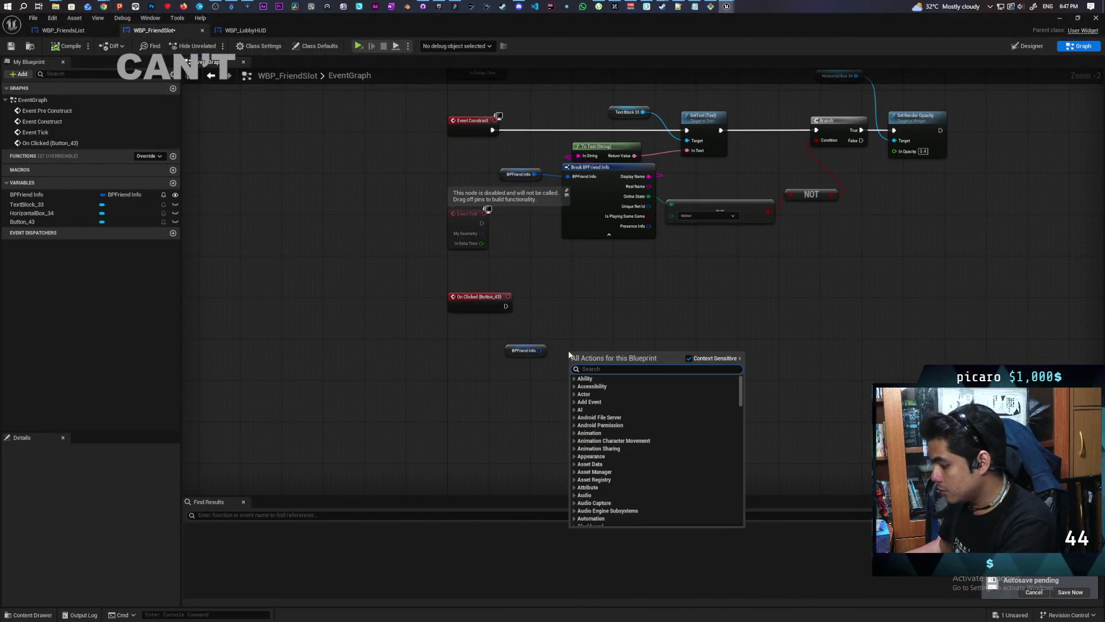
text(get p)
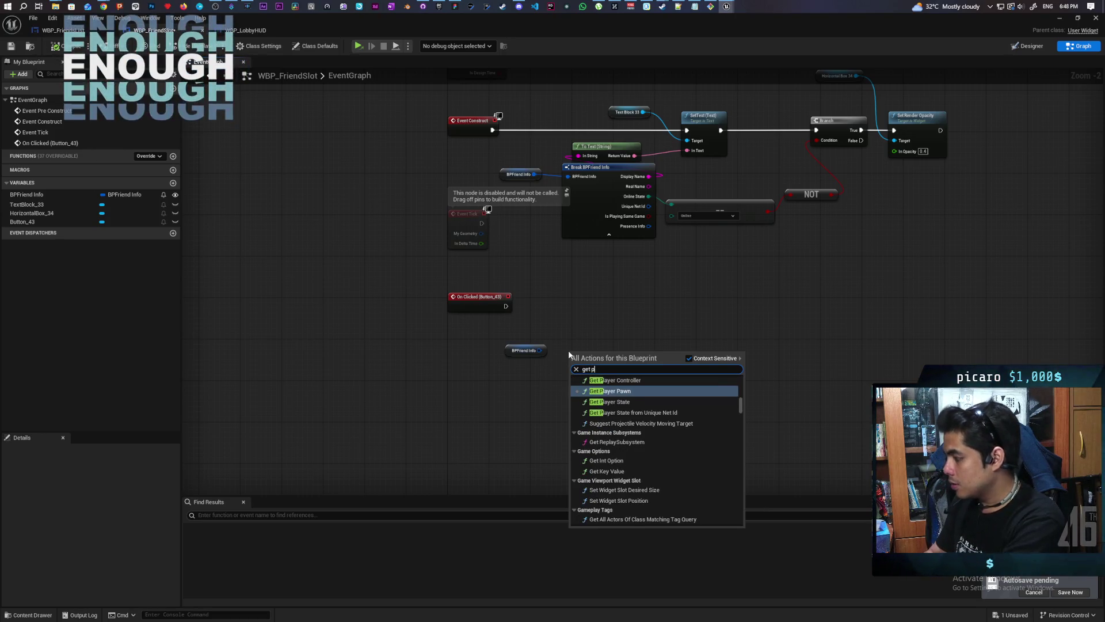
key(BackSpace)
text(owning pla)
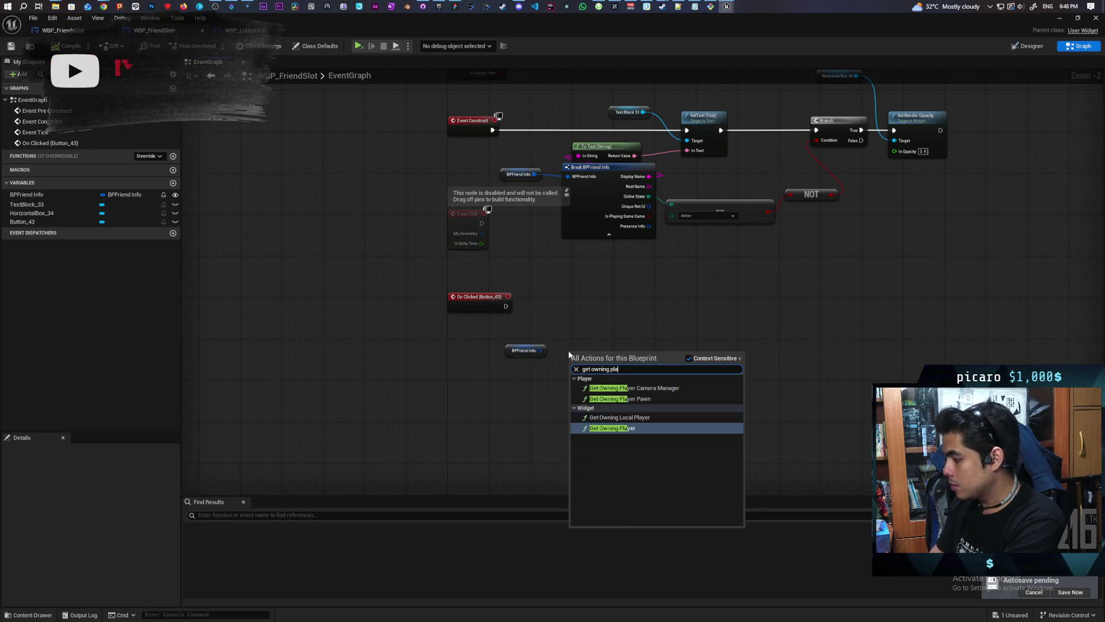
key(Return)
mouse_move(607, 354)
mouse_down()
mouse_move(557, 383)
mouse_move(606, 380)
mouse_up()
text(send)
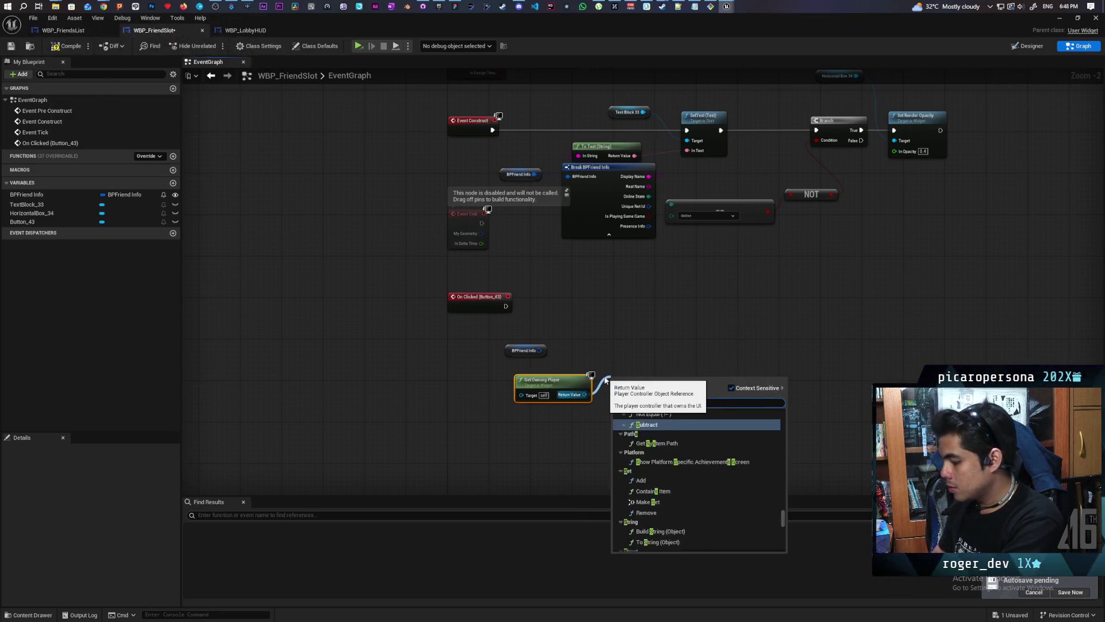
text( ses)
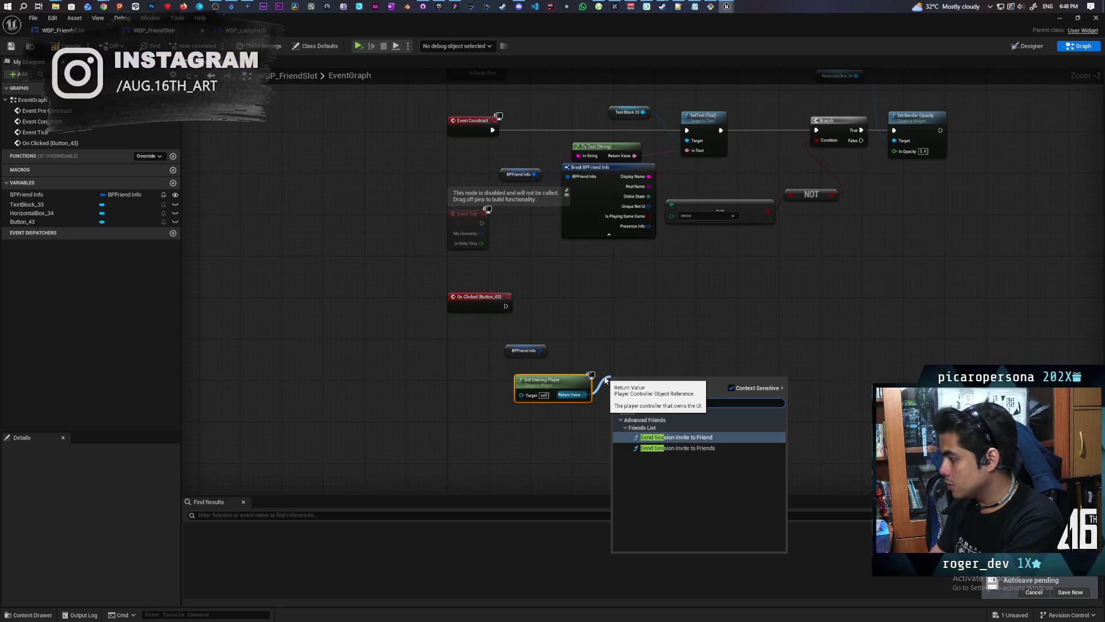
key(Return)
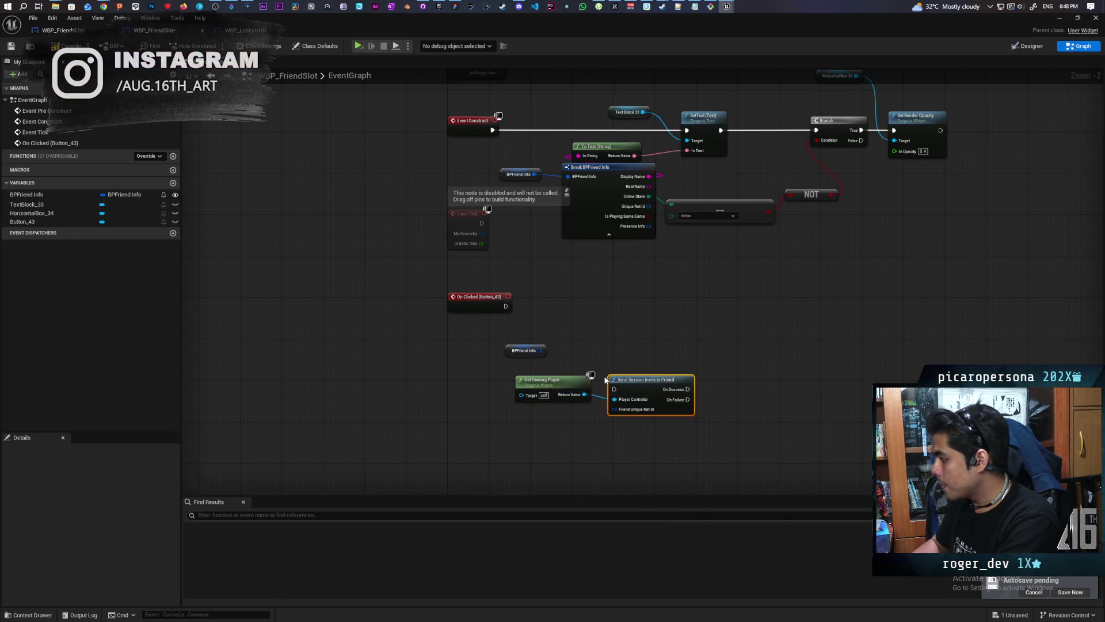
drag(633, 388, 643, 321)
drag(540, 349, 636, 351)
drag(546, 380, 552, 407)
Step: Split BPFriend Info, wire Unique Net Id and On Clicked into Send Session Invite, and save
mouse_move(103, 7)
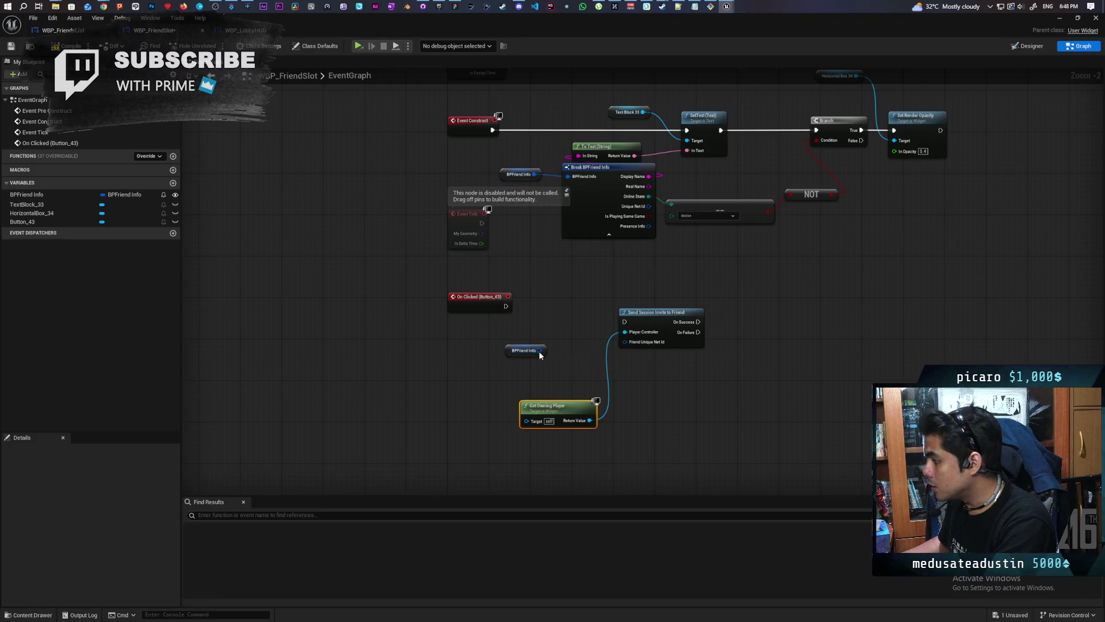
right_click(540, 354)
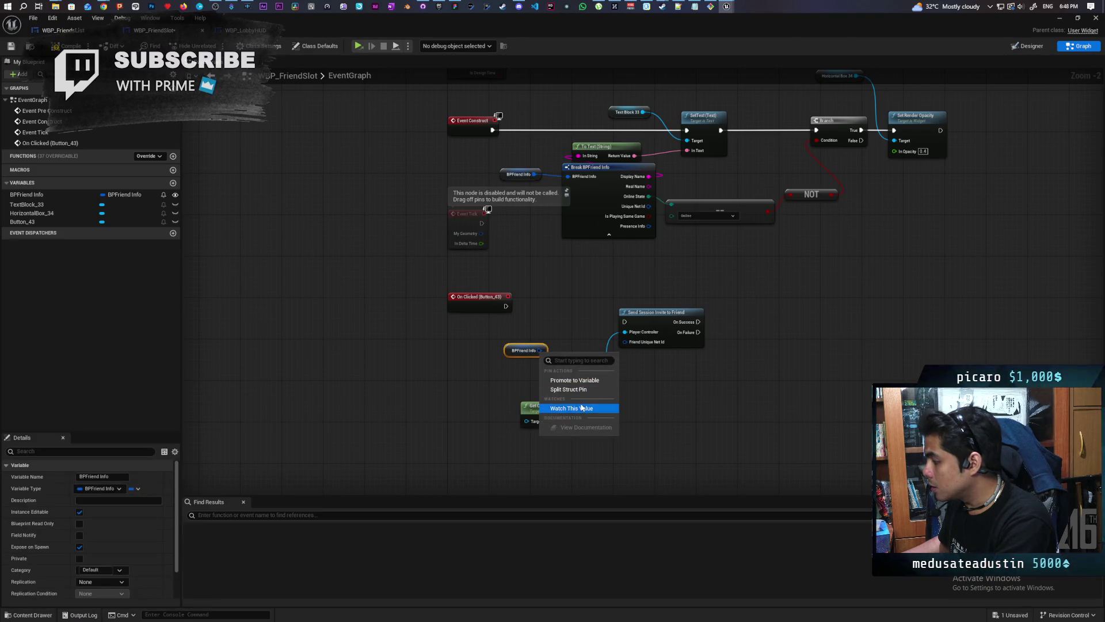
click(578, 391)
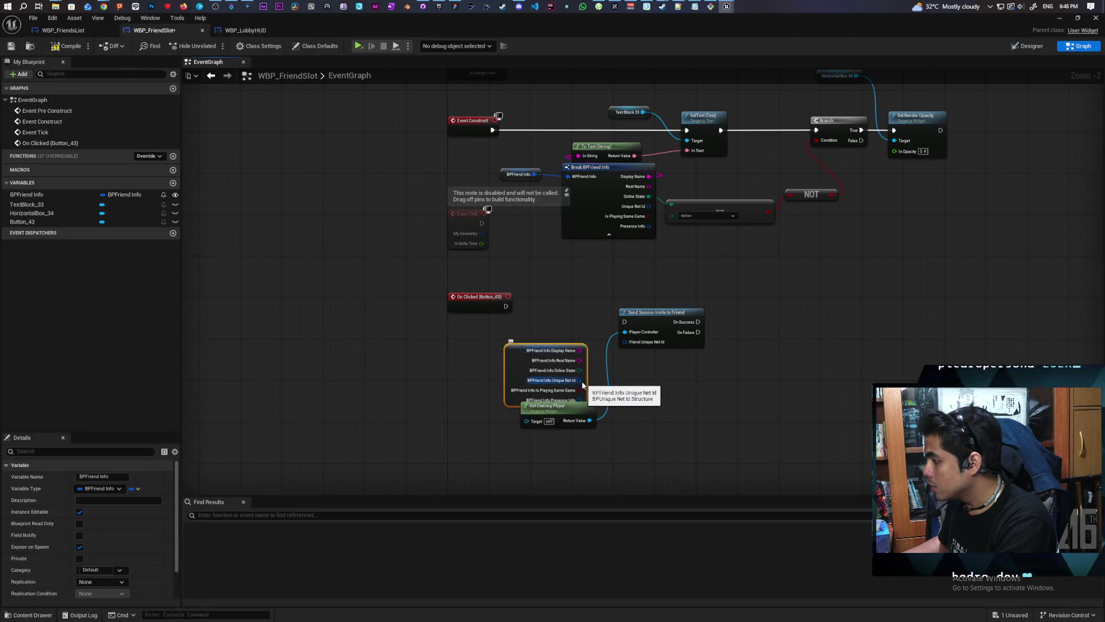
mouse_move(579, 380)
mouse_down()
mouse_move(635, 360)
mouse_move(625, 342)
mouse_up()
drag(519, 360, 504, 345)
drag(506, 306, 624, 322)
drag(657, 327, 651, 312)
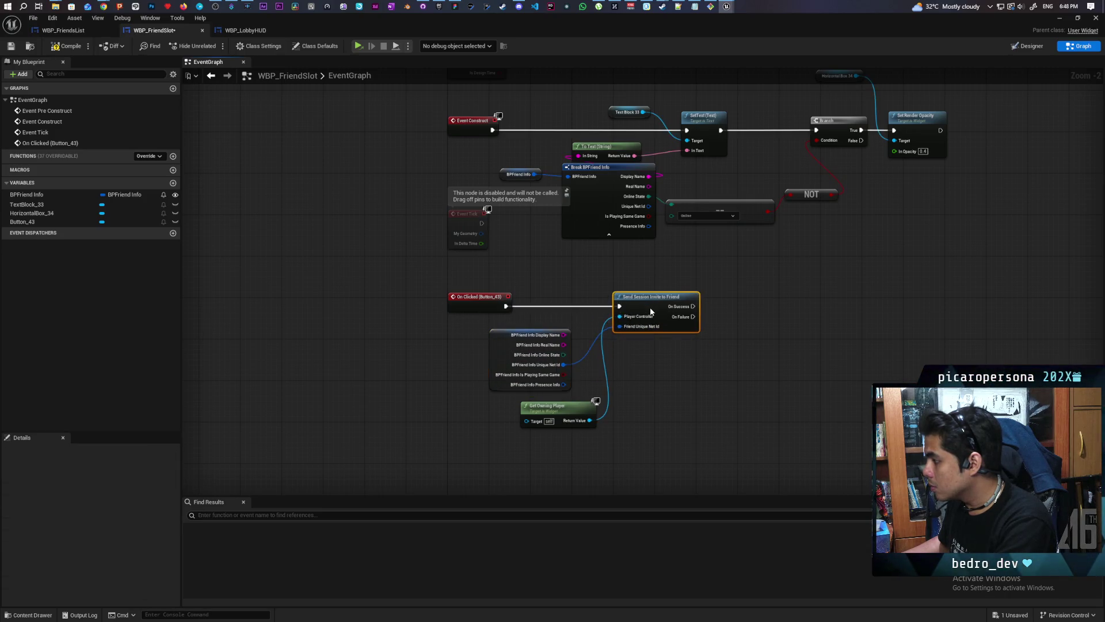
key(ctrl+s)
mouse_move(104, 7)
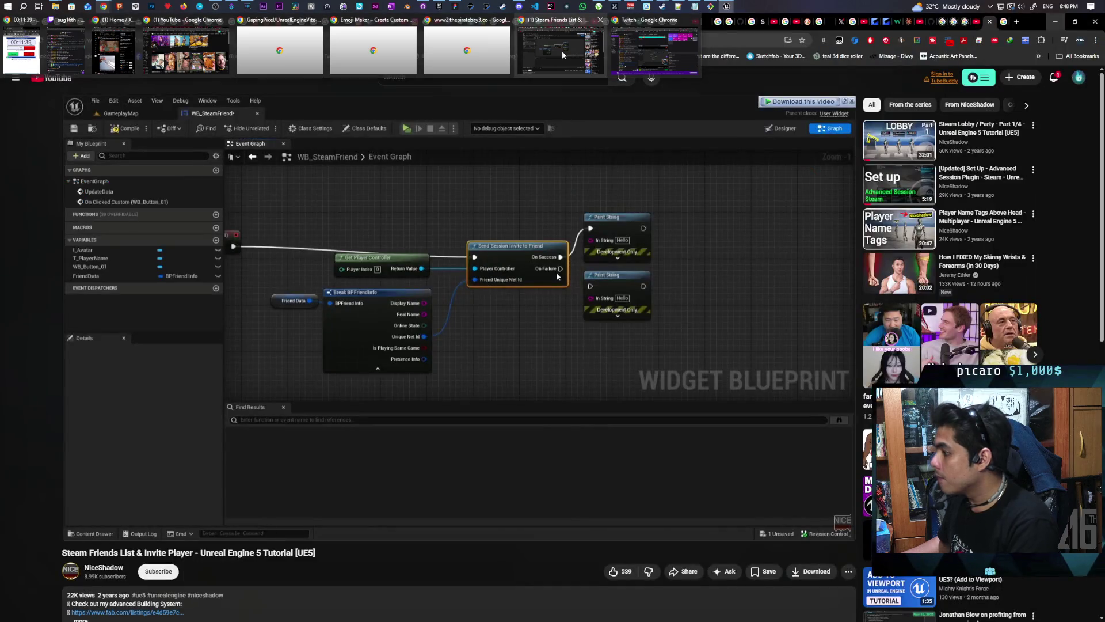
click(562, 51)
Step: Skip the tutorial forward to about 18:43 and pause on the friend list event graph
click(591, 265)
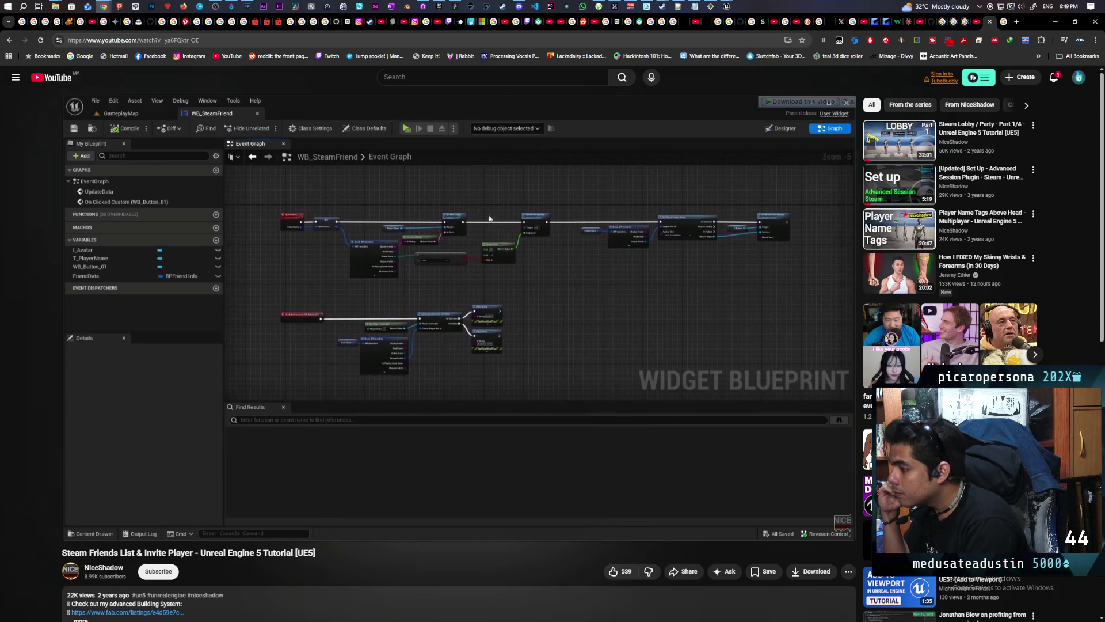
key(Right)
key(Right)
key(Right)
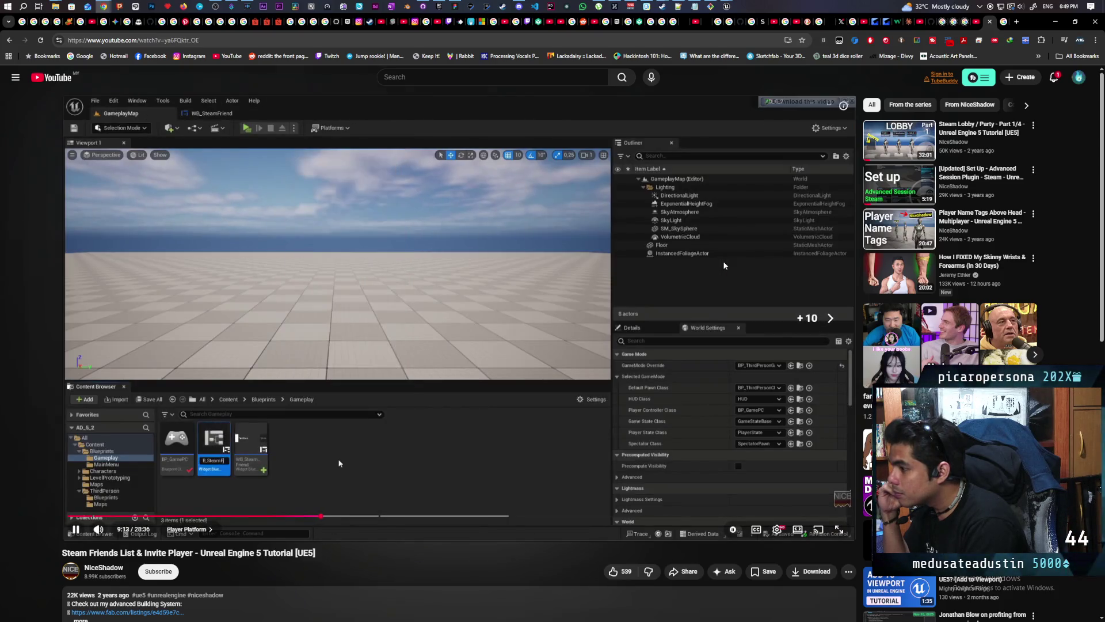
key(Right)
key(Right)
key(Right)
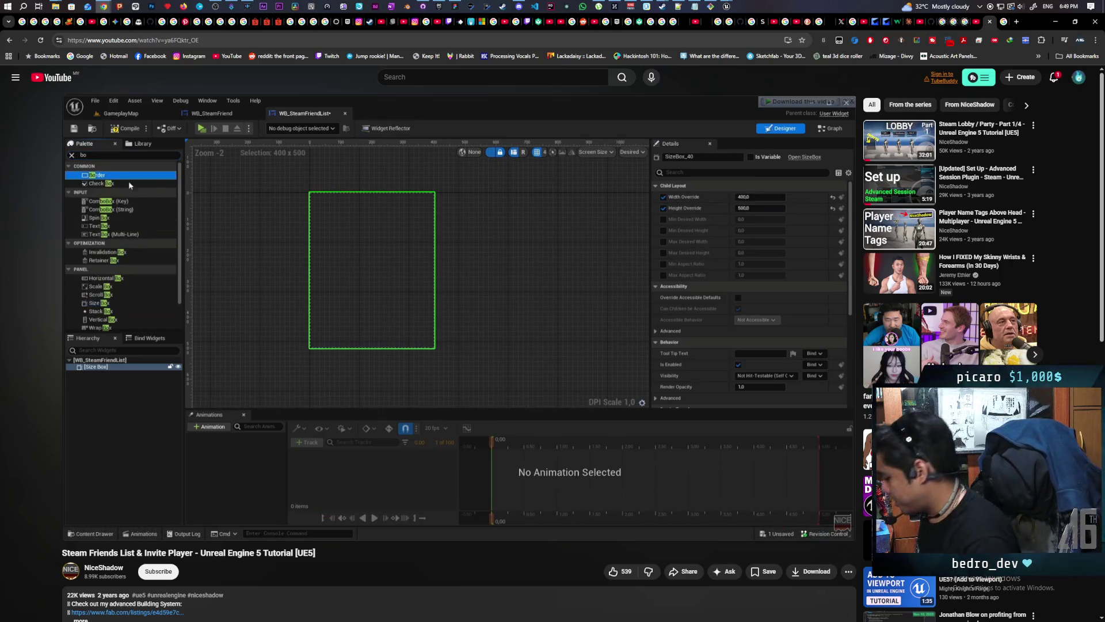
key(Right)
key(Right)
key(Right)
key(Right)
key(Right)
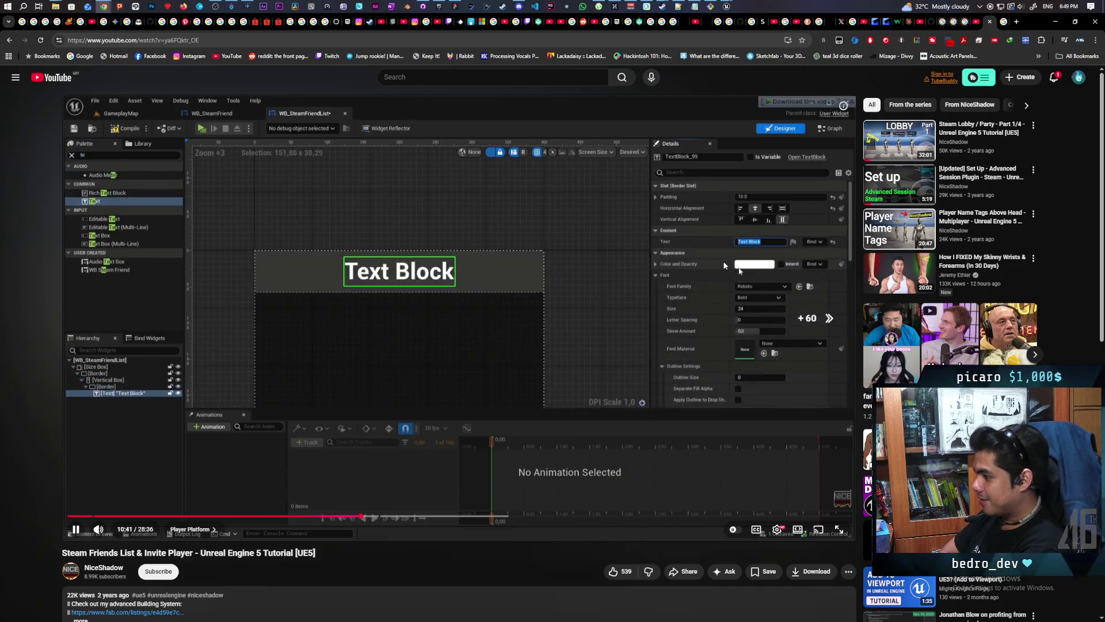
key(Right)
key(Right)
key(Right)
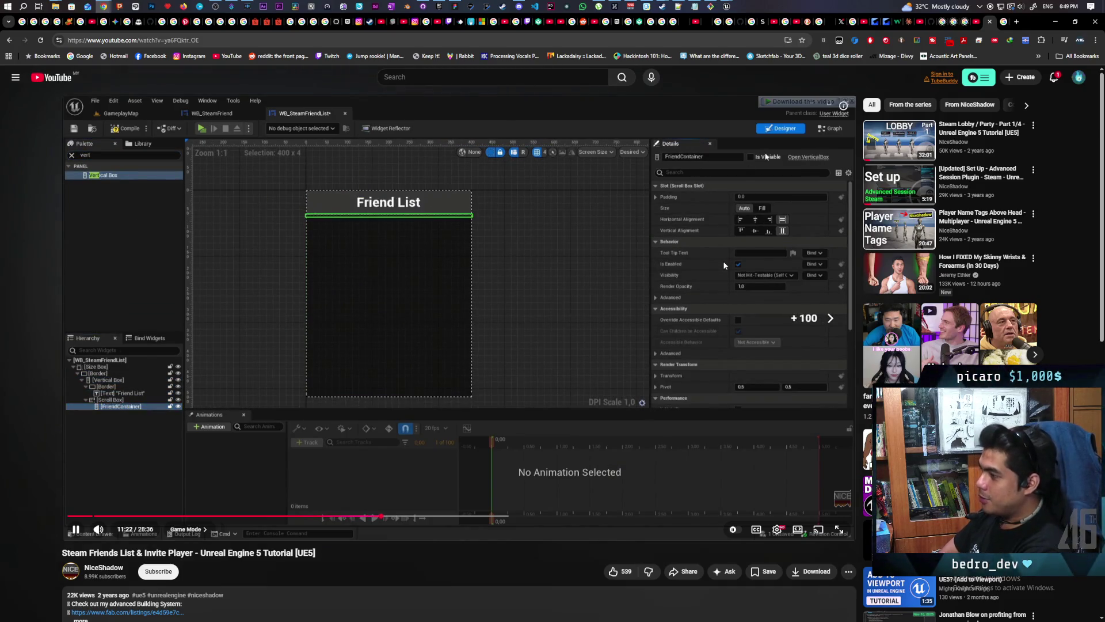
key(Right)
key(Right)
key(Right)
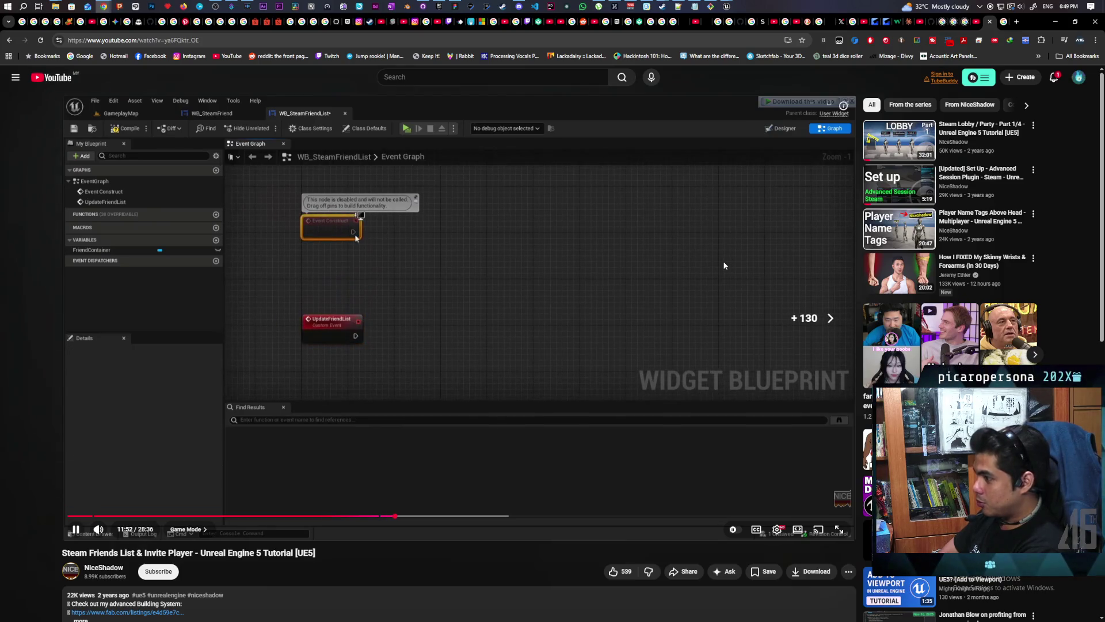
key(Right)
key(Right)
key(Right)
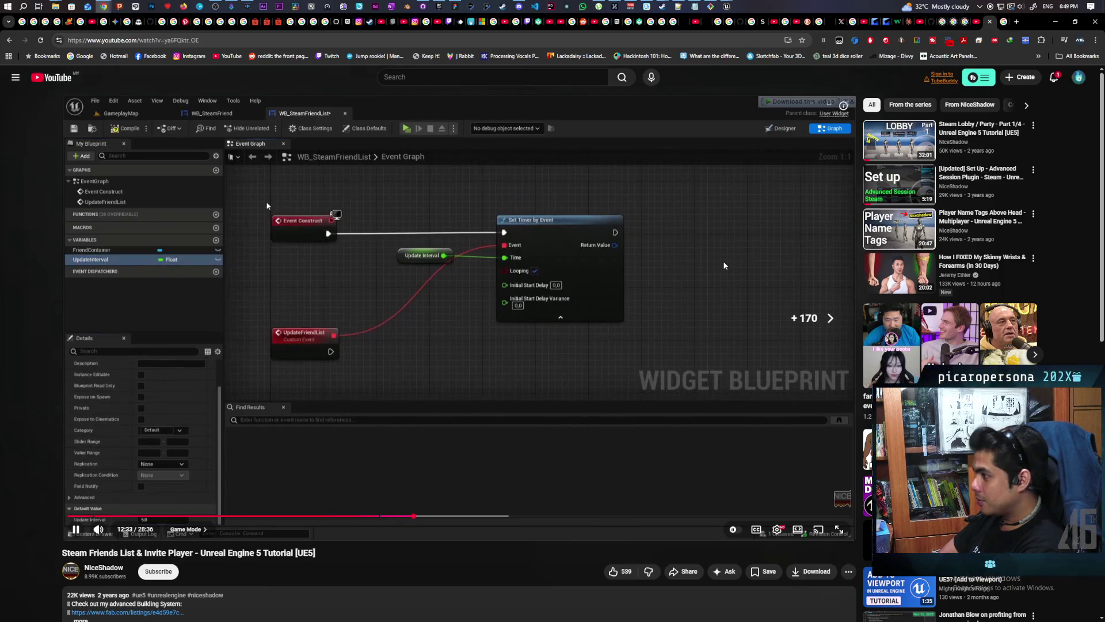
key(Right)
key(Right)
key(Right)
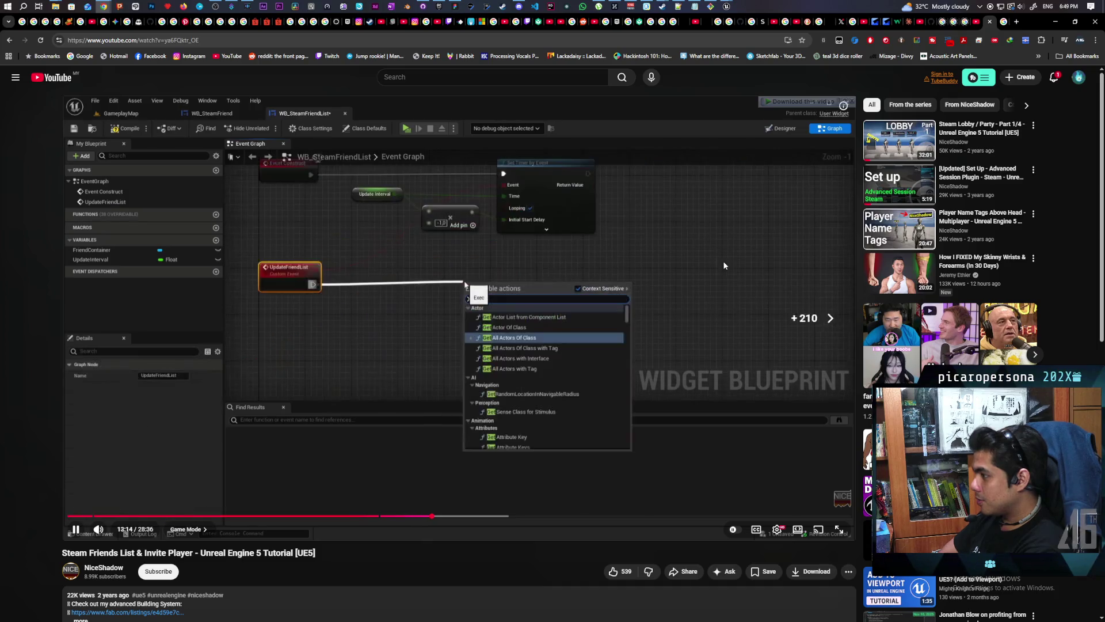
key(Right)
key(Right)
key(Right)
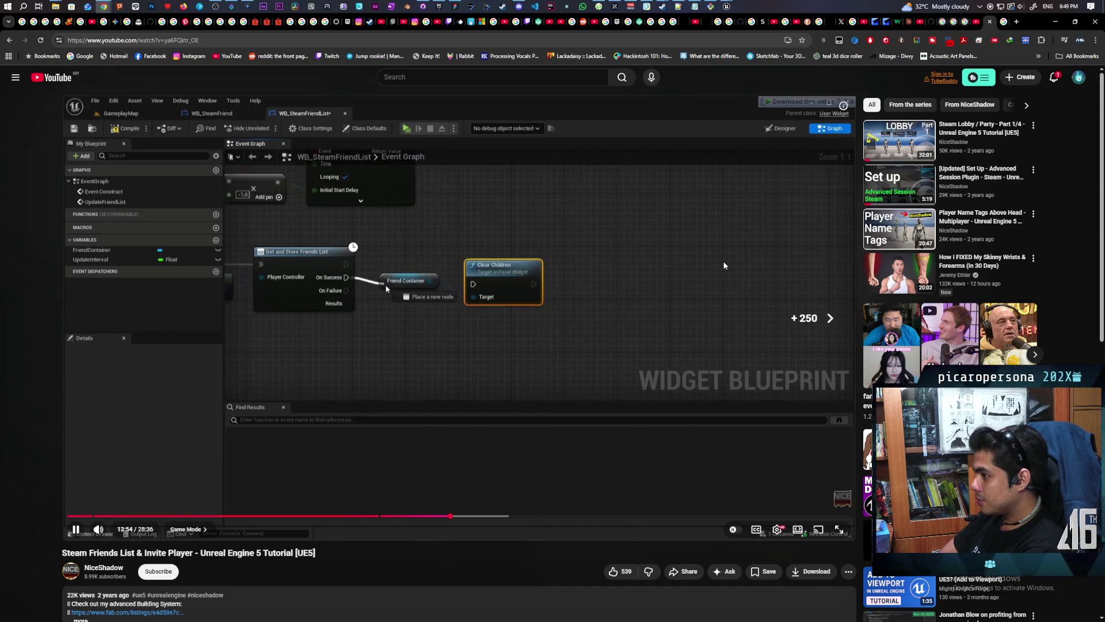
key(Right)
key(Right)
key(Right)
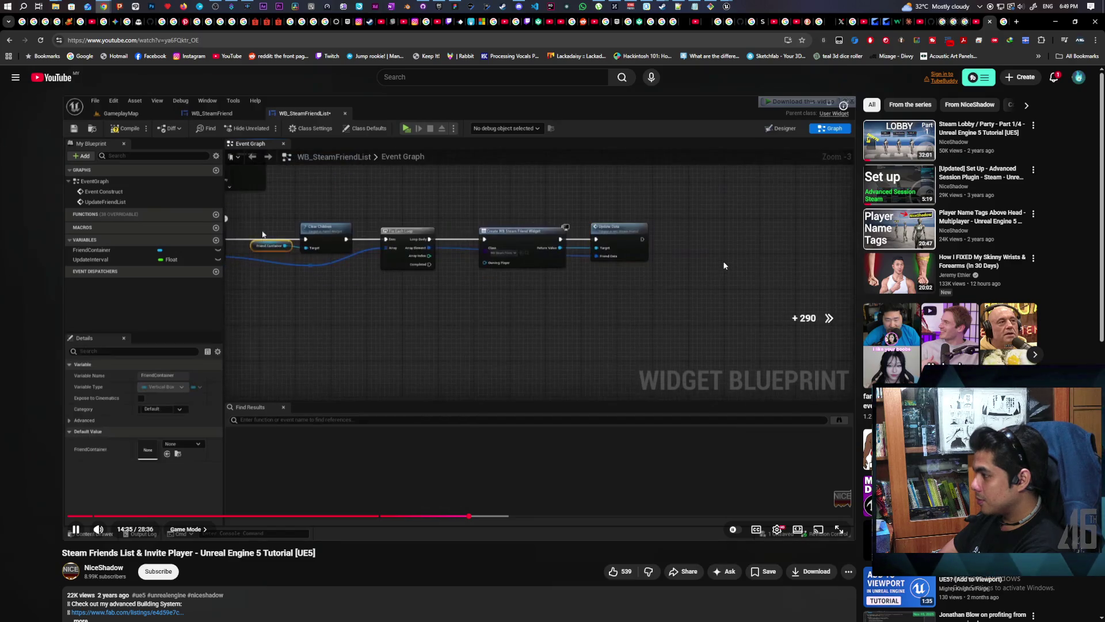
key(Right)
key(Right)
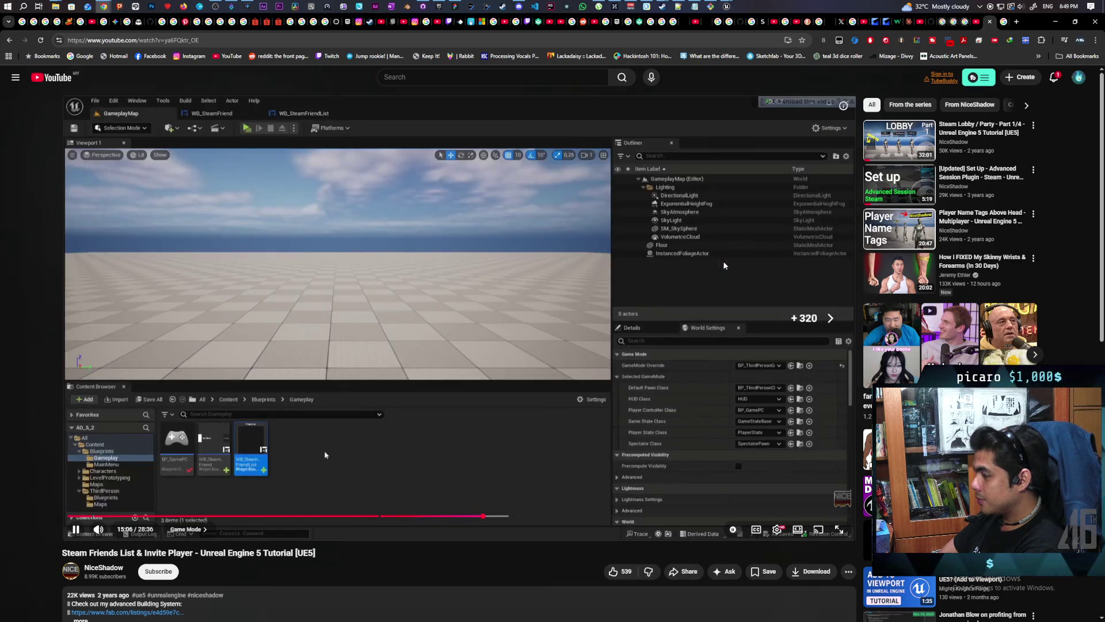
key(Right)
key(Right)
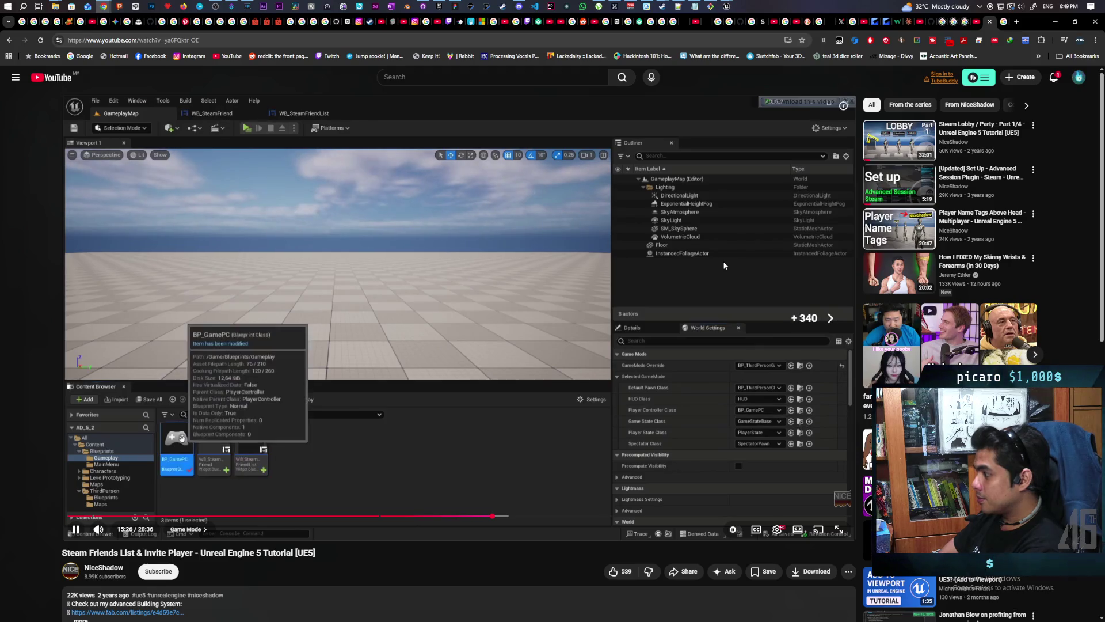
key(Right)
key(Right)
key(Right)
key(Right)
key(Right)
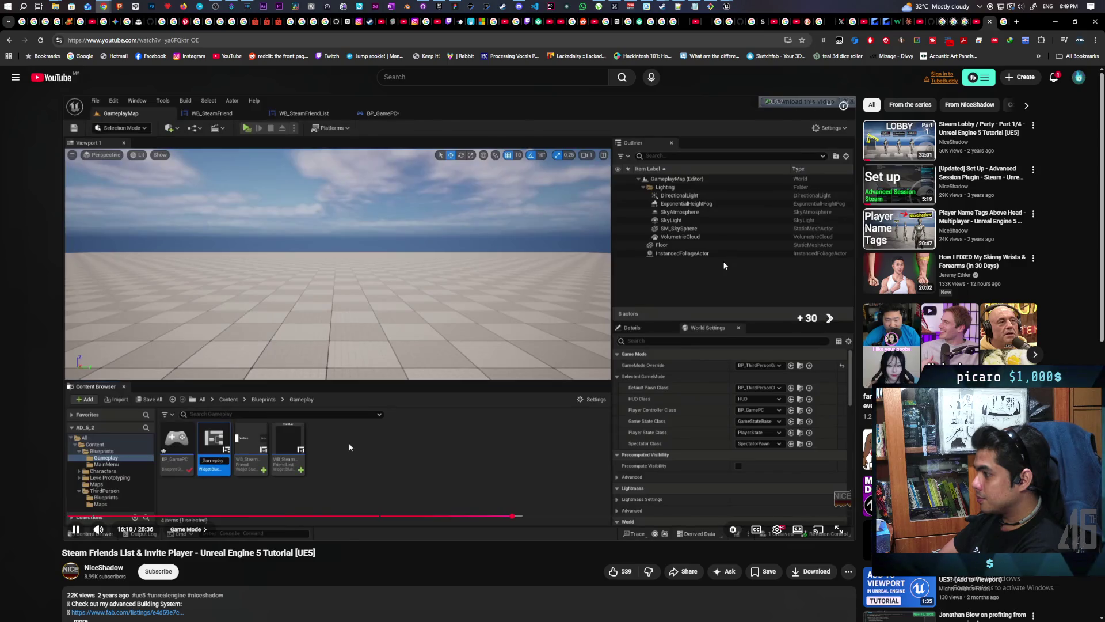
key(Right)
key(Right)
key(Right)
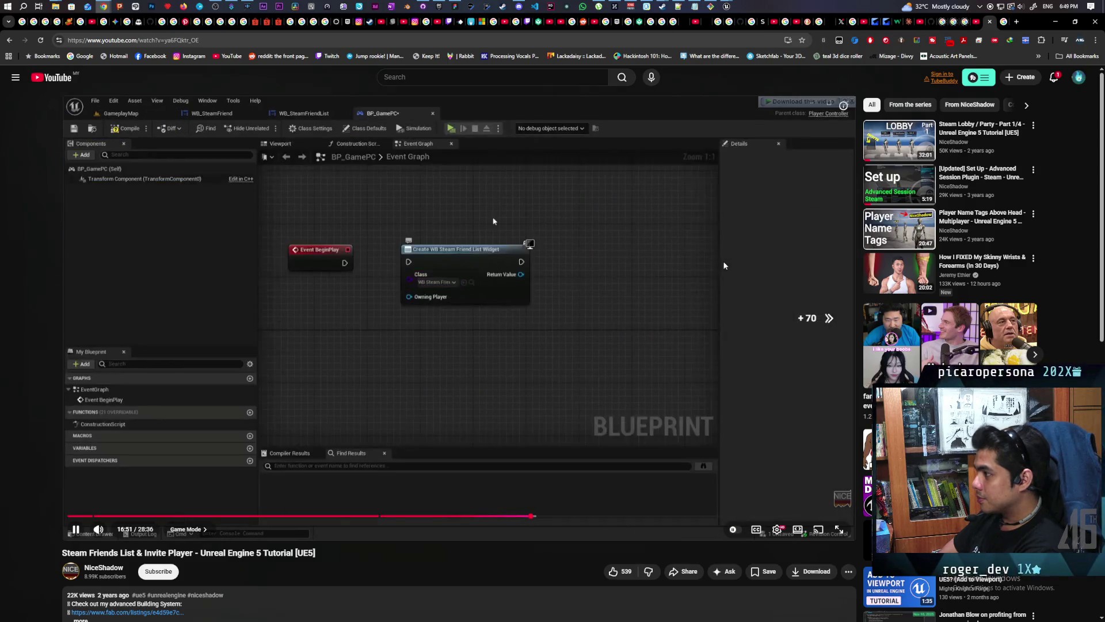
key(Right)
key(Right)
key(Right)
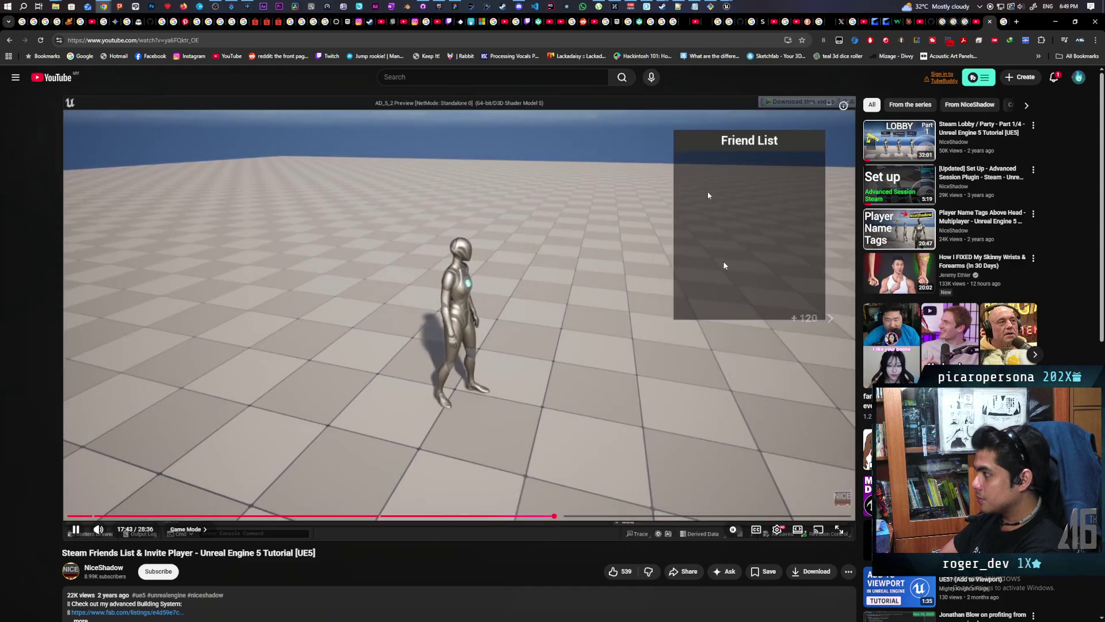
key(Right)
key(Right)
key(Right)
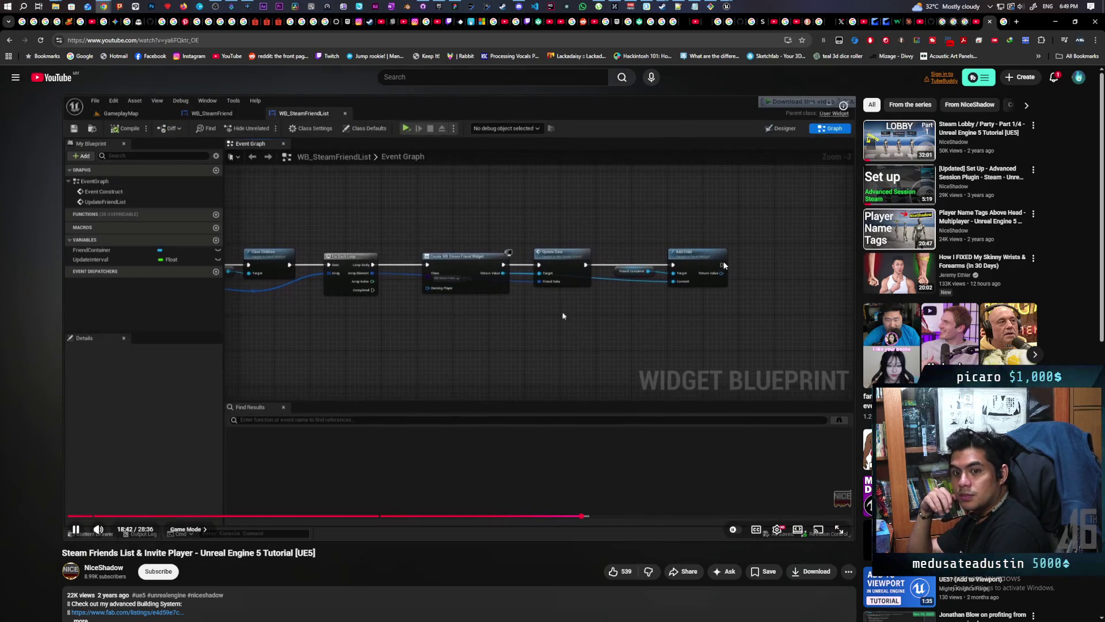
click(491, 315)
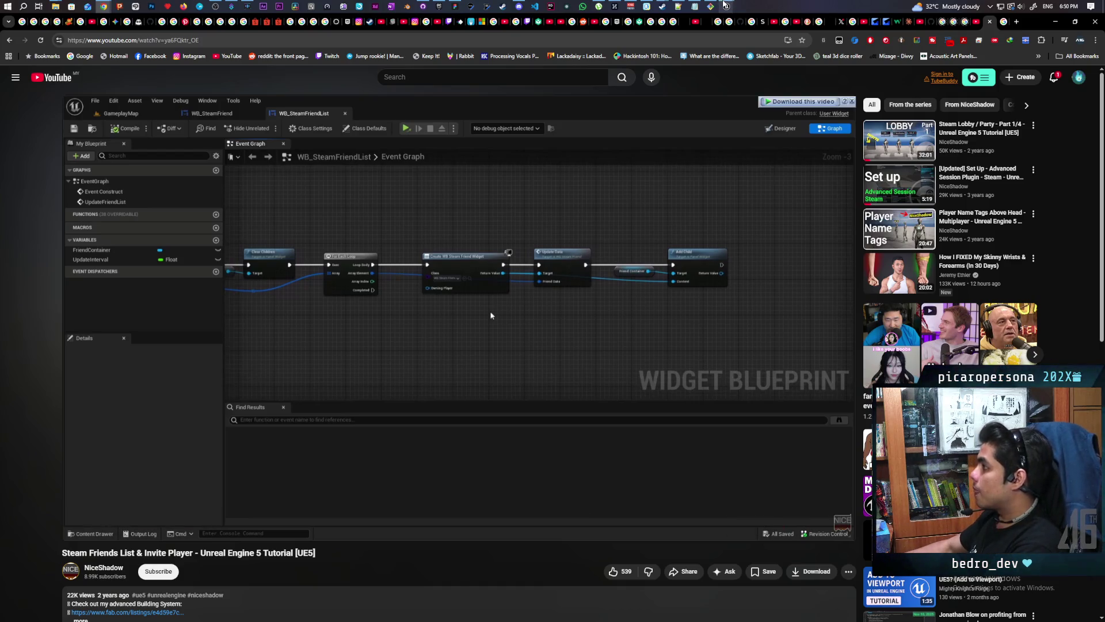
mouse_move(725, 5)
click(693, 65)
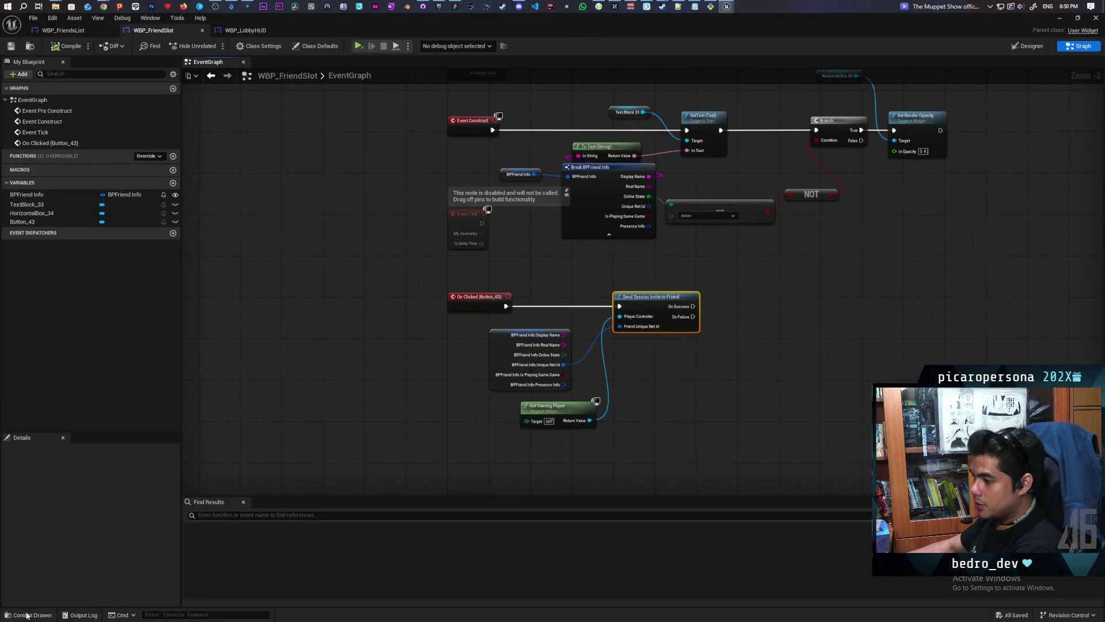
Step: Open the Ohh_Bee folder in the Content Drawer, then bring the session event nodes into view
click(27, 614)
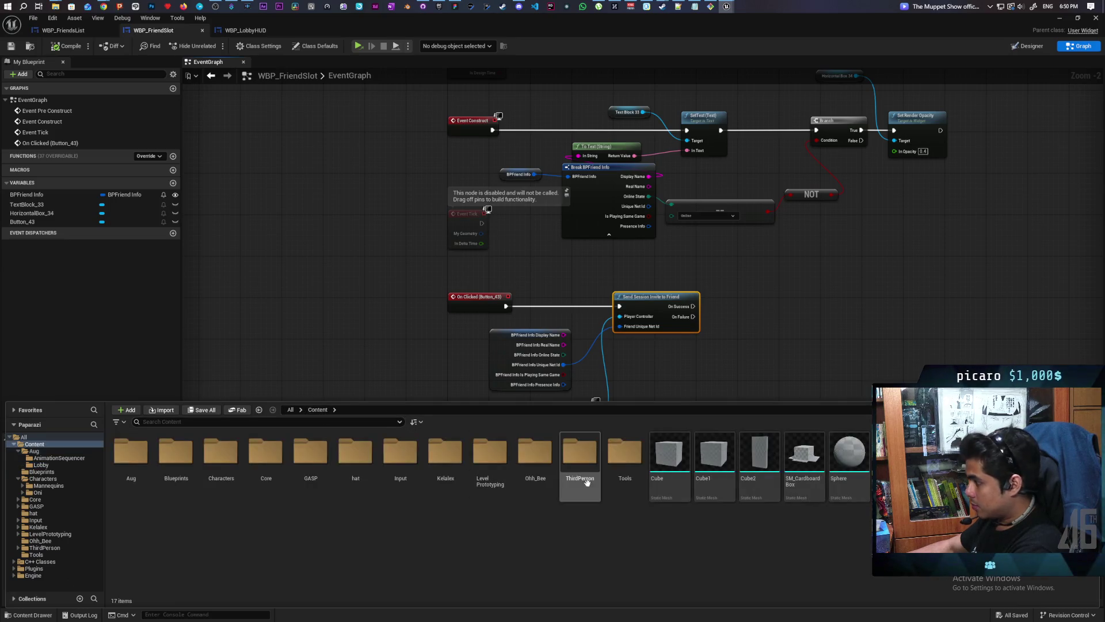
double_click(536, 455)
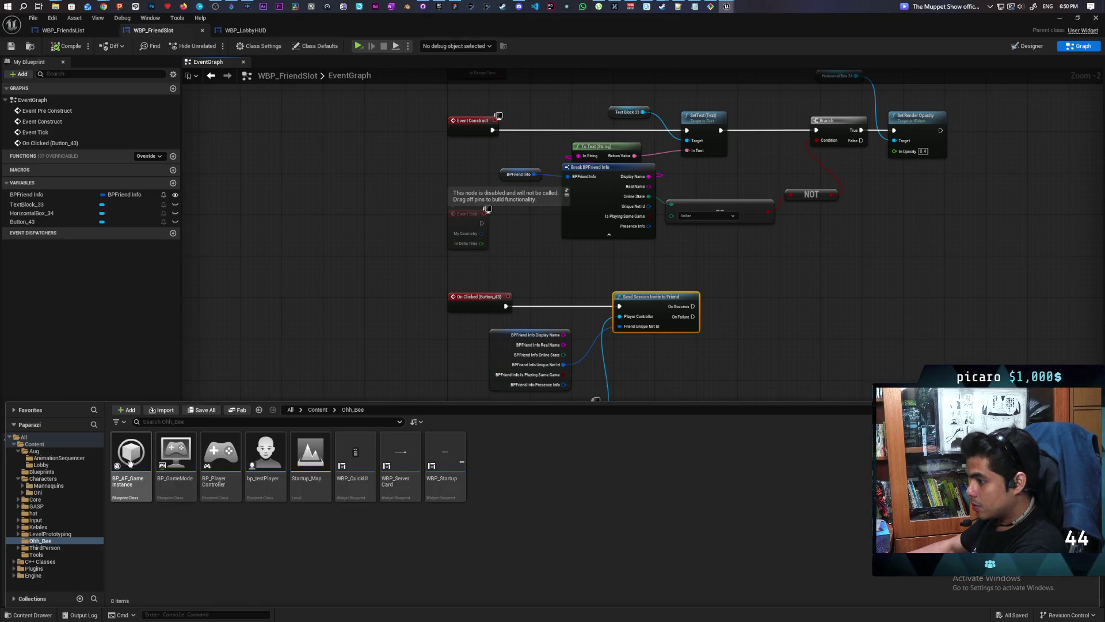
click(386, 398)
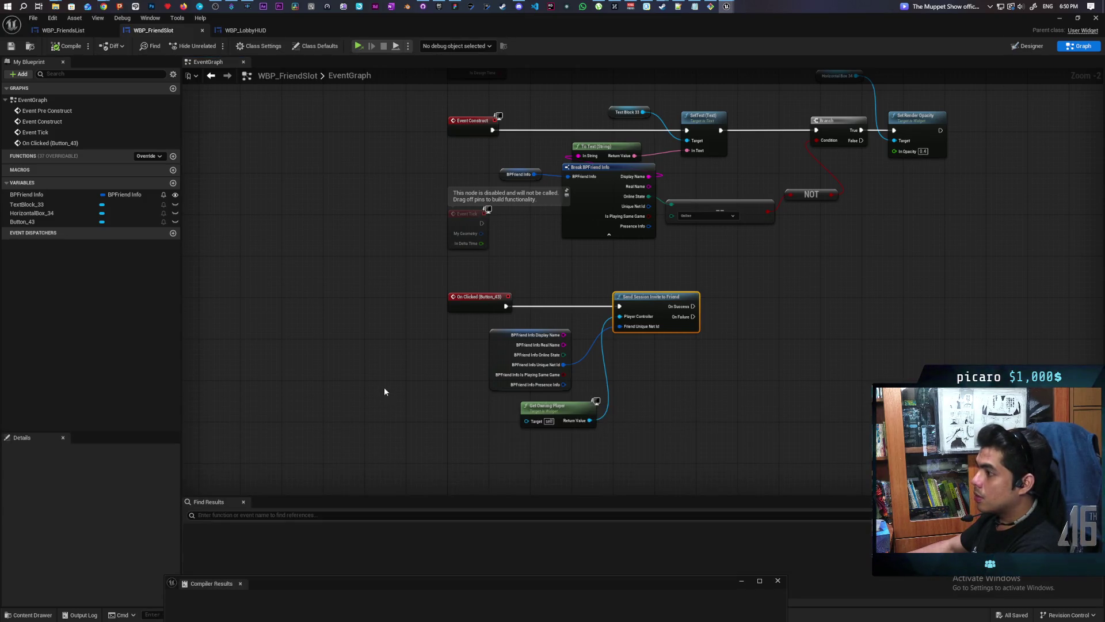
scroll(382, 384, down, 4)
scroll(383, 384, up, 2)
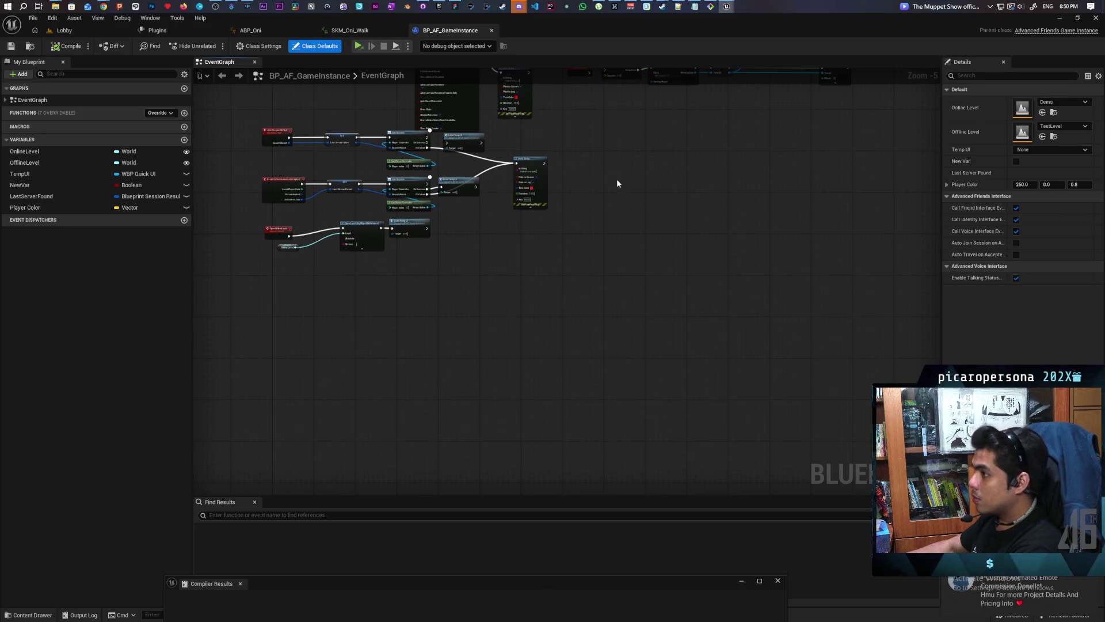
scroll(615, 291, up, 4)
drag(320, 386, 347, 247)
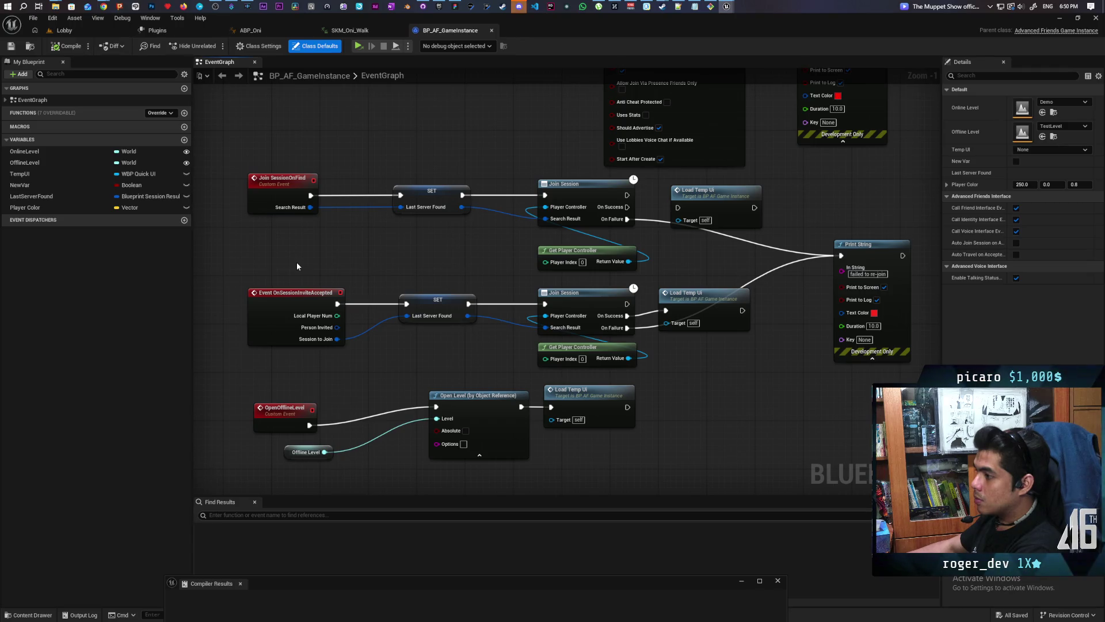
Step: Select Event OnSessionInviteAccepted and pan across its Join Session and CreateAdvancedSession nodes
drag(265, 263, 312, 364)
click(316, 368)
mouse_move(276, 263)
mouse_down()
mouse_move(314, 364)
mouse_move(252, 368)
mouse_up()
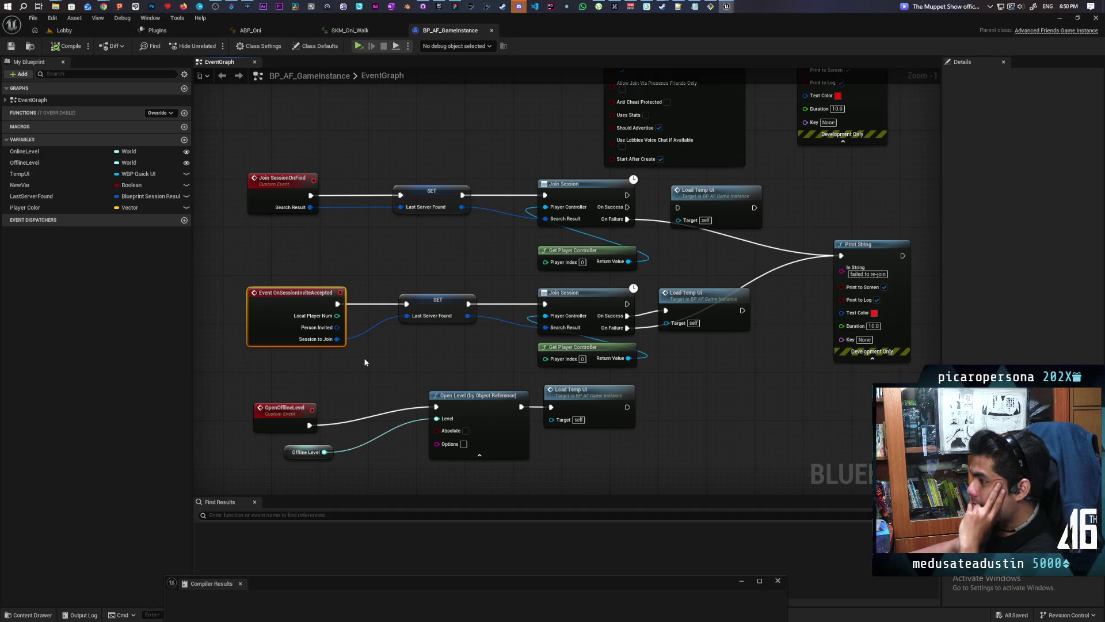
scroll(365, 350, down, 4)
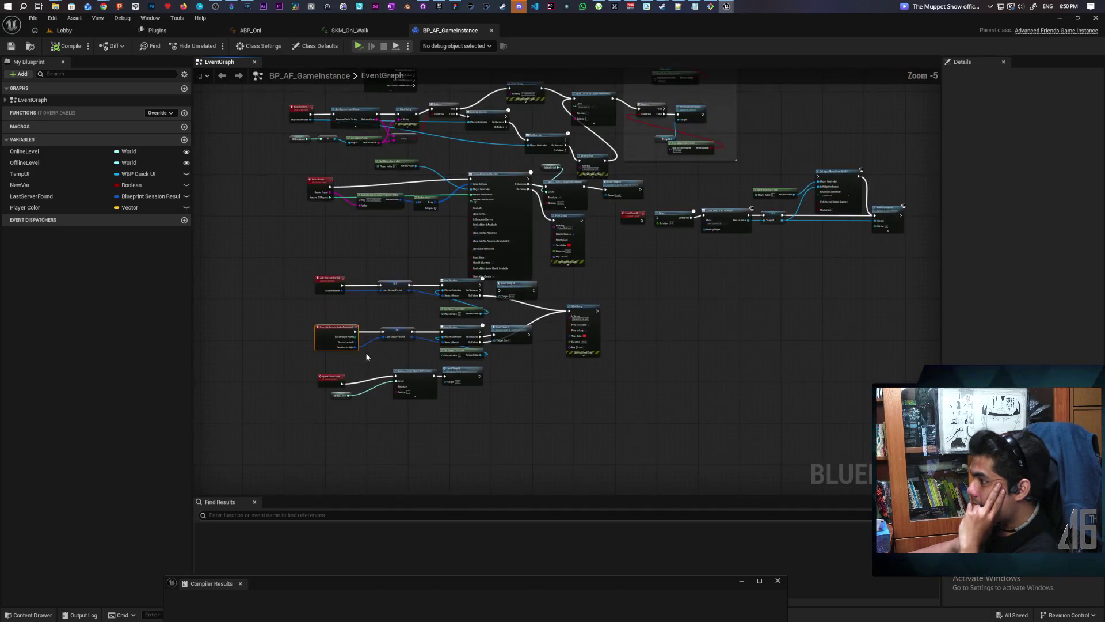
mouse_move(389, 255)
mouse_down()
mouse_move(380, 321)
mouse_move(381, 287)
mouse_move(379, 306)
mouse_up()
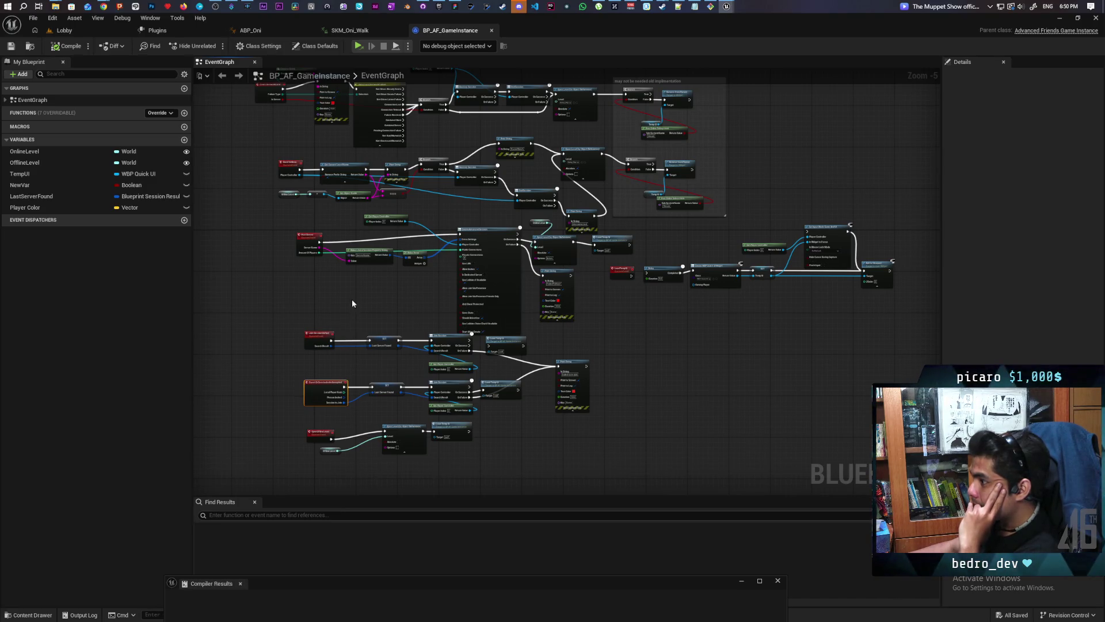
scroll(353, 300, up, 3)
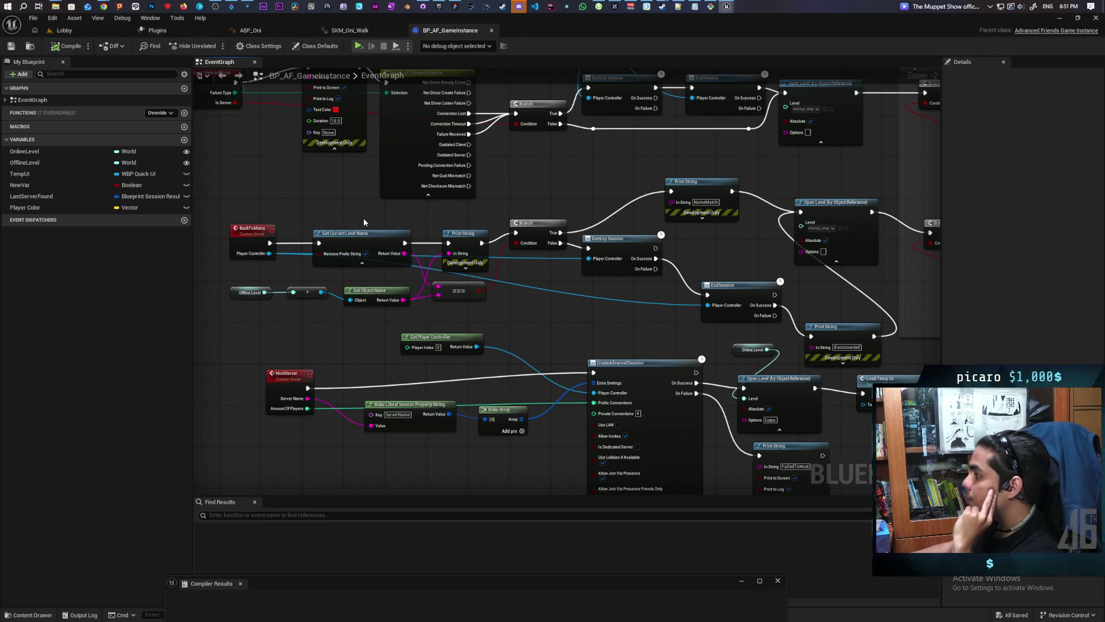
mouse_move(355, 222)
mouse_down()
mouse_move(403, 323)
mouse_move(471, 346)
mouse_move(395, 302)
mouse_move(437, 104)
mouse_up()
drag(457, 234, 429, 200)
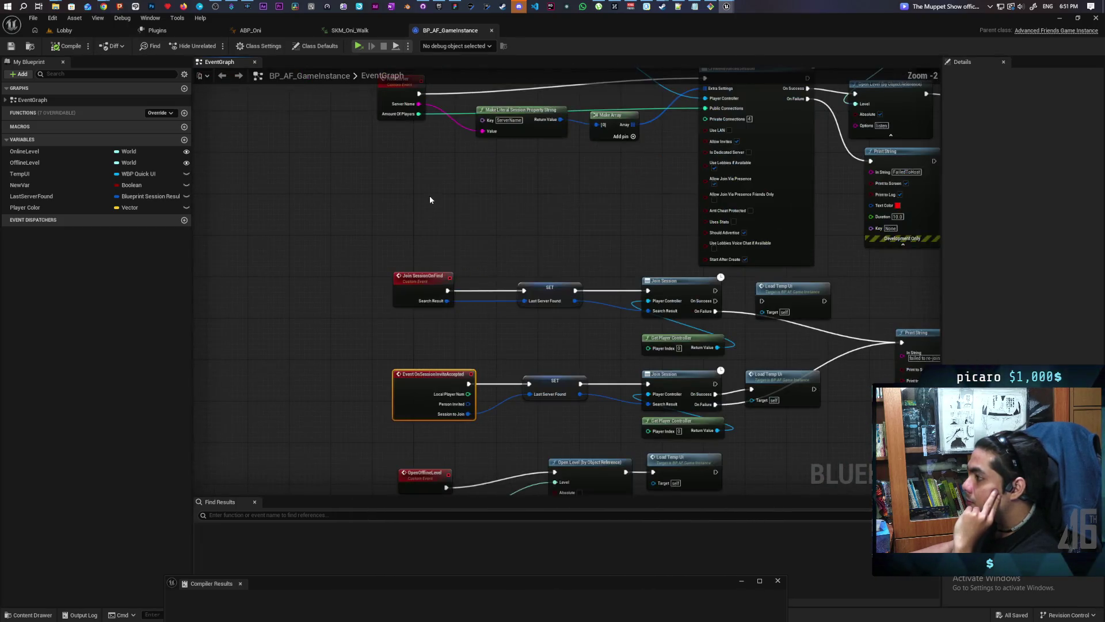
mouse_move(408, 380)
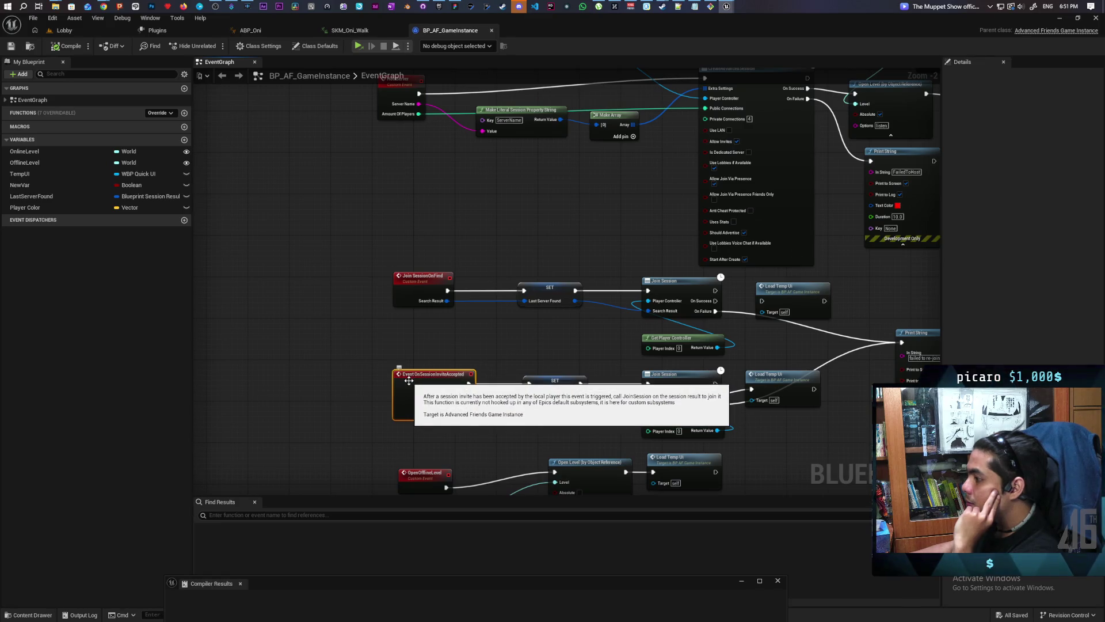
drag(409, 380, 427, 199)
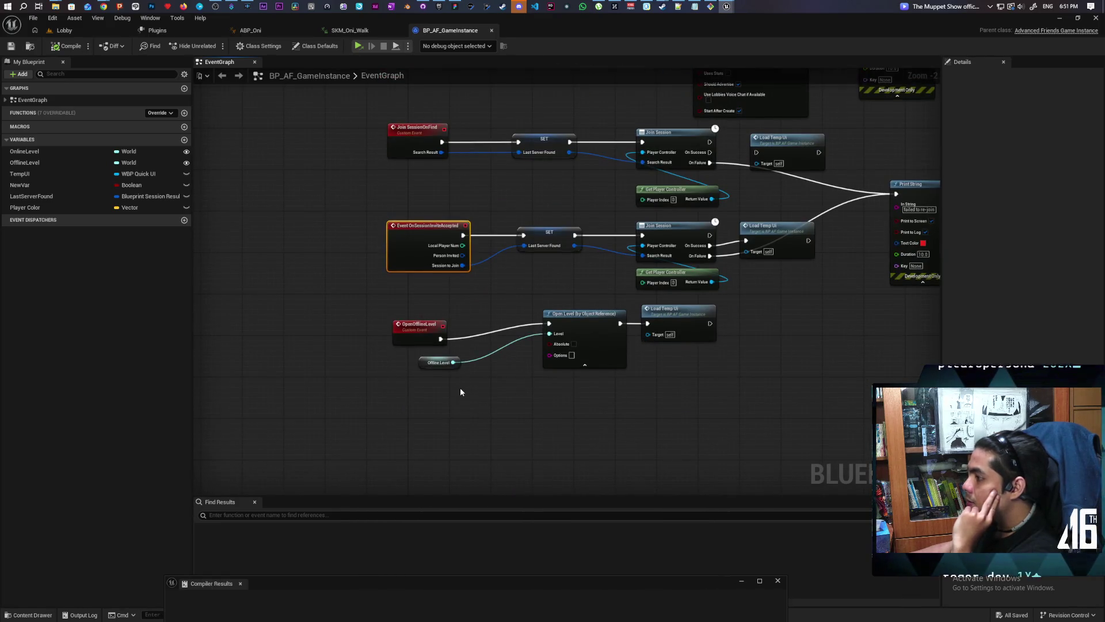
Step: Add Event OnSessionInviteReceived below the other events, then compile and save BP_AF_GameInstance
right_click(435, 444)
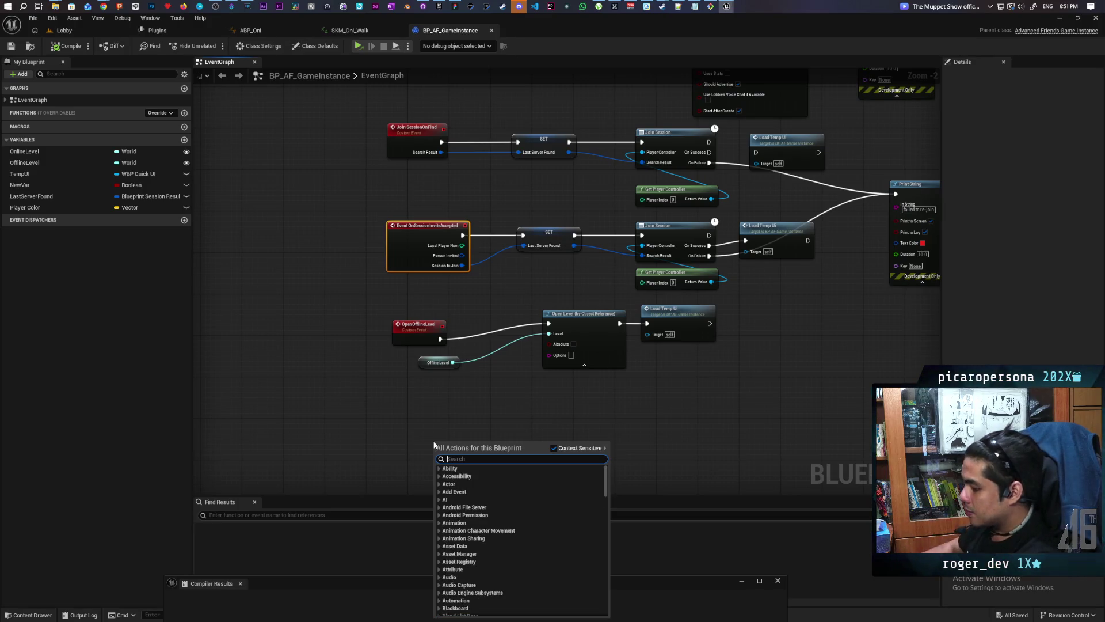
text(invite)
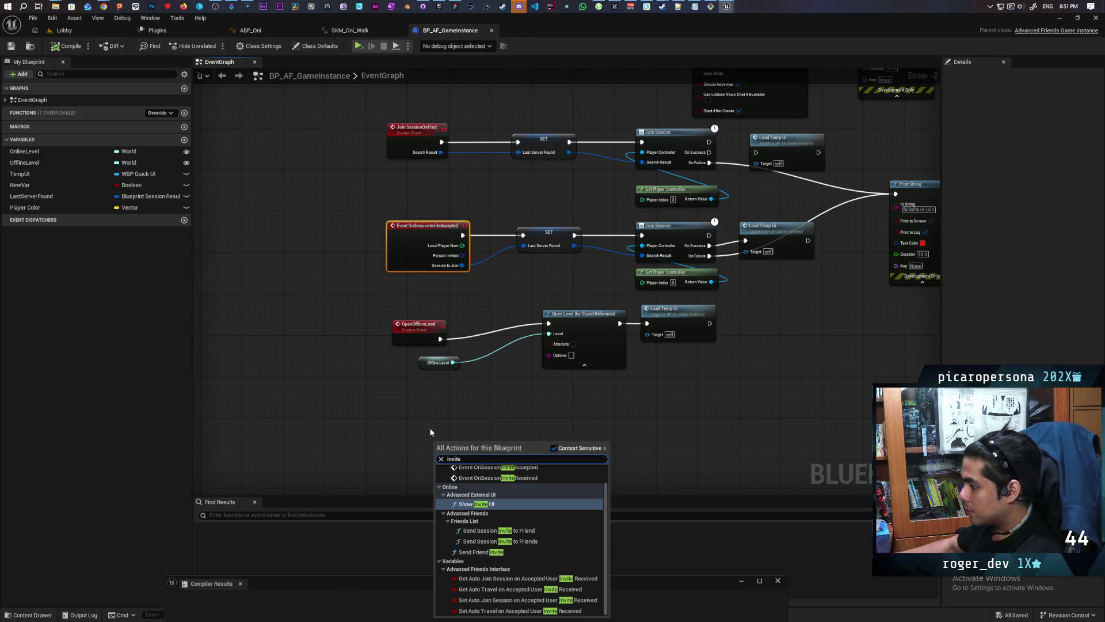
scroll(514, 544, up, 1)
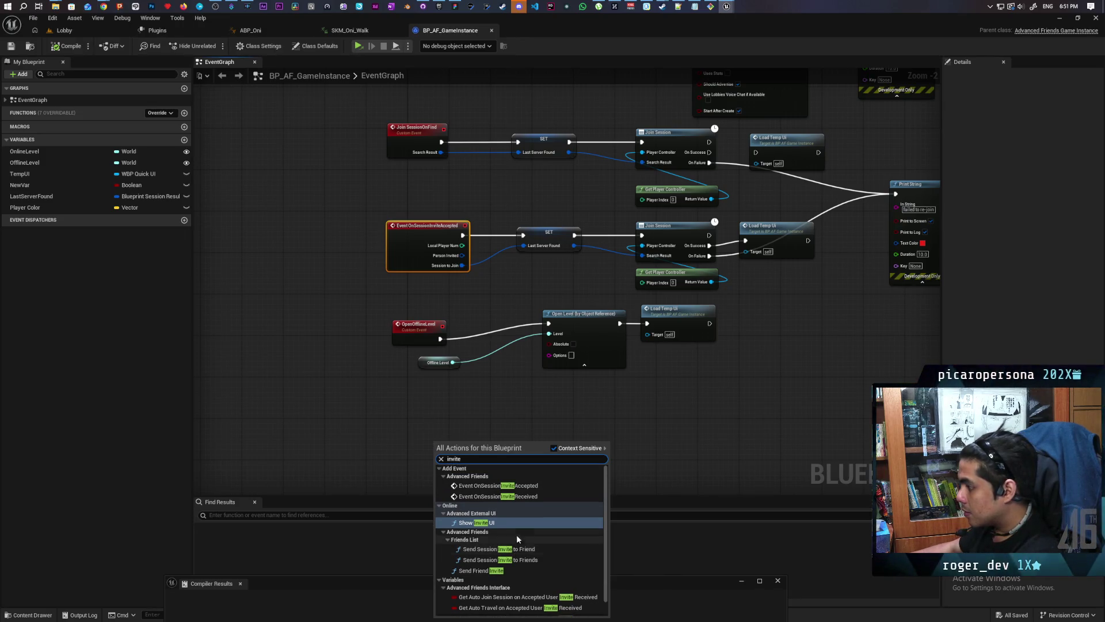
click(519, 496)
mouse_move(465, 383)
mouse_down()
mouse_move(416, 366)
mouse_move(411, 395)
mouse_move(441, 471)
mouse_up()
click(404, 360)
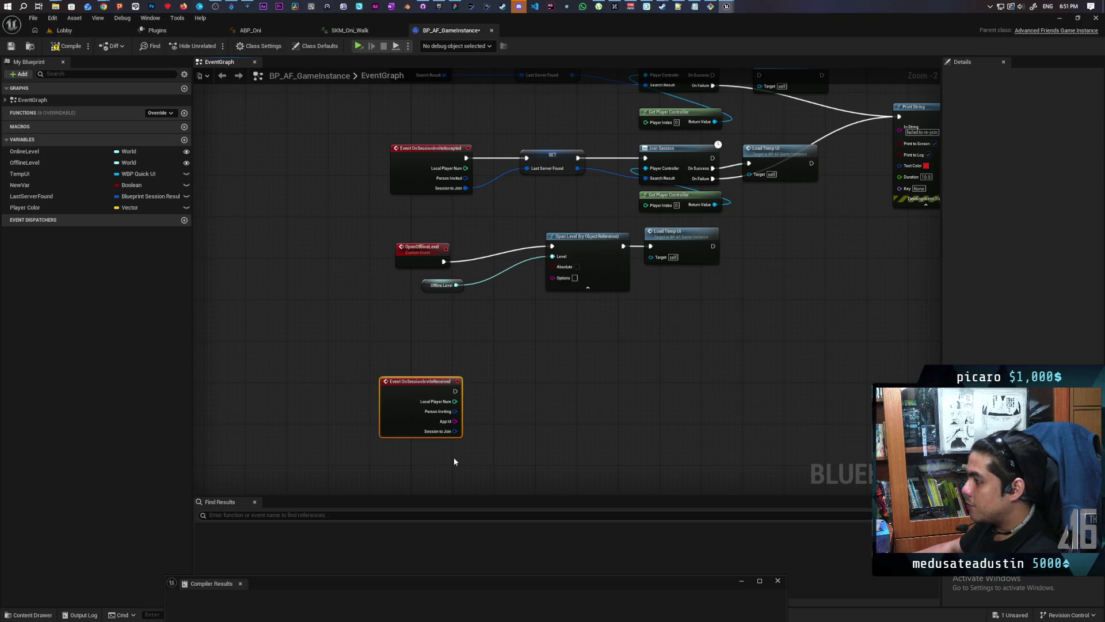
click(367, 299)
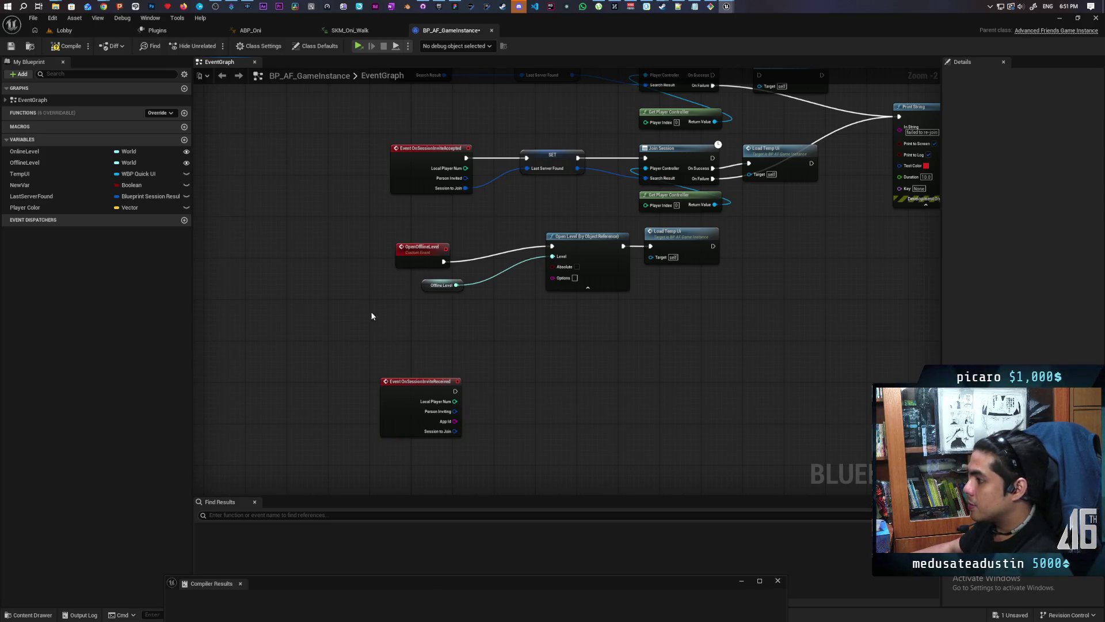
click(66, 46)
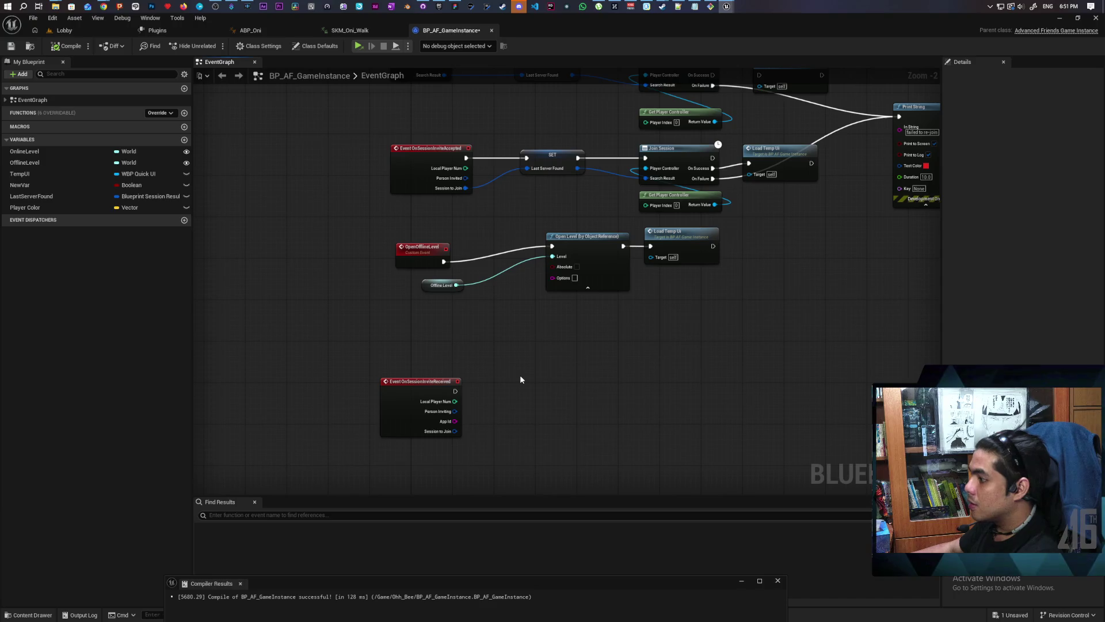
drag(520, 379, 510, 323)
key(ctrl+s)
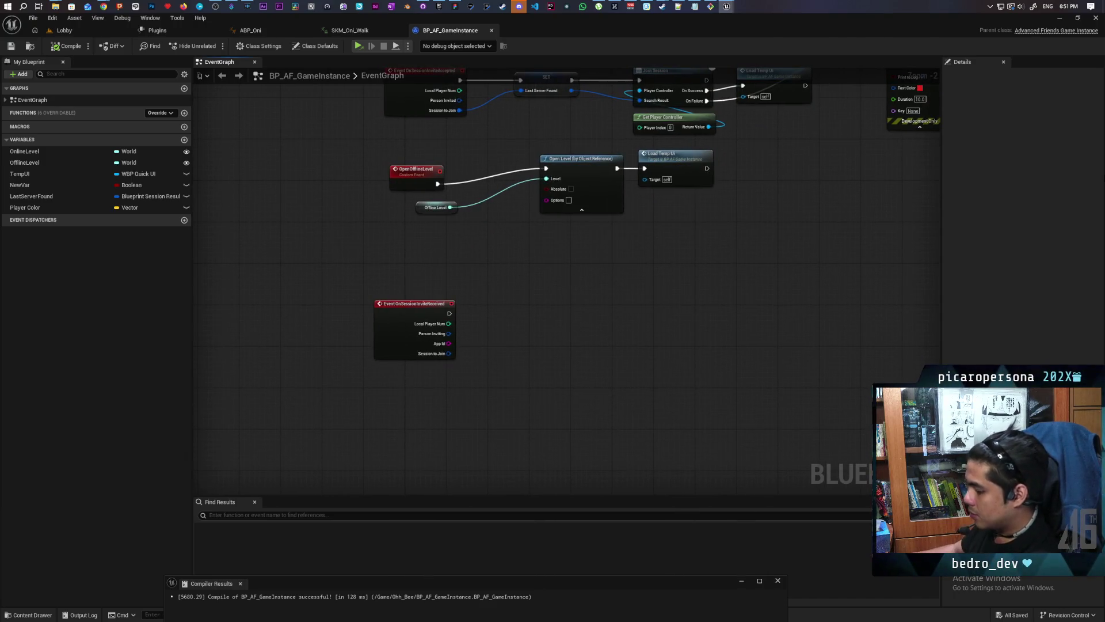
Step: Add Get Current Level Name and compare its Return Value exactly to 'Lobby'
right_click(456, 407)
text(get current)
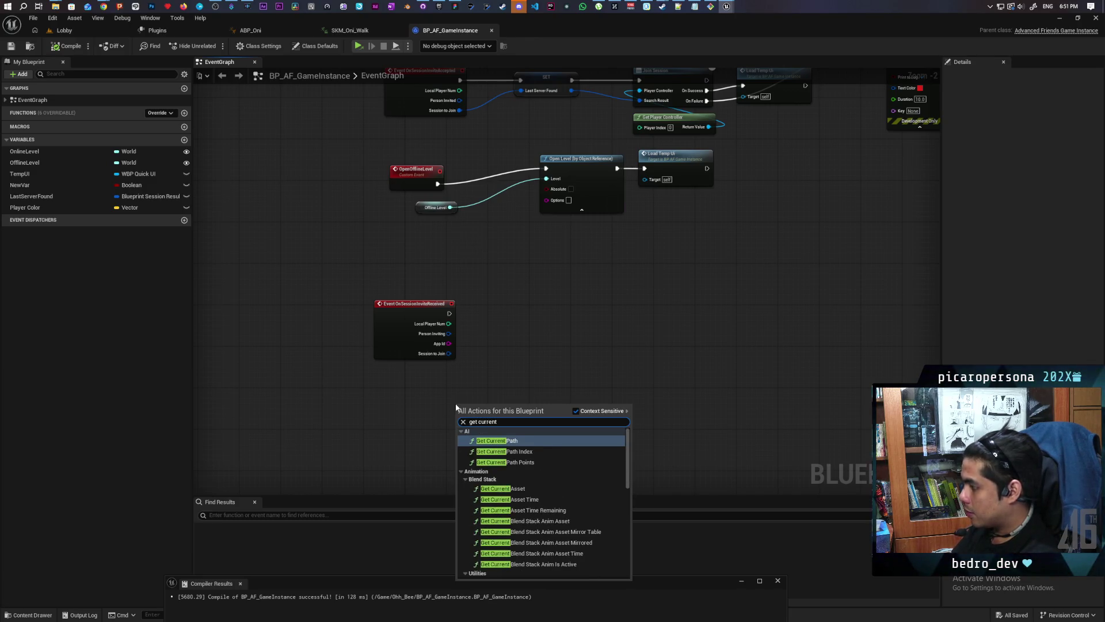
text( le)
key(Return)
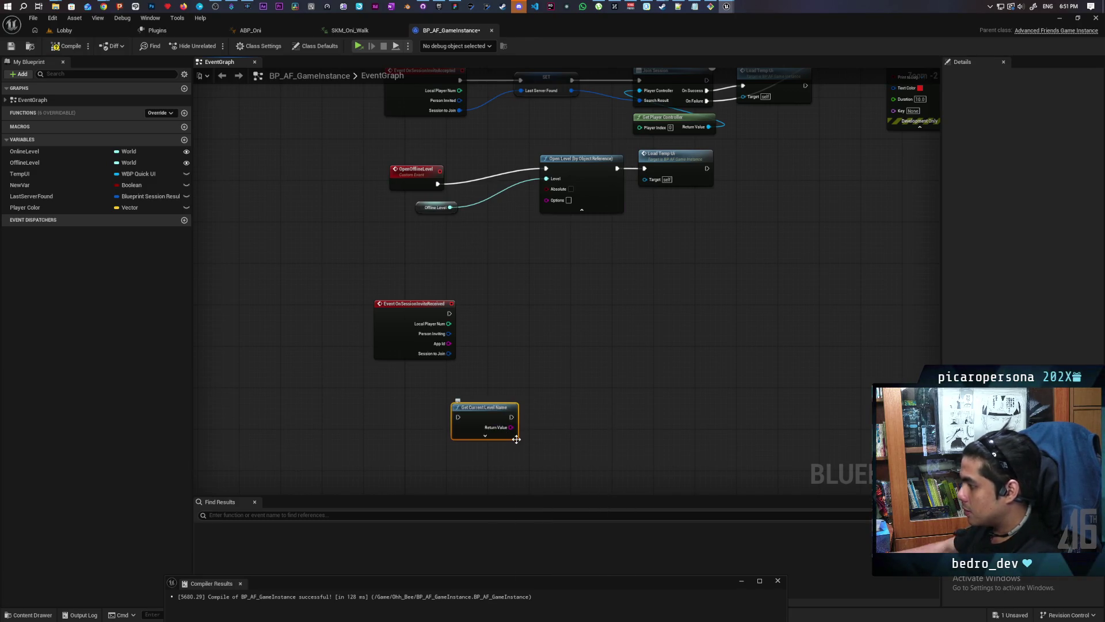
mouse_move(482, 409)
mouse_down()
mouse_move(502, 308)
mouse_move(479, 308)
mouse_move(504, 304)
mouse_move(568, 326)
mouse_up()
text(==)
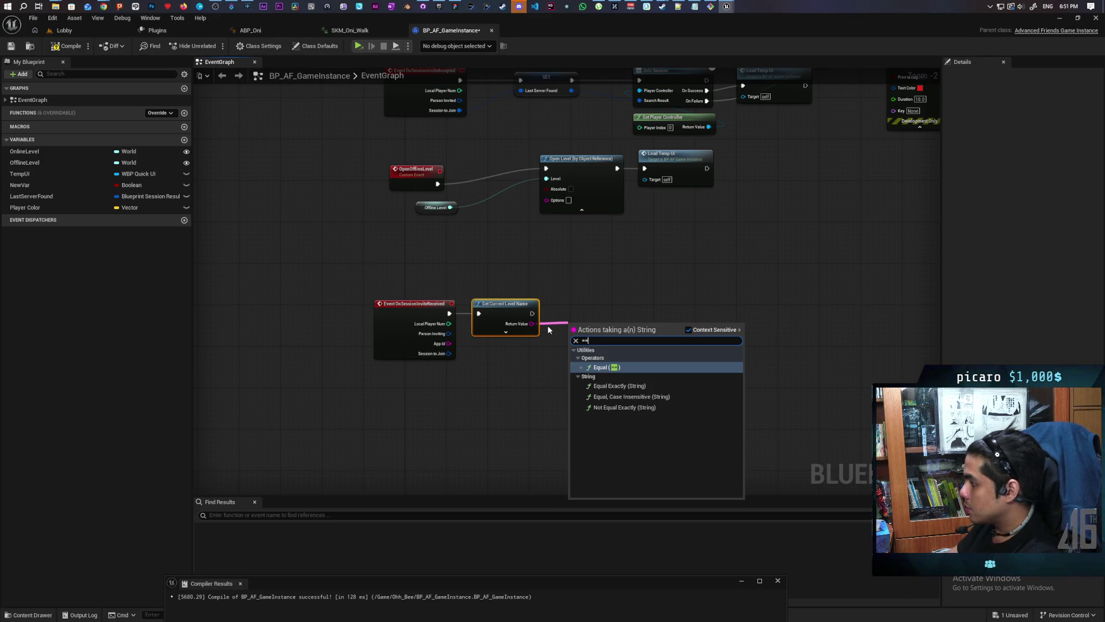
key(Down)
key(Return)
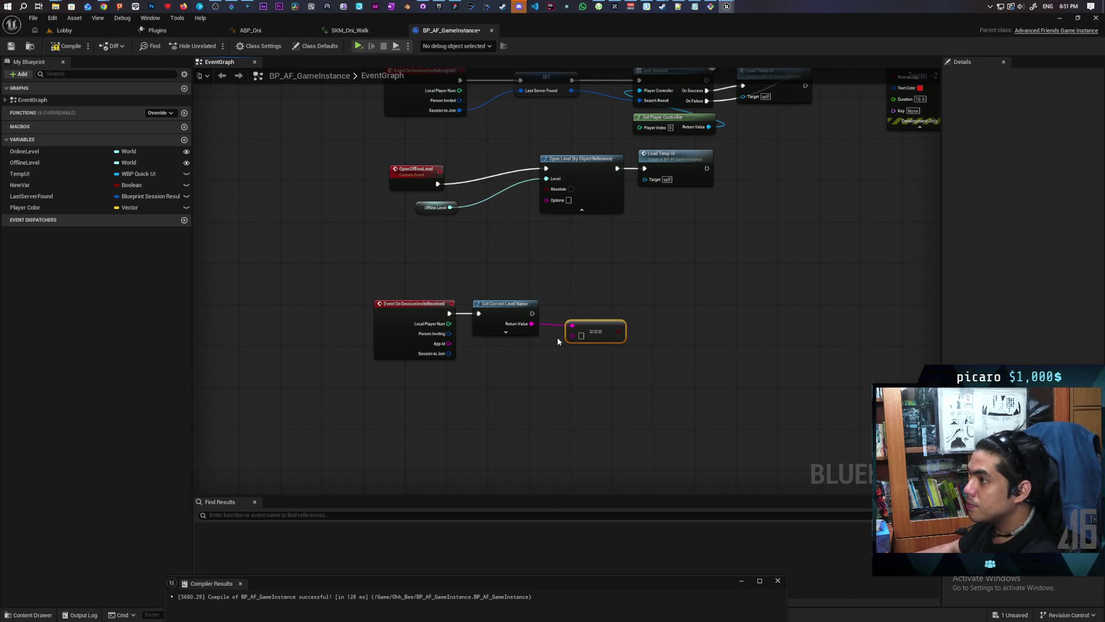
scroll(559, 340, up, 2)
click(583, 334)
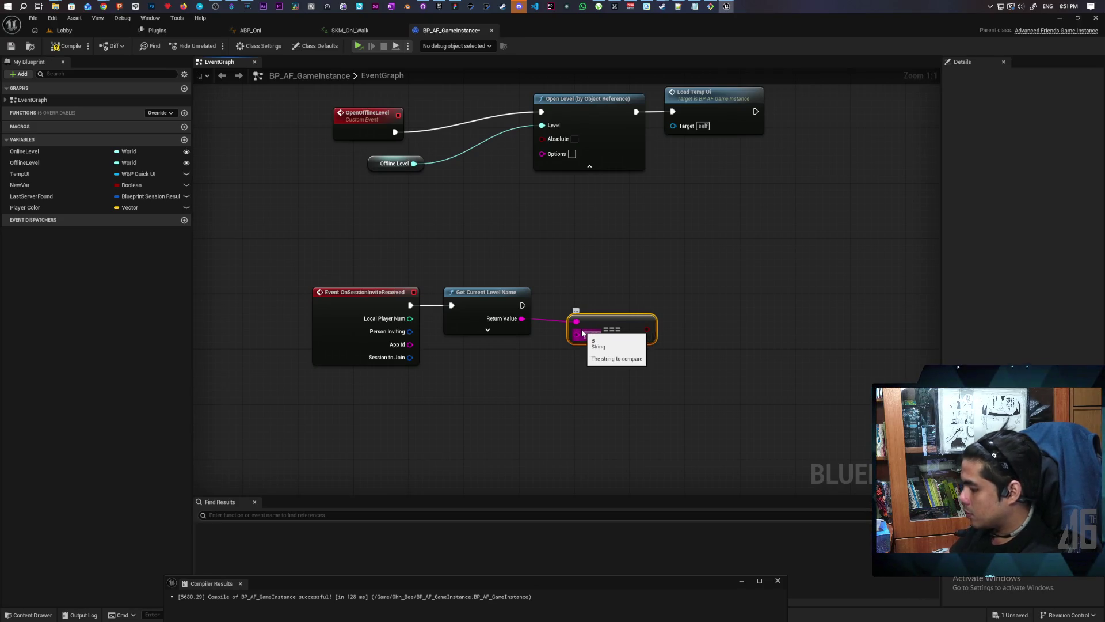
click(593, 340)
text(Lobby)
click(544, 382)
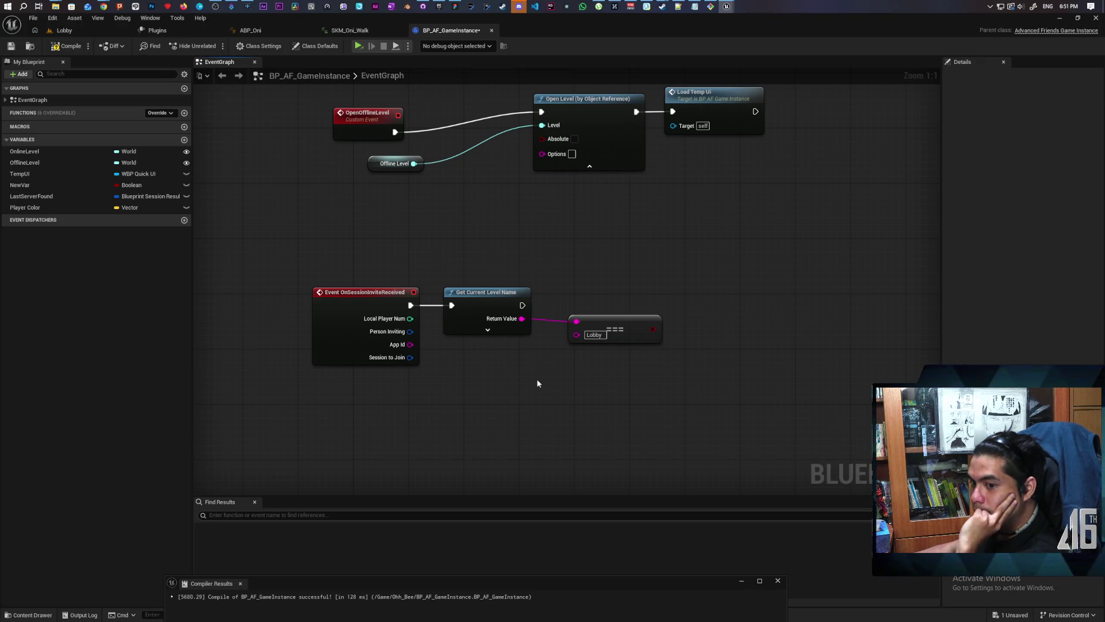
drag(615, 326, 586, 354)
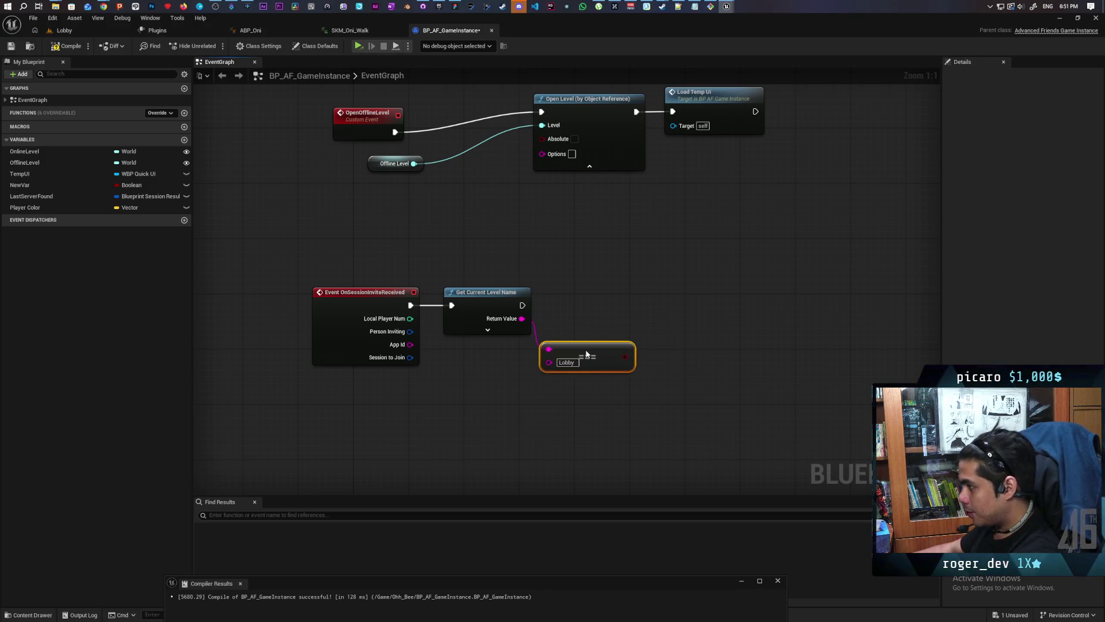
Step: Add a Branch driven by the Lobby comparison into the event flow and compile
click(639, 283)
drag(522, 305, 666, 298)
drag(626, 357, 647, 318)
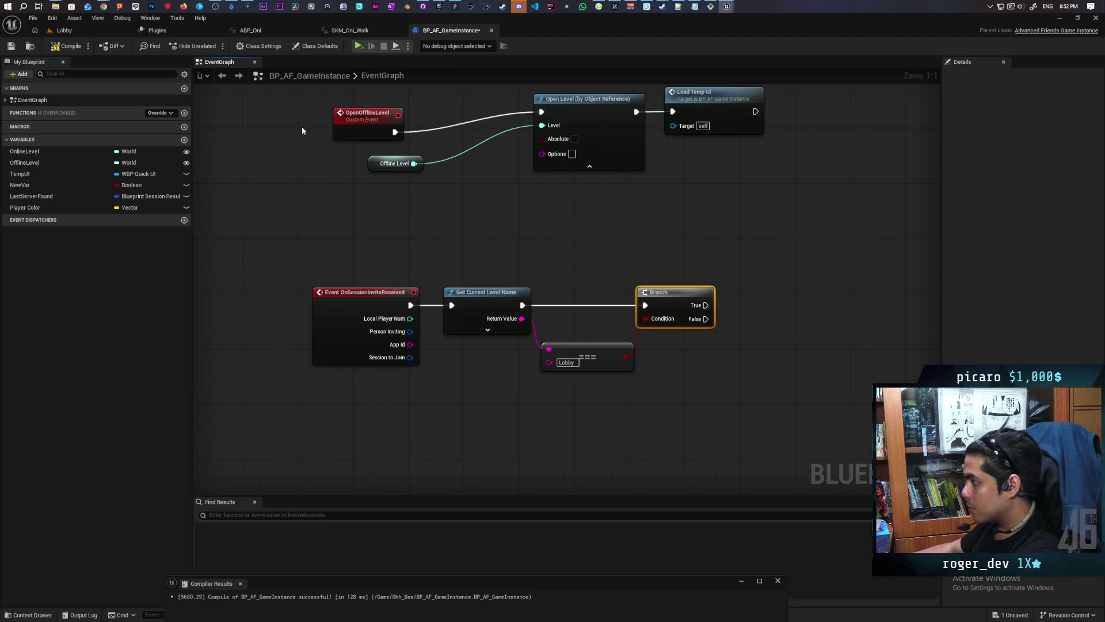
click(72, 47)
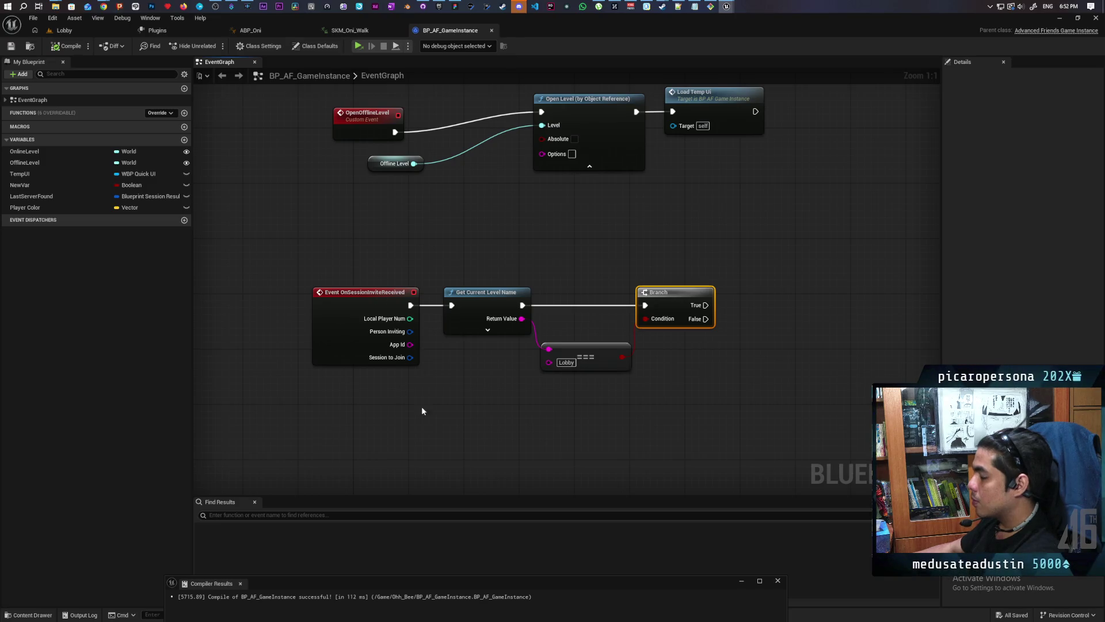
drag(412, 407, 398, 380)
Step: Add a Create Widget node beside the Branch
right_click(666, 339)
text(create wid)
key(Return)
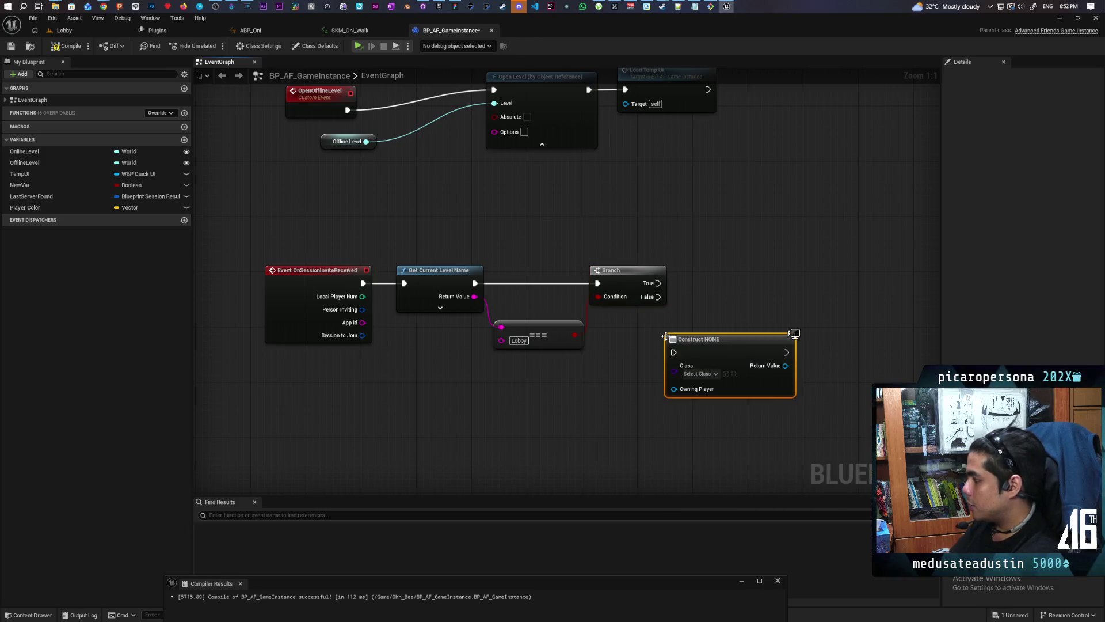
drag(691, 341, 724, 286)
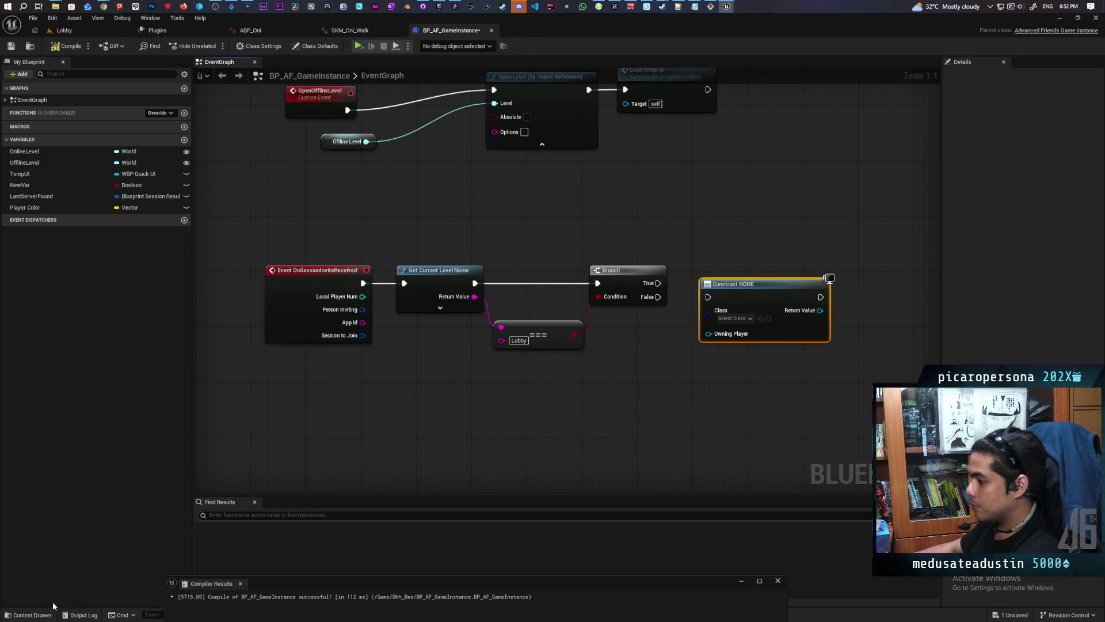
click(779, 580)
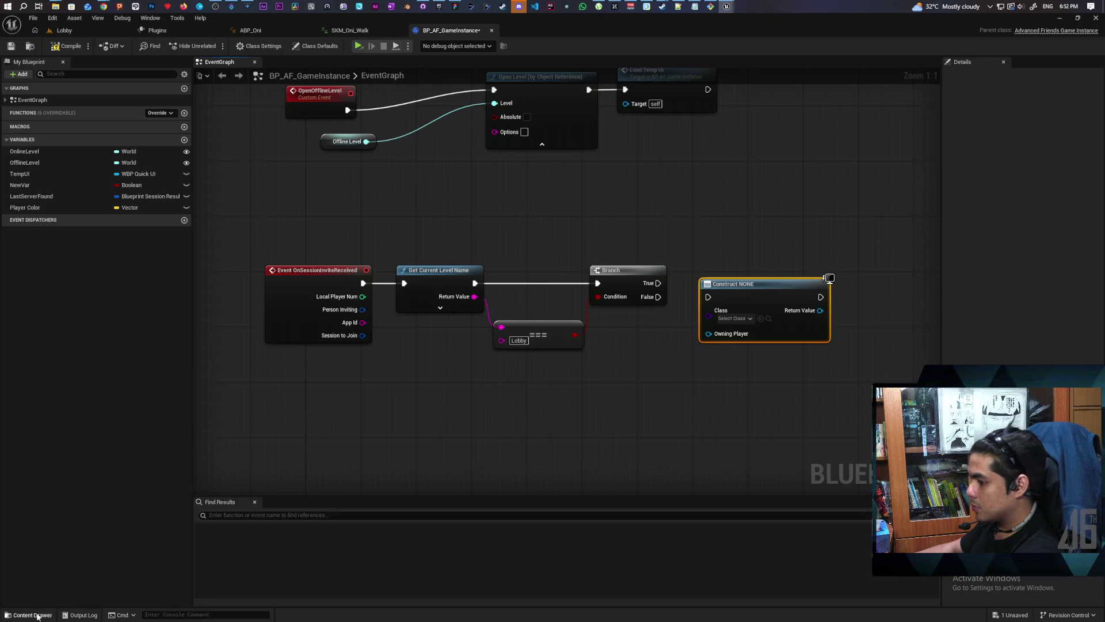
Step: Create a User Widget blueprint named WBP_Invite in Aug/Lobby and open it
click(28, 615)
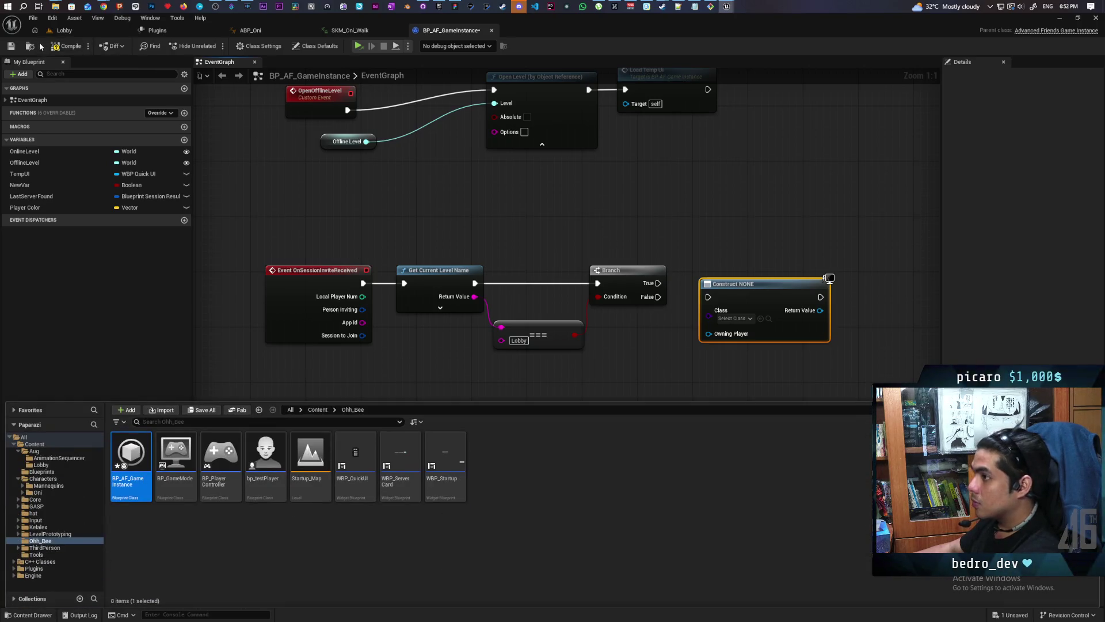
click(64, 29)
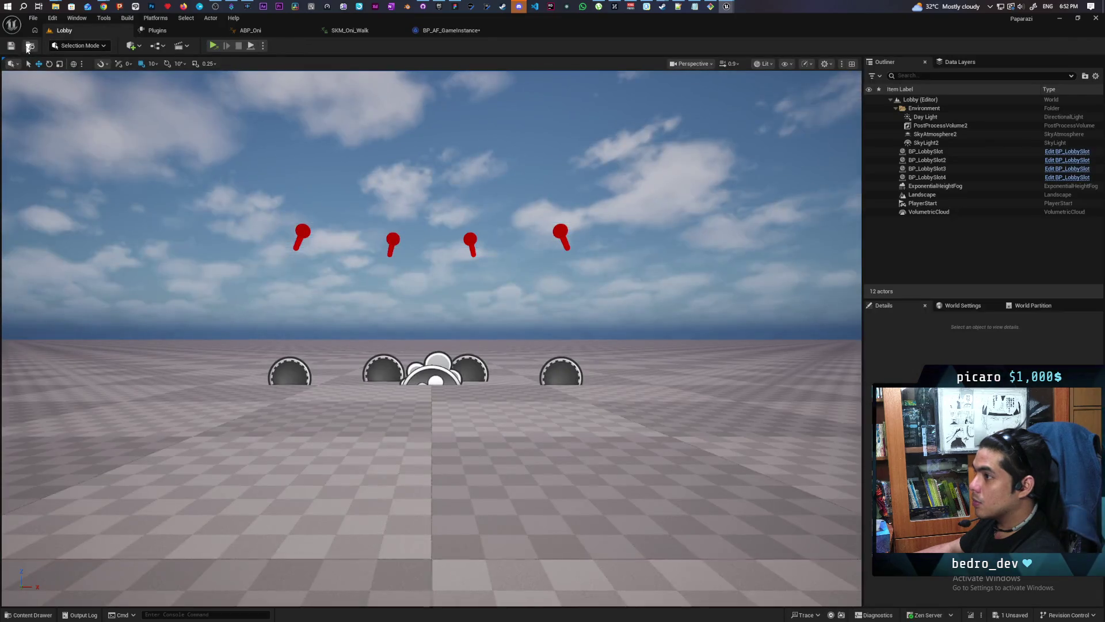
key(ctrl+space)
right_click(452, 495)
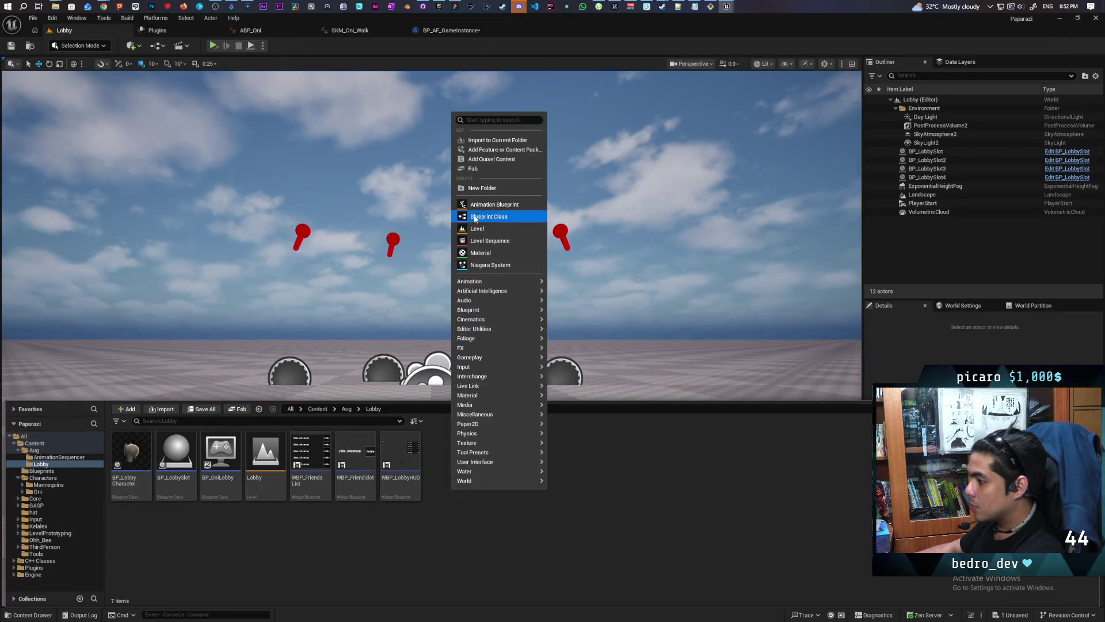
mouse_move(525, 461)
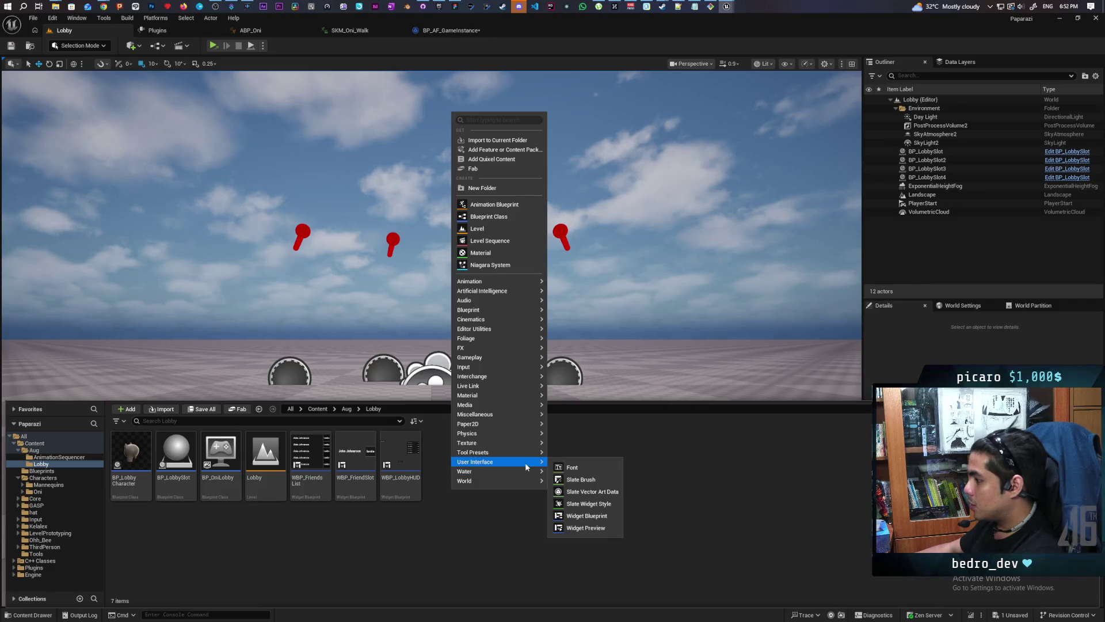
click(594, 523)
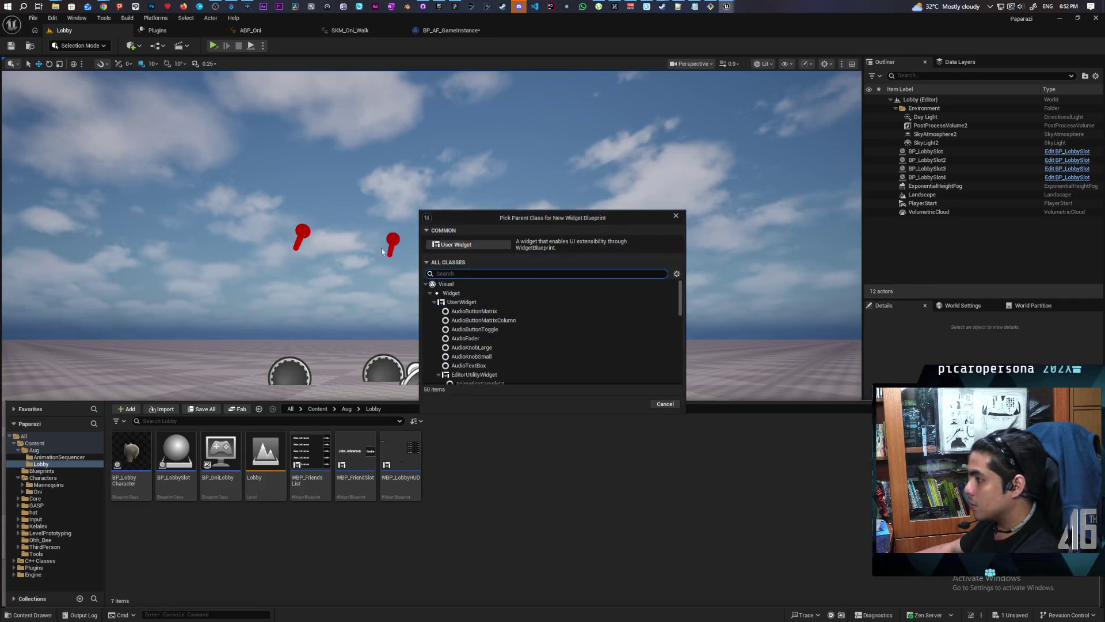
click(455, 249)
text(WBP_Invite)
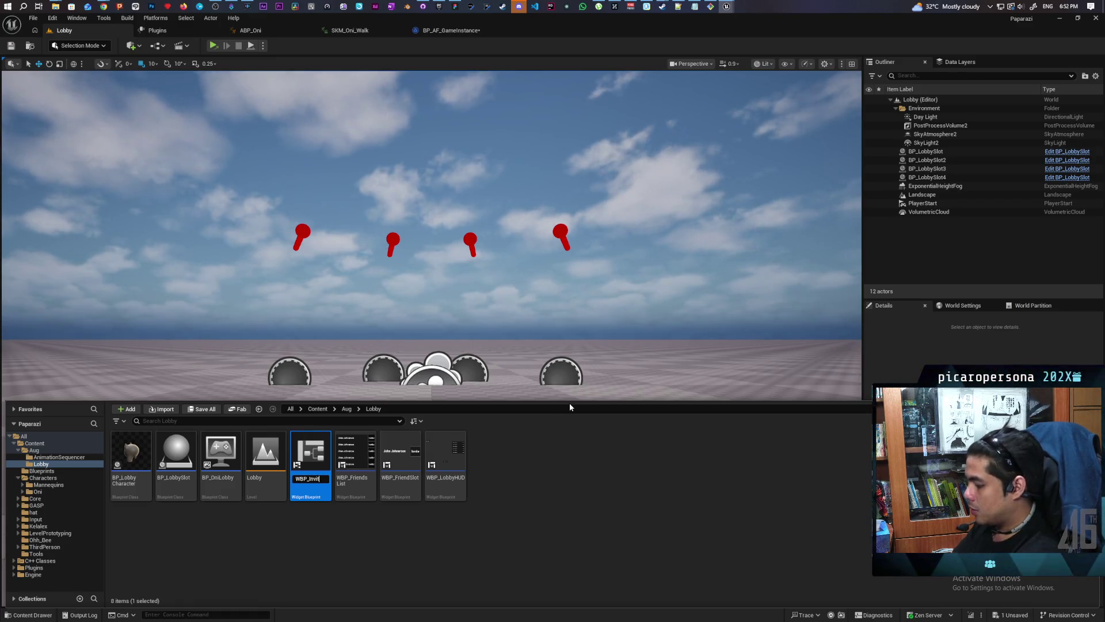
key(Return)
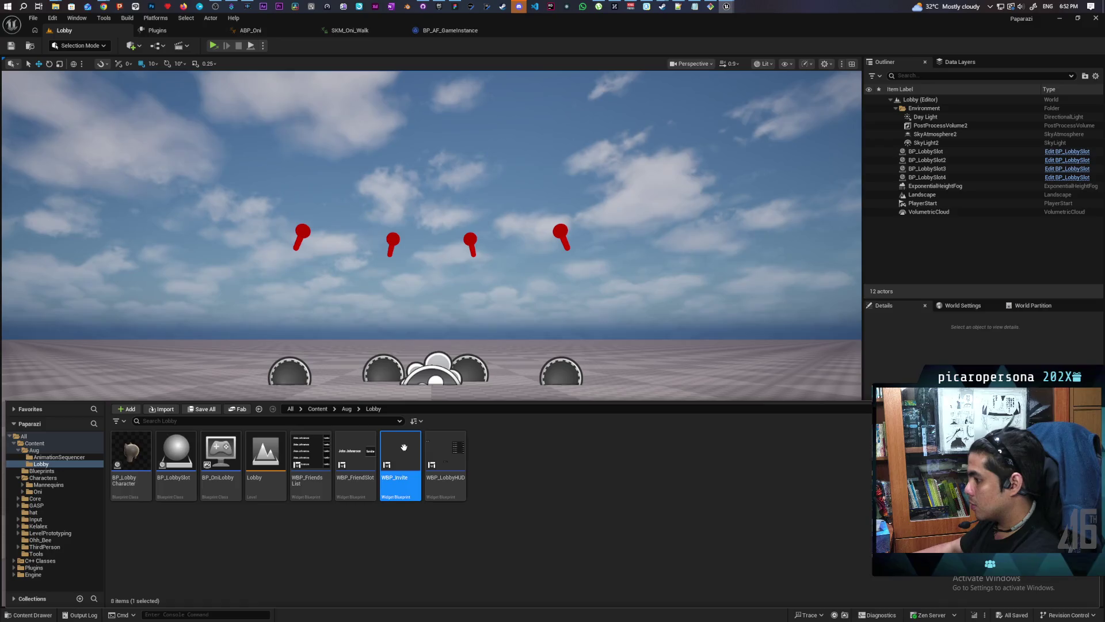
double_click(411, 457)
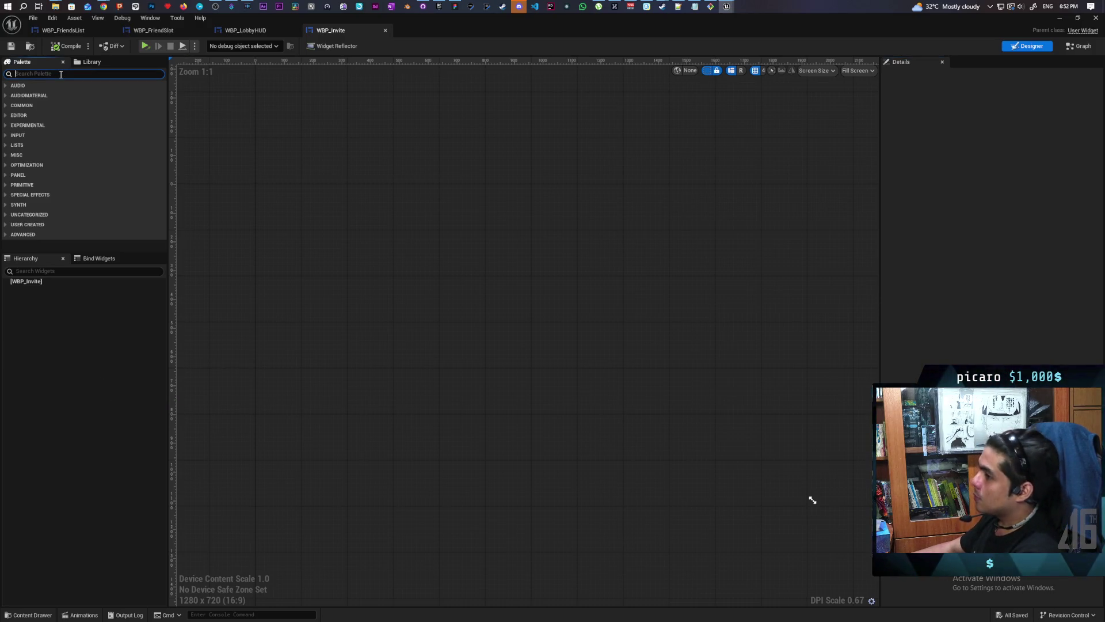
text(overla)
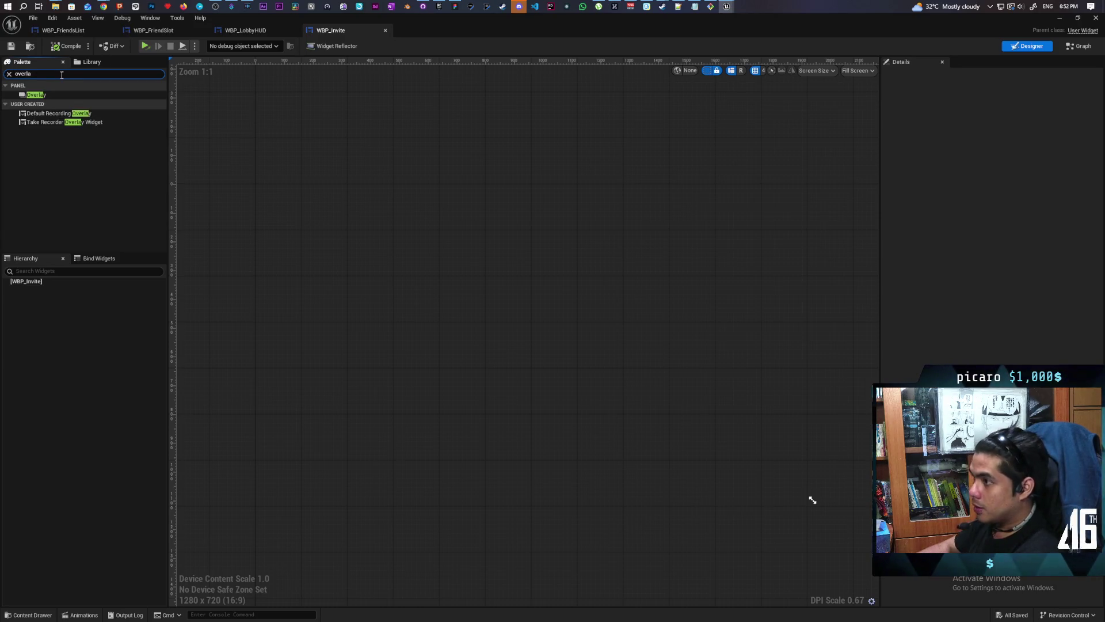
Step: Add an Overlay as WBP_Invite's root with an Image inside it
click(52, 95)
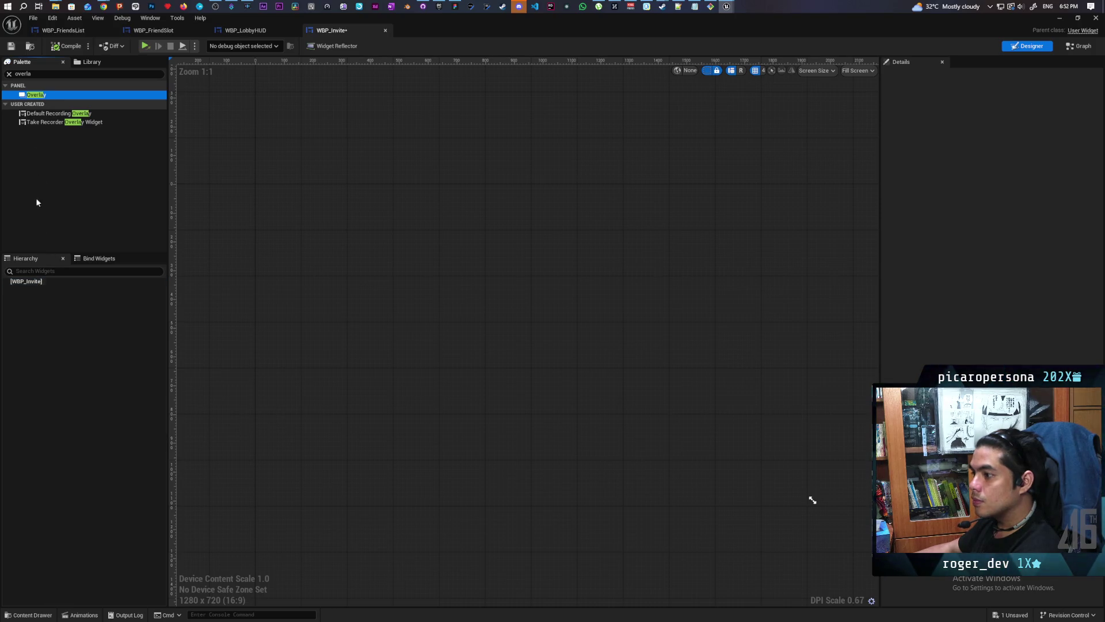
drag(47, 291, 48, 289)
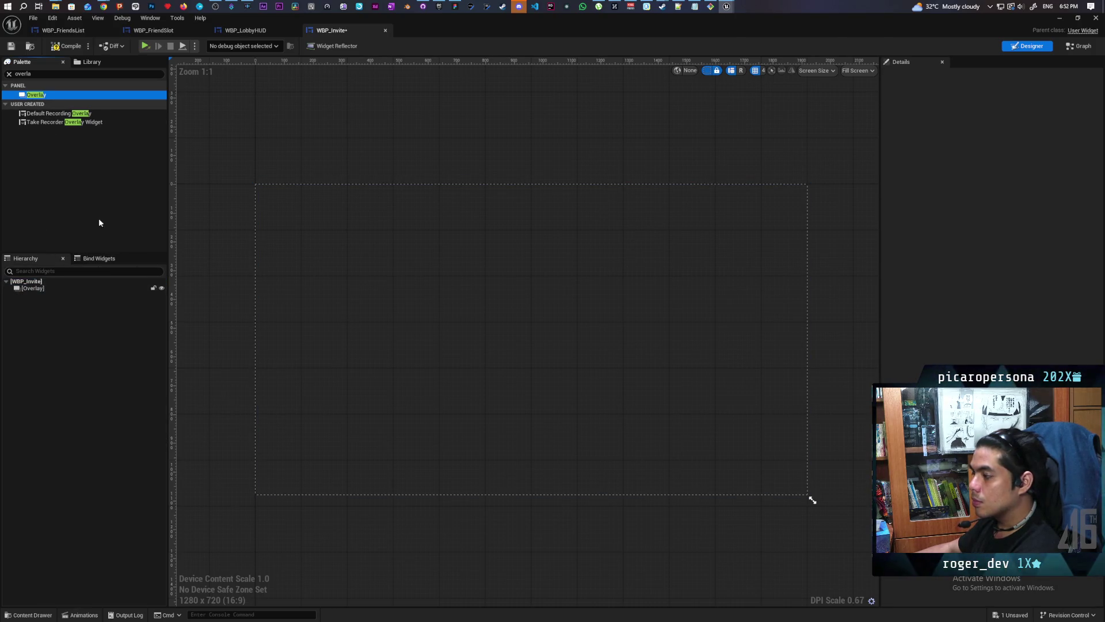
click(22, 73)
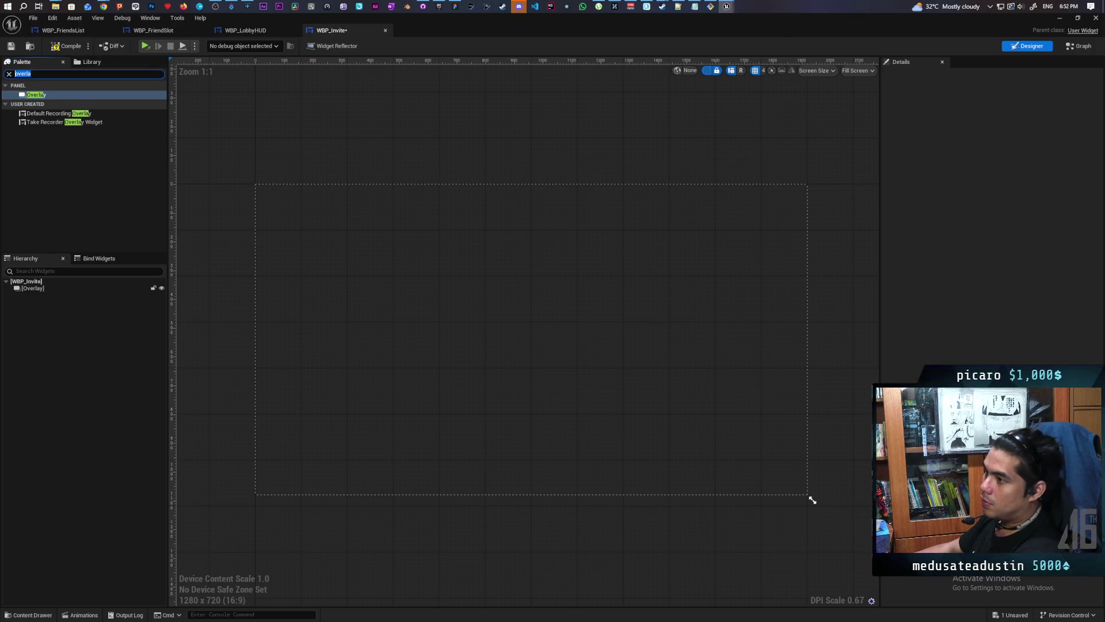
click(9, 74)
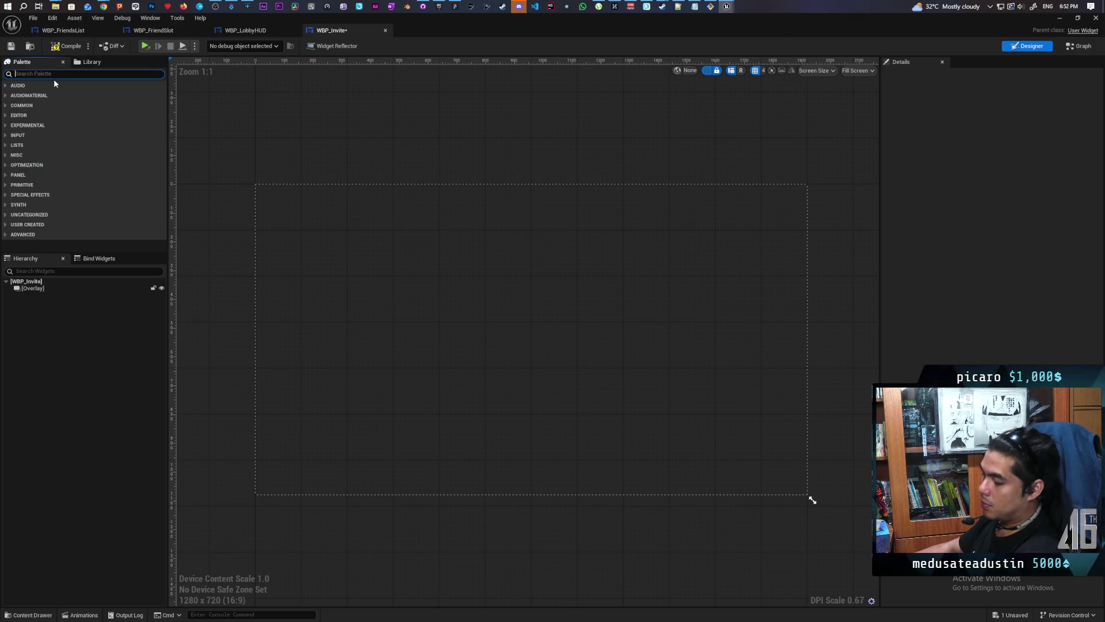
text(image)
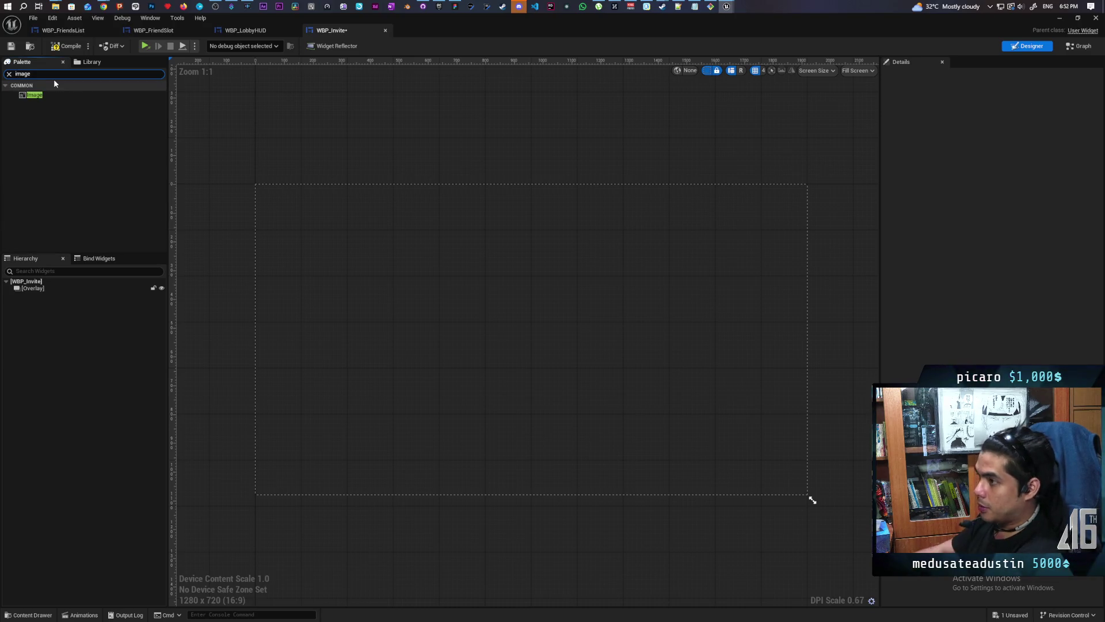
mouse_move(32, 94)
mouse_down()
mouse_move(95, 222)
mouse_move(33, 288)
mouse_up()
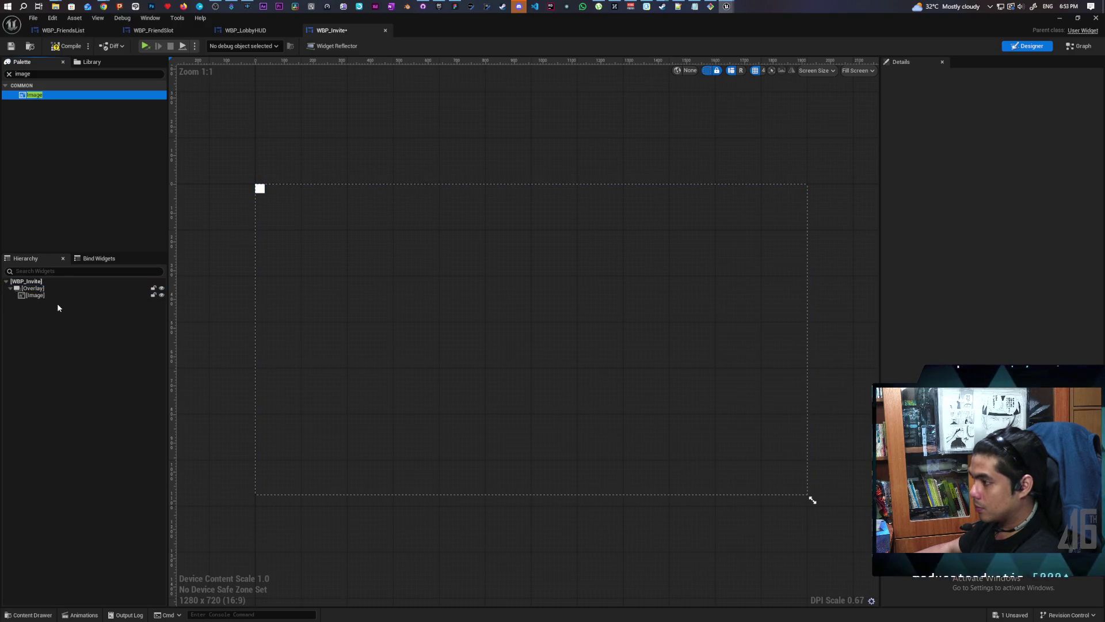
Step: Make the Image fill both ways, tint it black at 0.5 alpha, save, and preview at Desired size
click(1023, 168)
click(1023, 180)
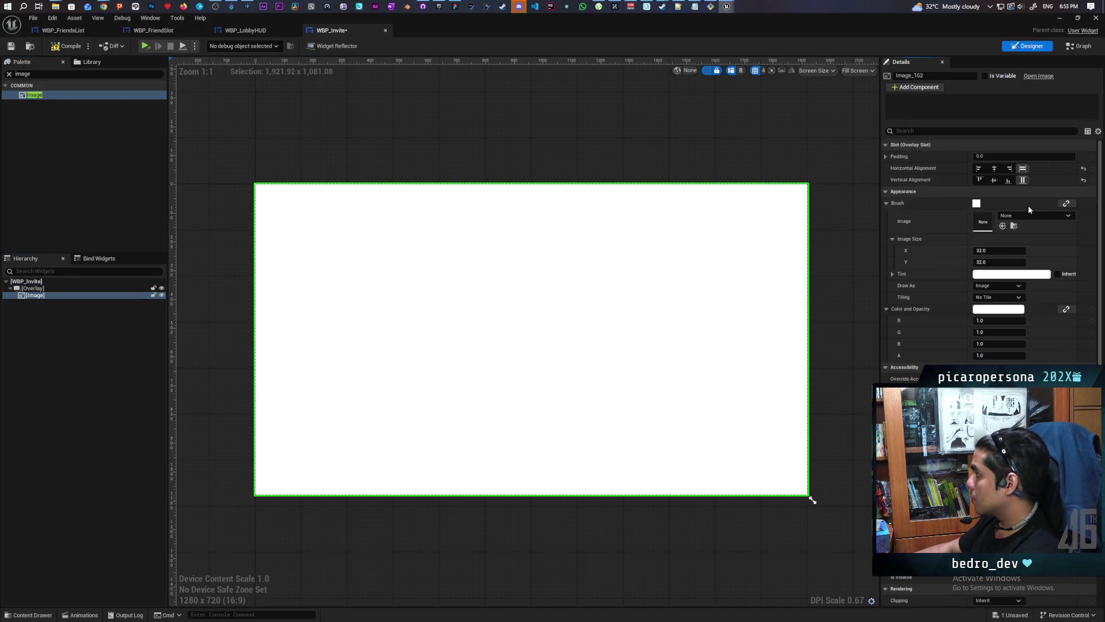
click(998, 310)
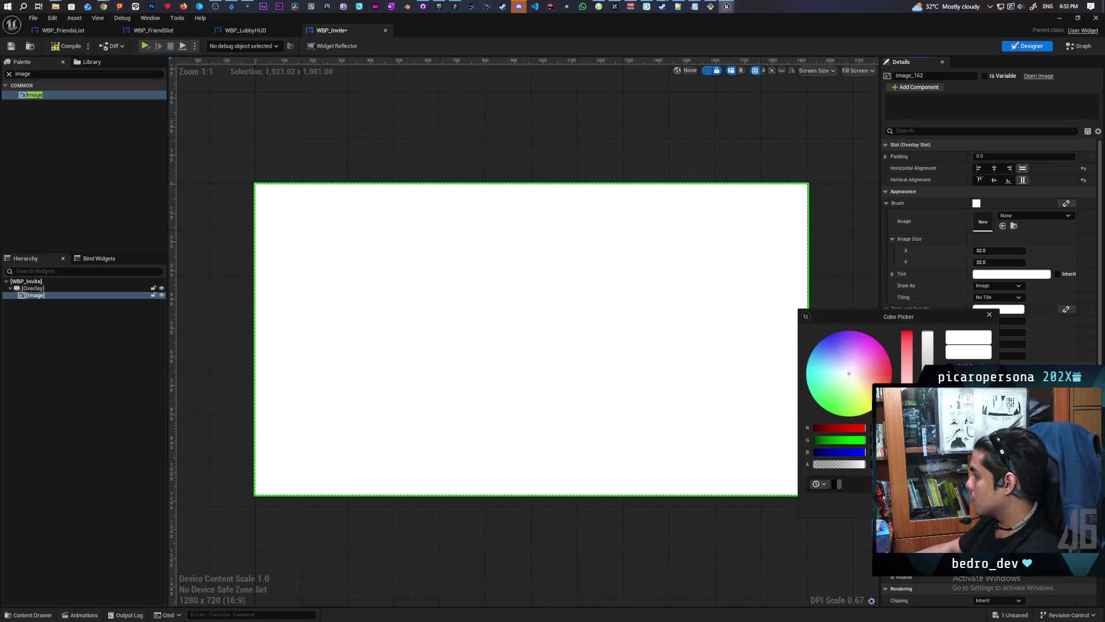
drag(927, 369, 927, 414)
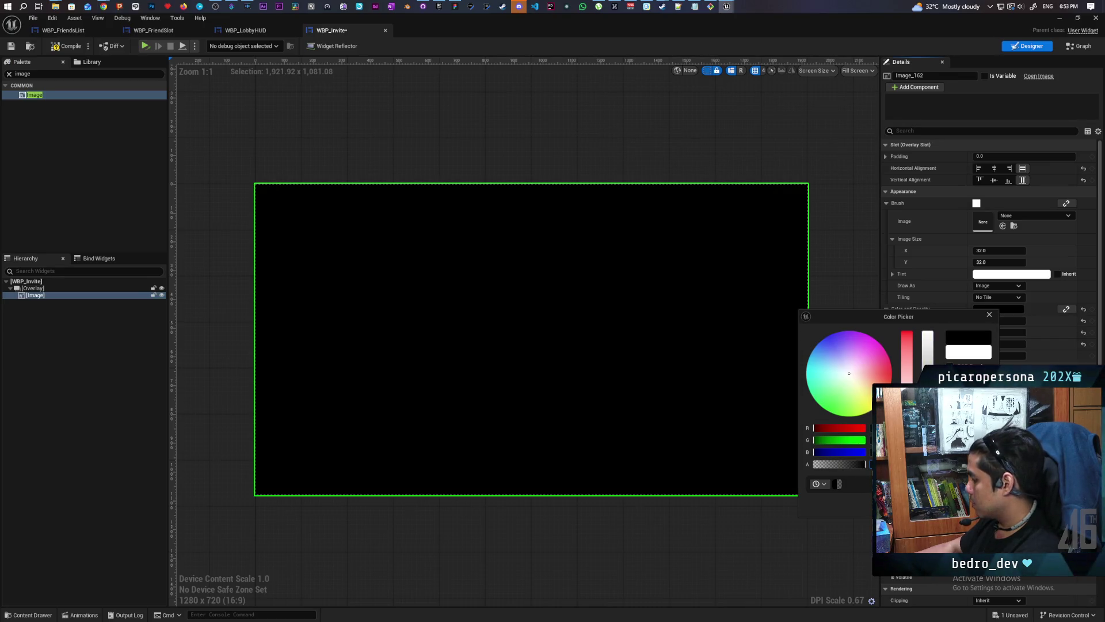
drag(864, 464, 840, 464)
click(271, 170)
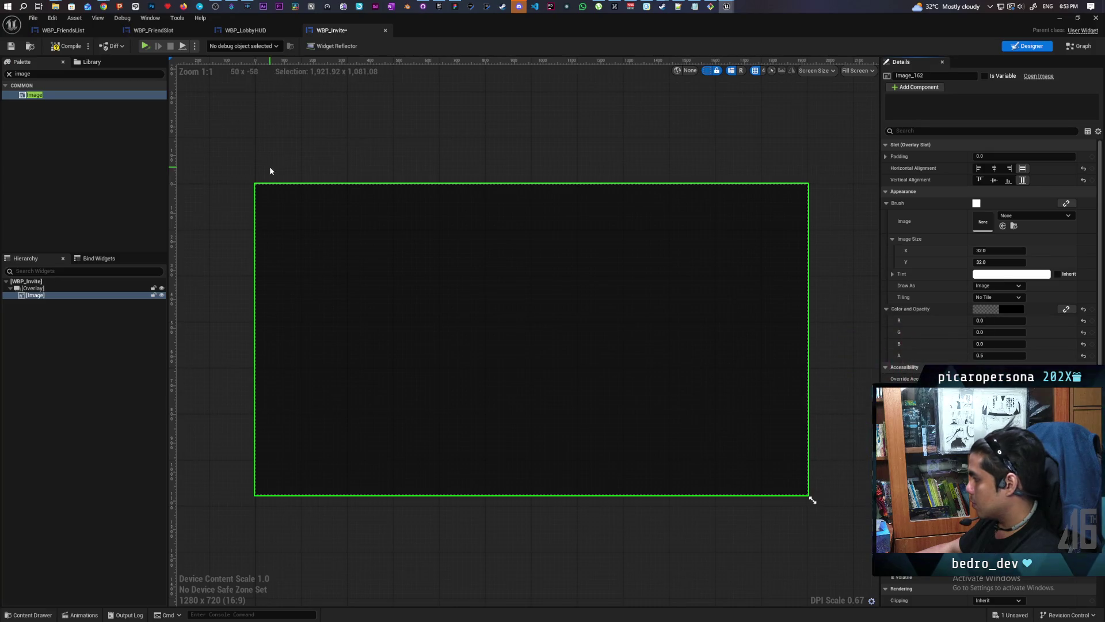
key(ctrl+s)
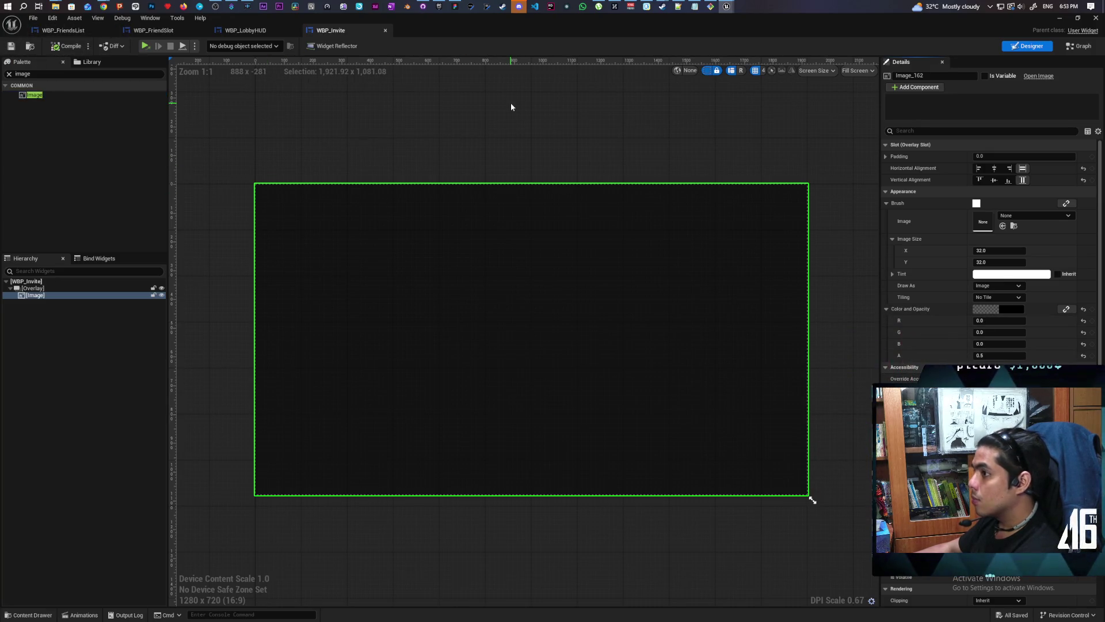
click(857, 70)
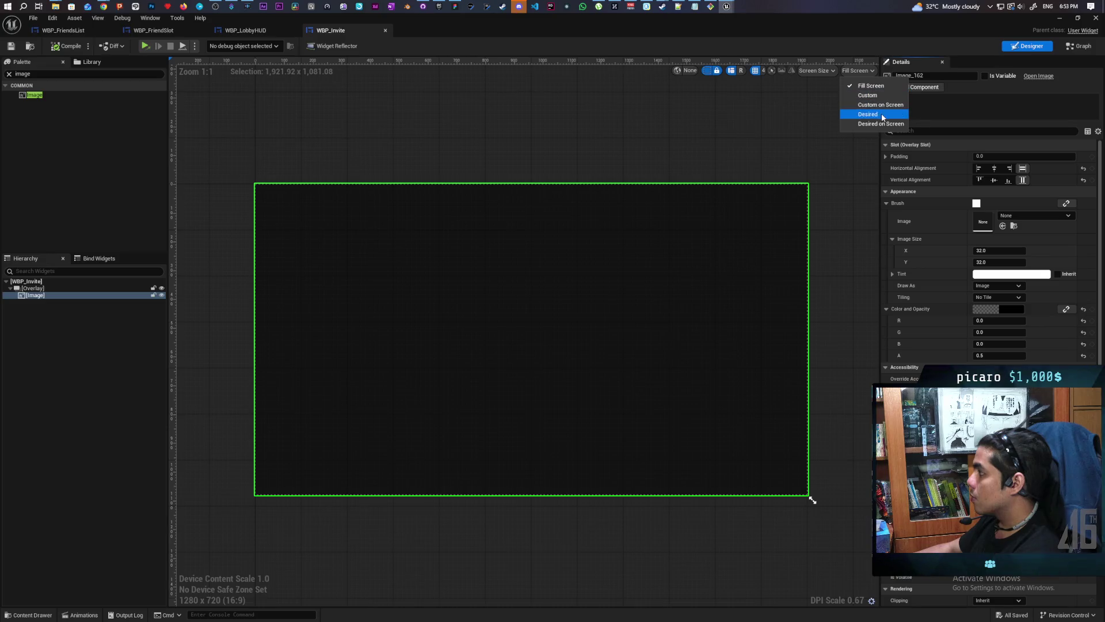
click(869, 114)
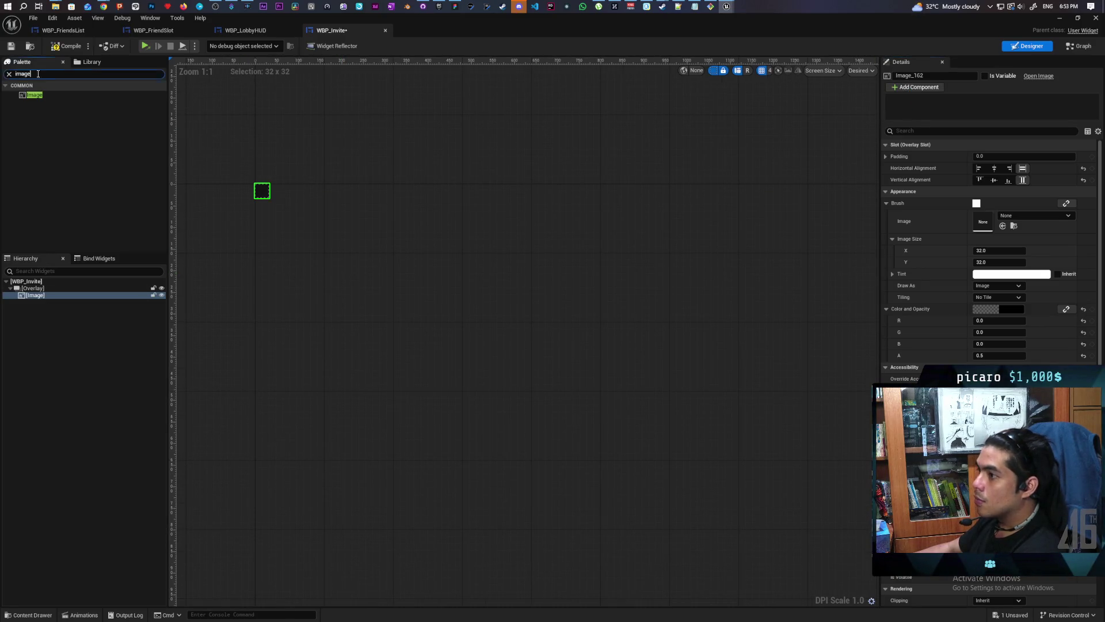
Step: Add a Text block to the Overlay and wrap it in a Vertical Box
text(text)
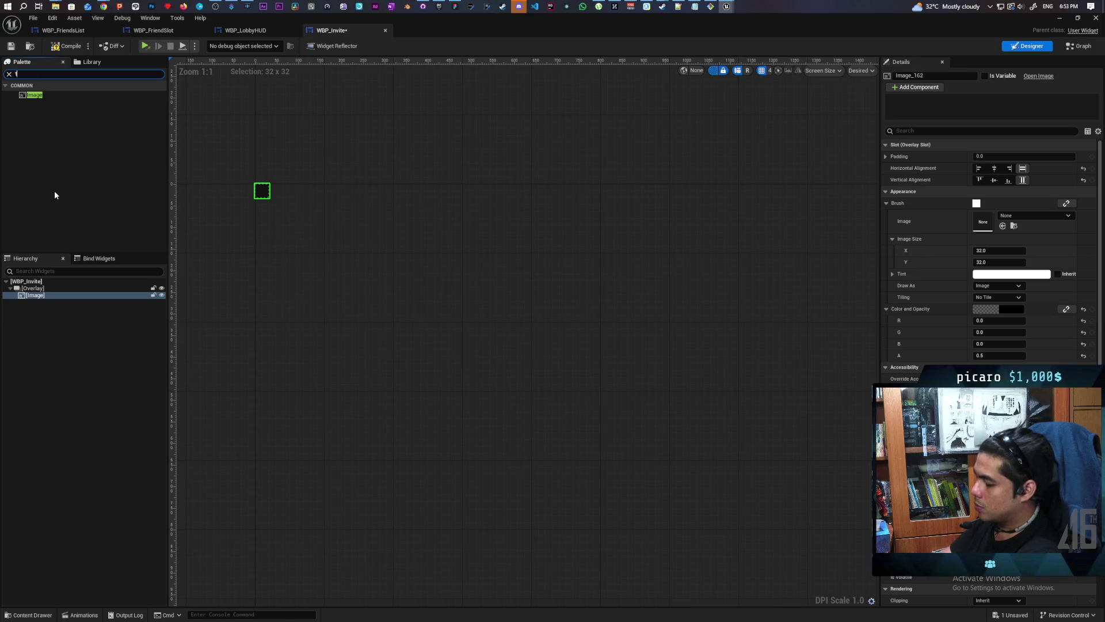
mouse_move(29, 104)
mouse_down()
mouse_move(93, 334)
mouse_move(36, 297)
mouse_up()
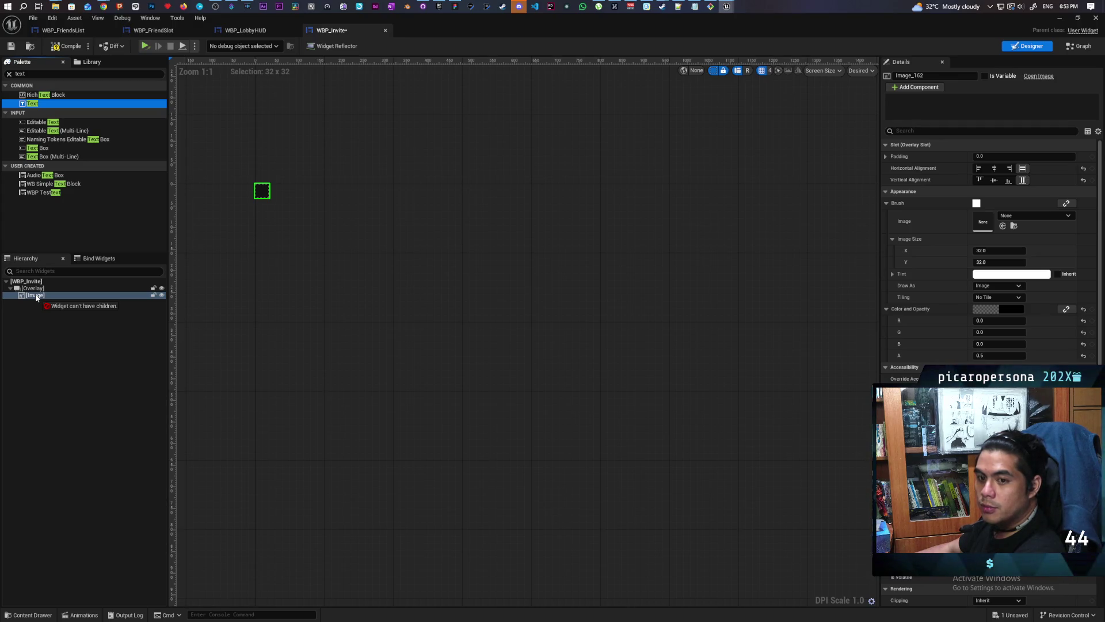
drag(36, 297, 30, 293)
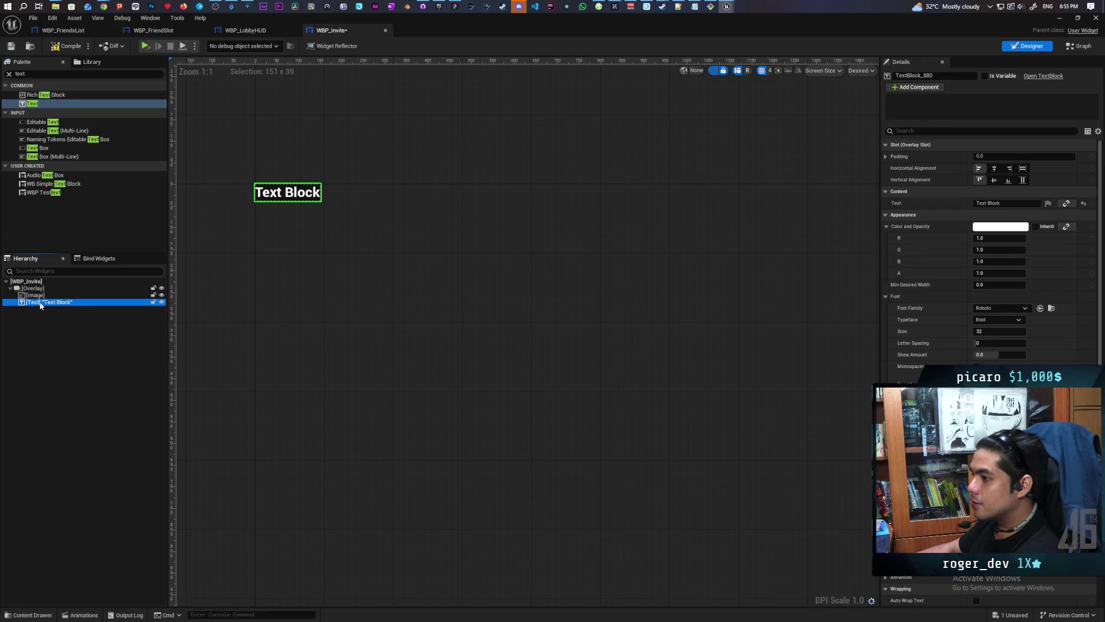
right_click(40, 305)
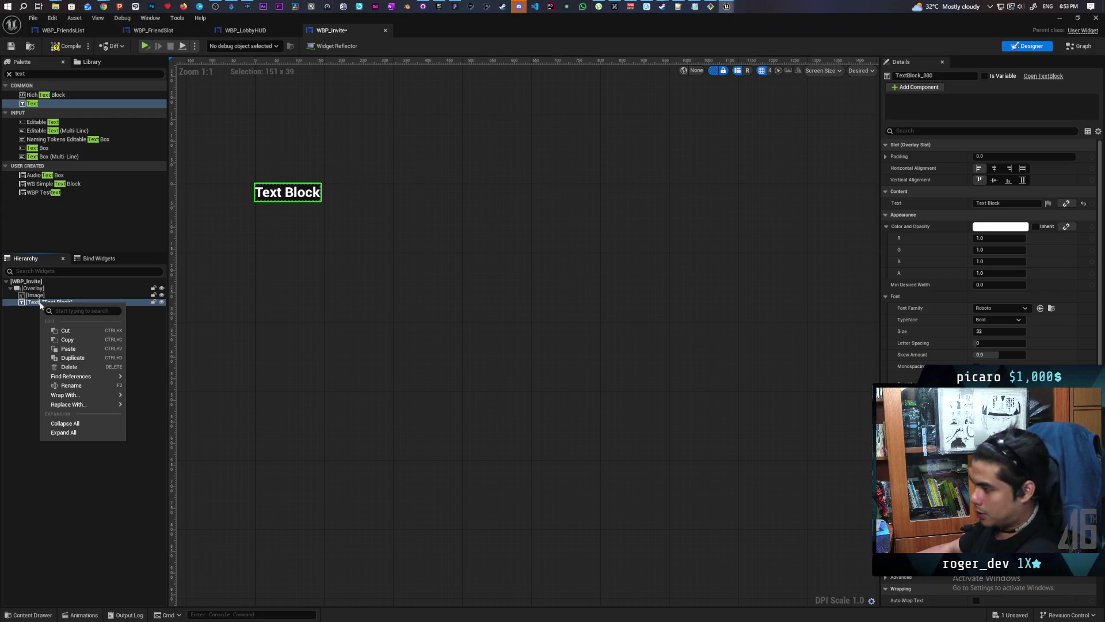
text(ver)
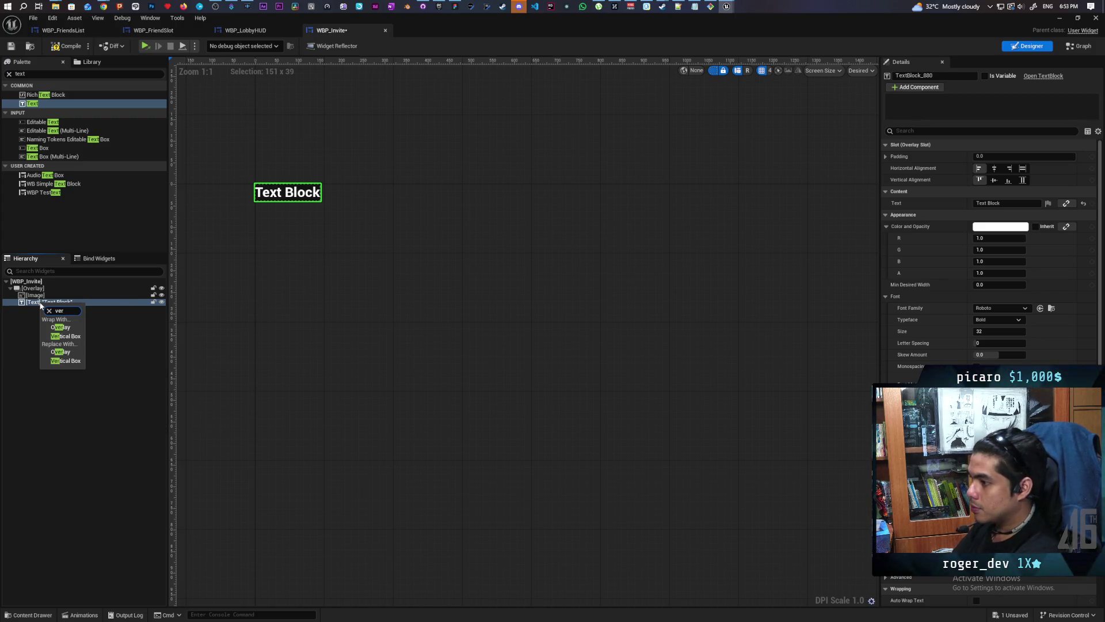
key(Return)
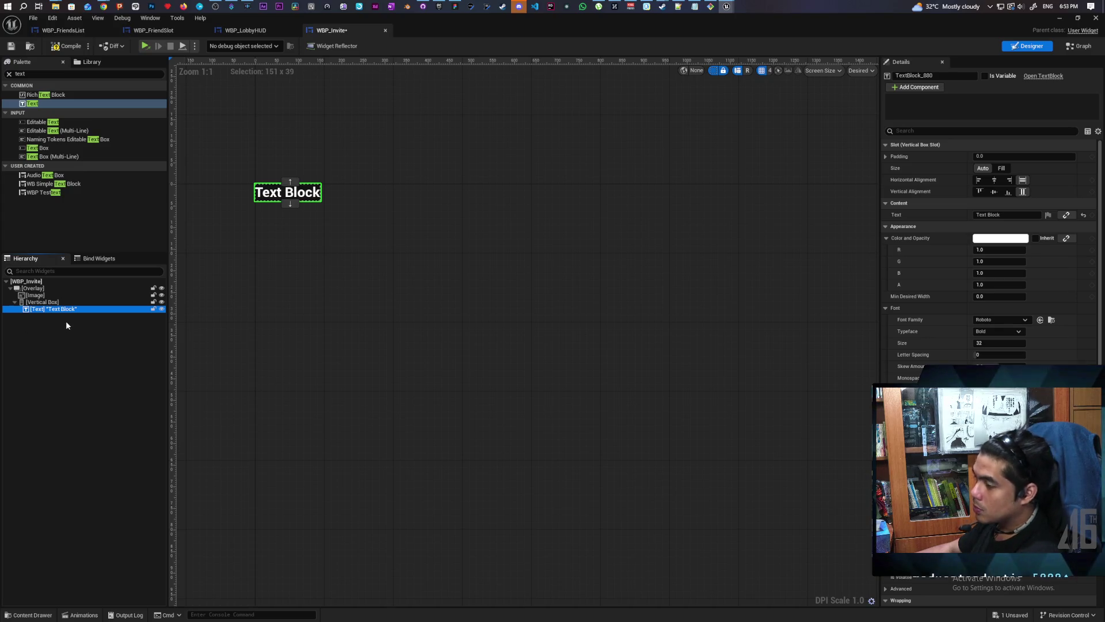
Step: Set the text to 'You have been invited' and save the widget
click(1016, 215)
text(You have b)
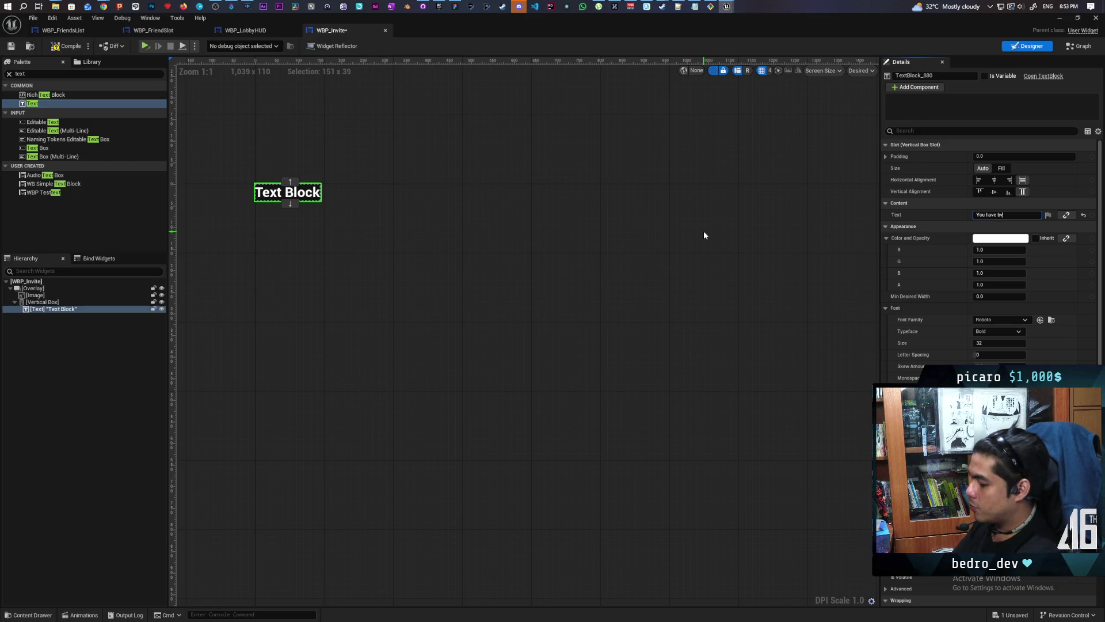
text(en)
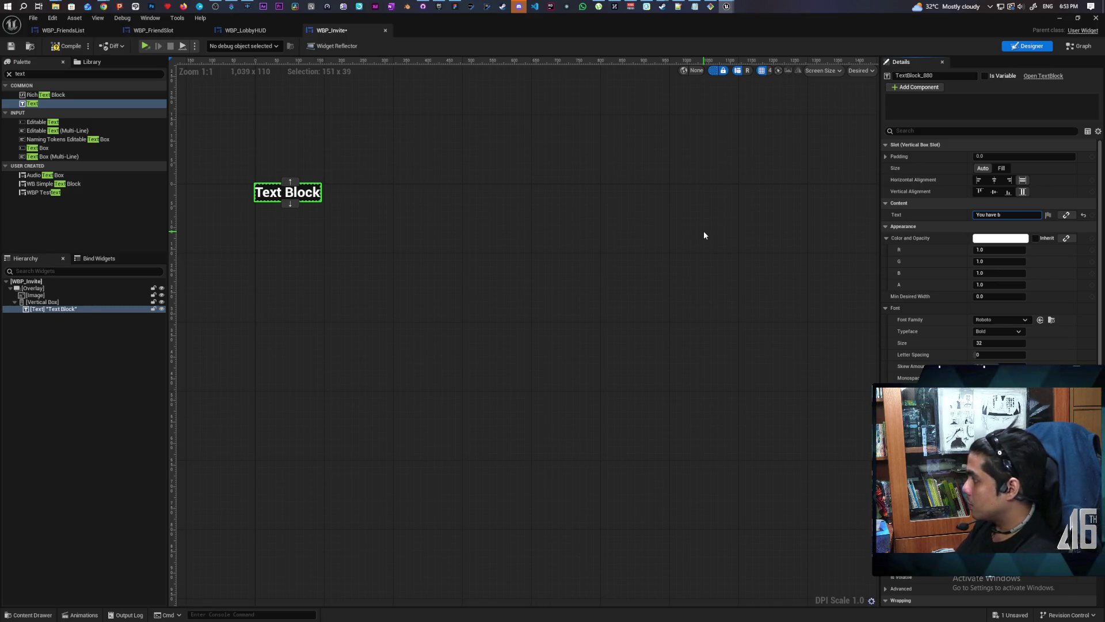
text( invited)
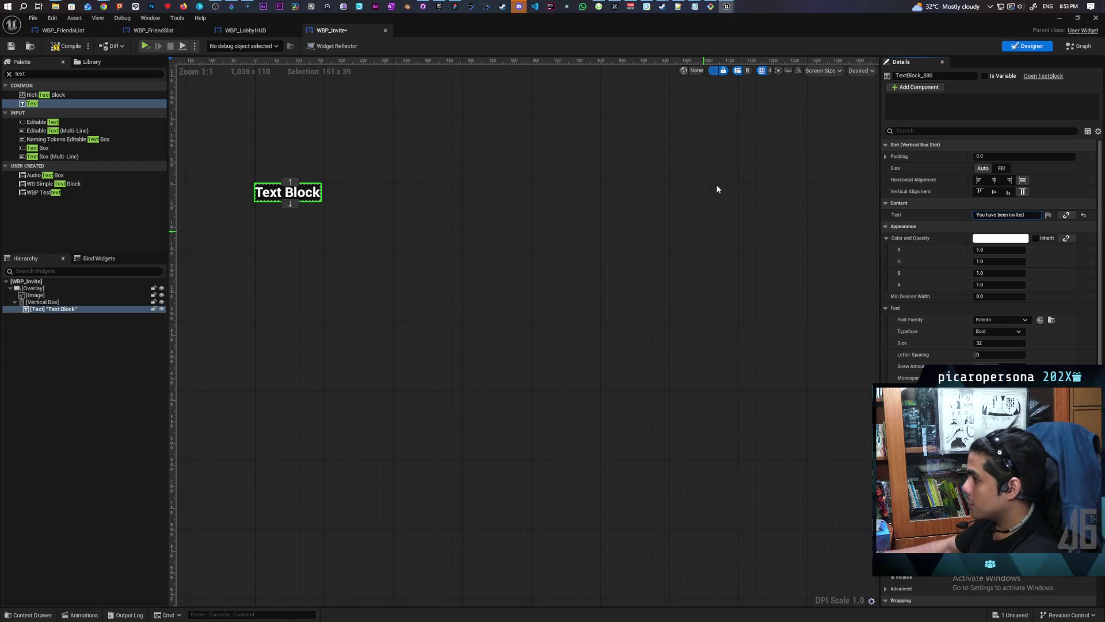
click(713, 208)
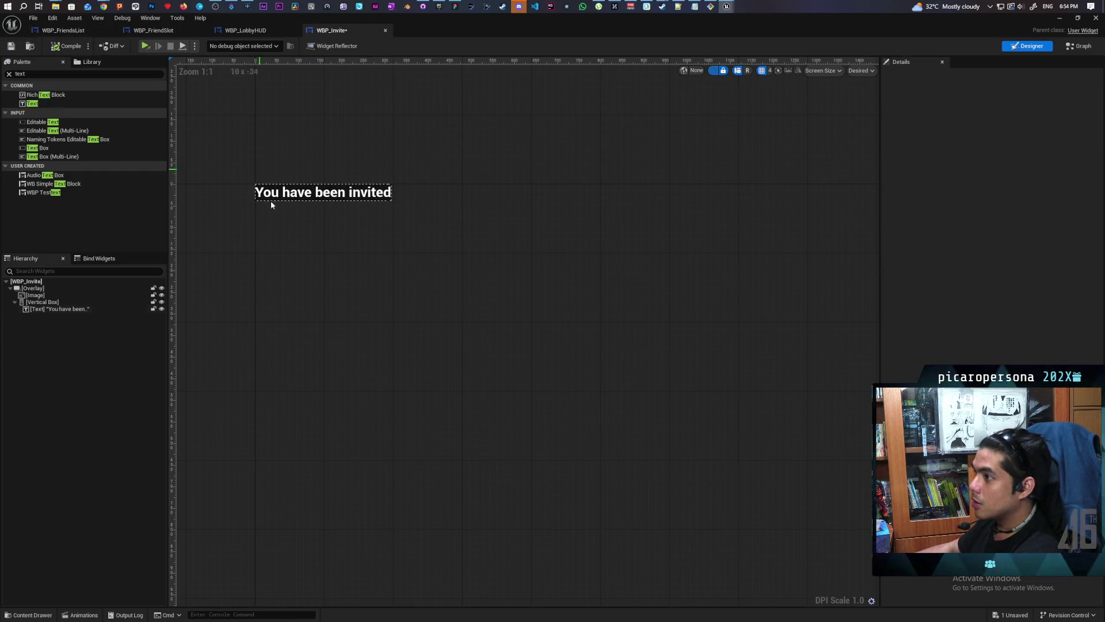
key(ctrl+s)
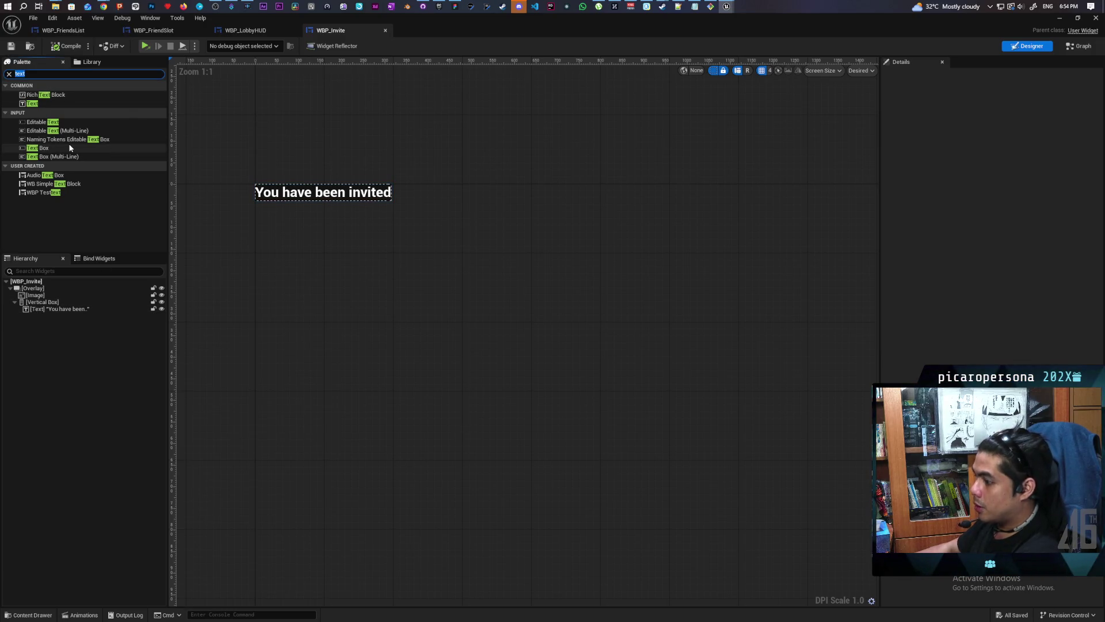
Step: Add a Button to the Vertical Box and wrap it in a Horizontal Box
text(butotn)
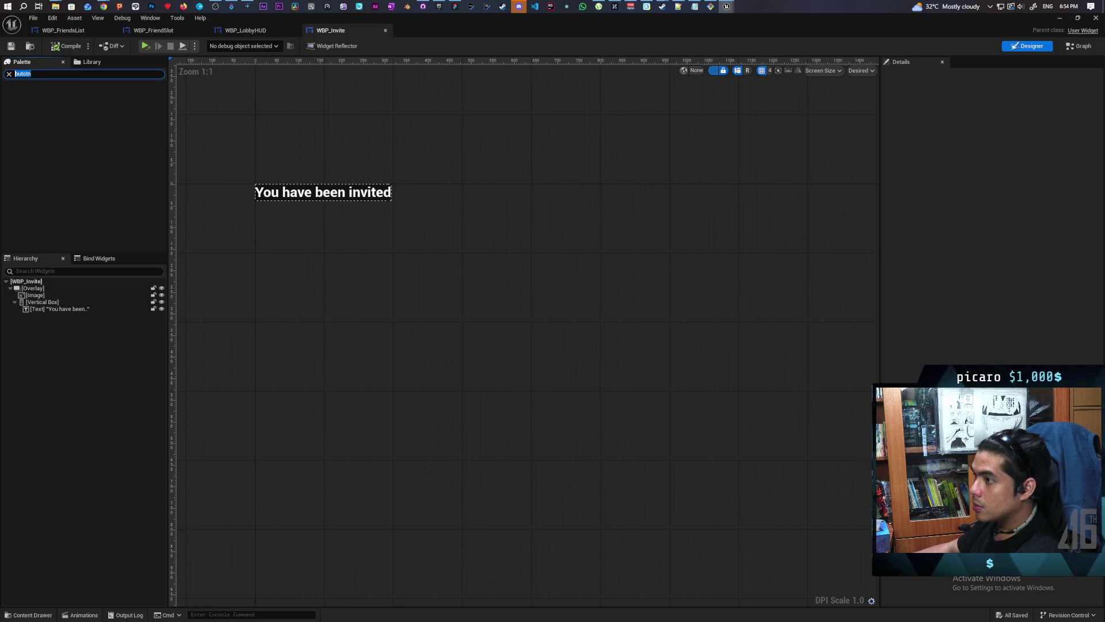
text(button)
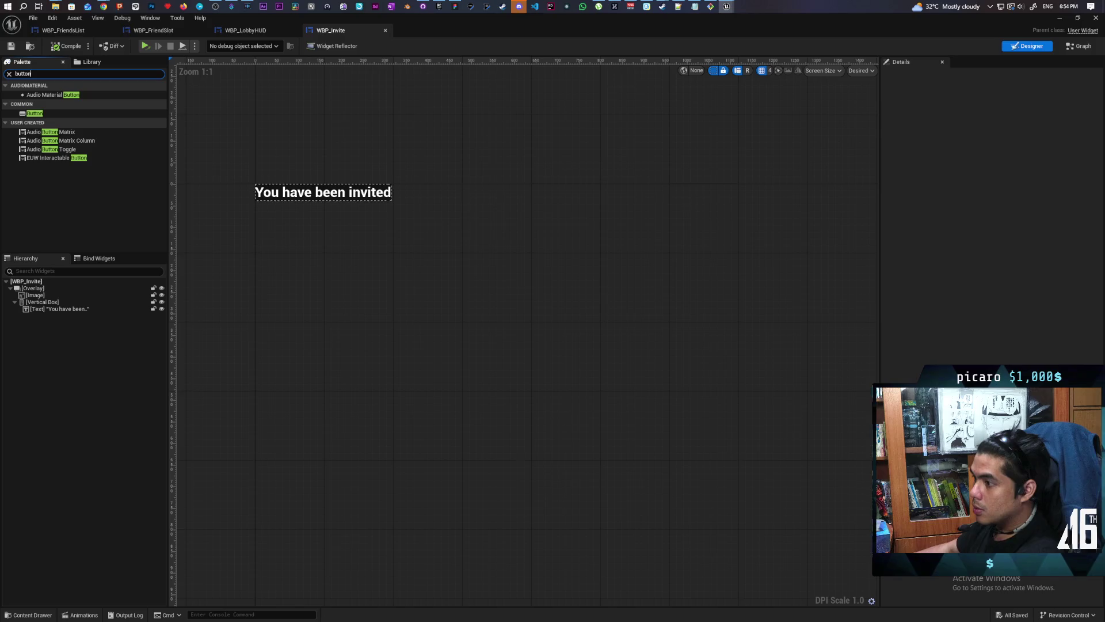
mouse_move(34, 114)
mouse_down()
mouse_move(66, 323)
mouse_move(50, 303)
mouse_up()
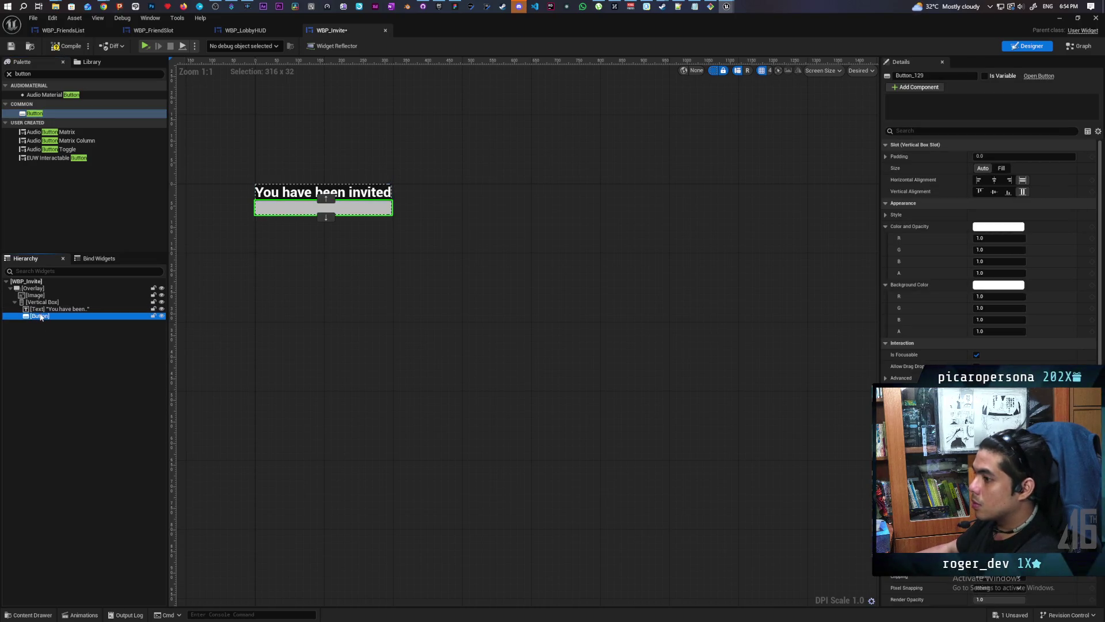
right_click(41, 317)
text(horizo)
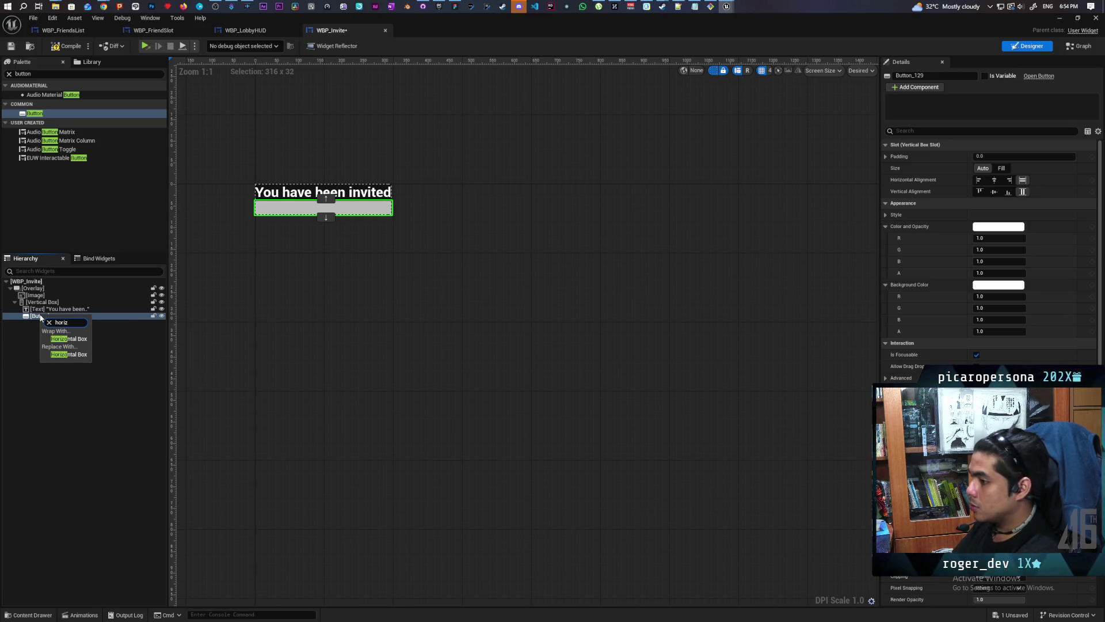
key(Down)
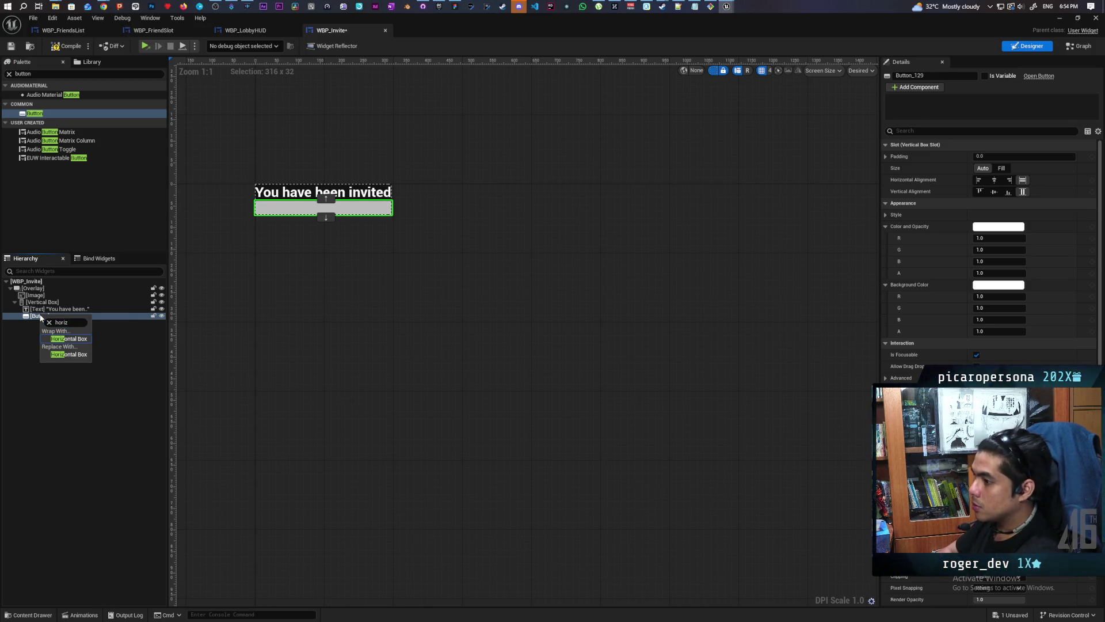
key(Return)
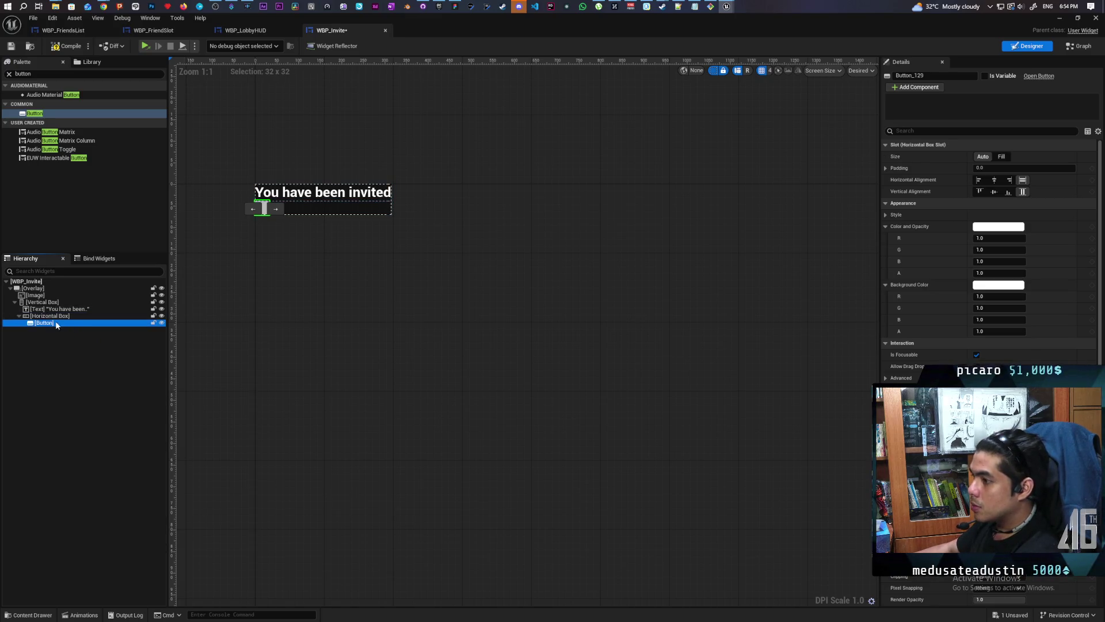
Step: Put a Text label reading 'Accept' inside the button
click(35, 74)
text(text)
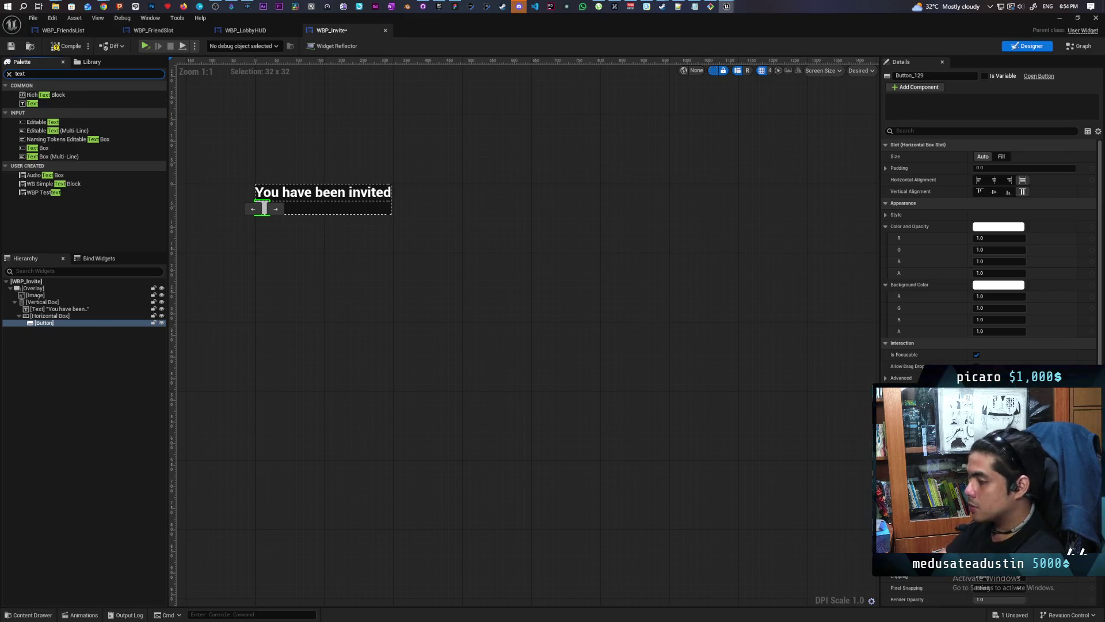
mouse_move(32, 104)
mouse_down()
mouse_move(63, 360)
mouse_move(45, 324)
mouse_up()
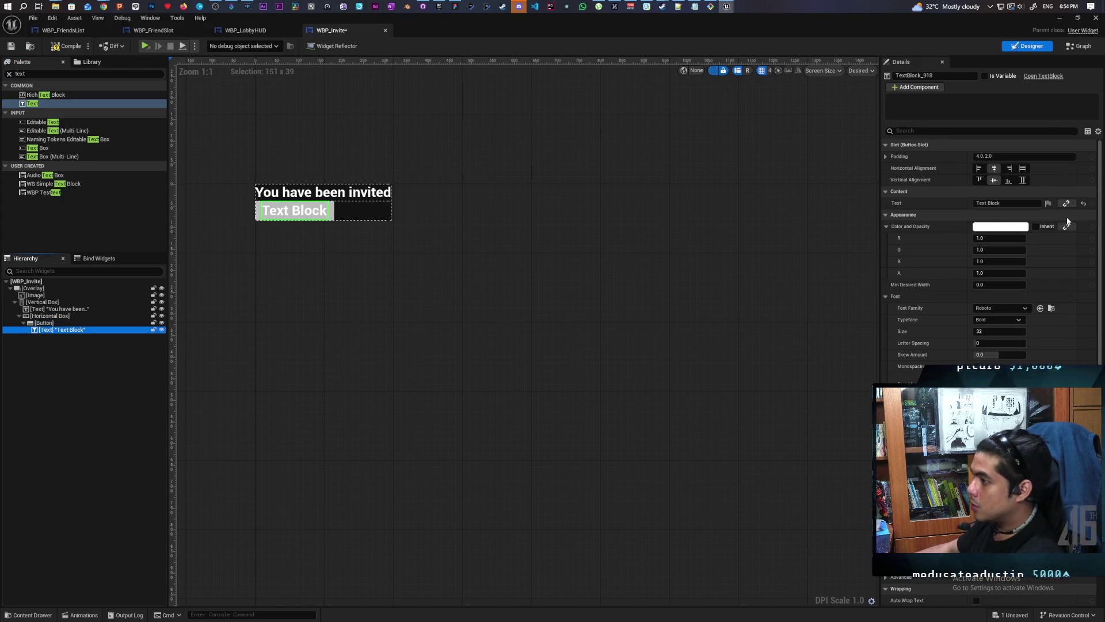
click(1007, 203)
text(Ac)
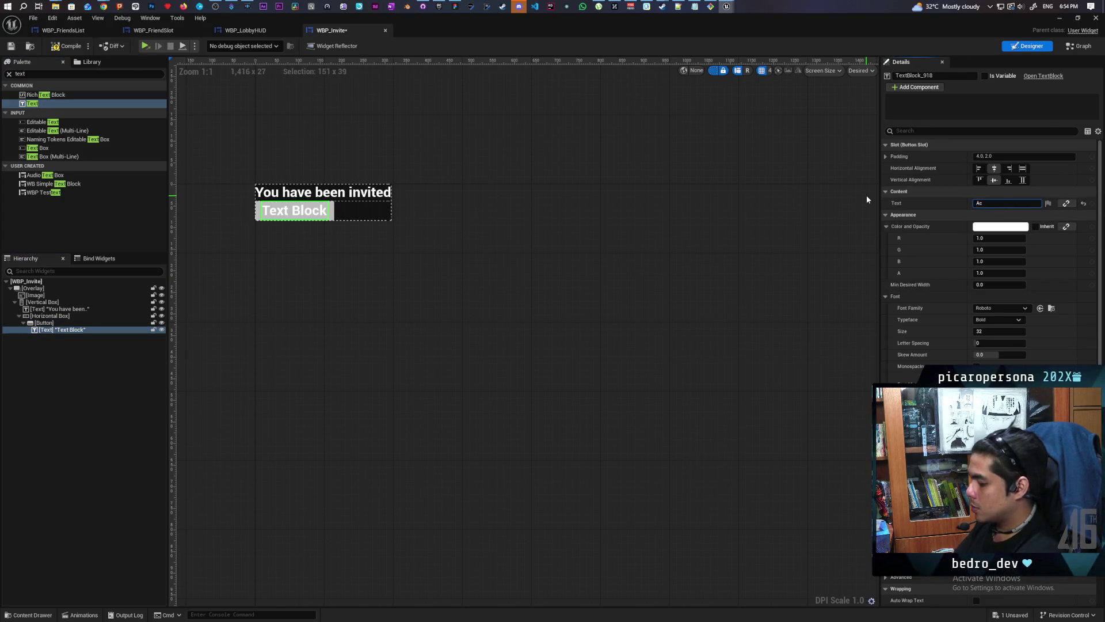
text(cept)
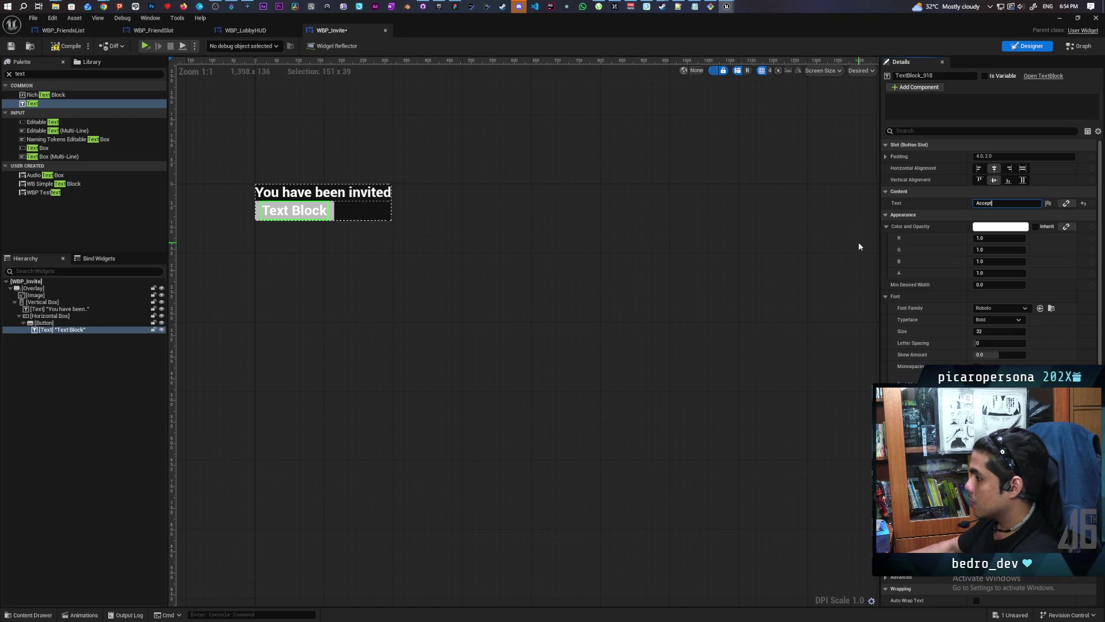
click(78, 347)
Step: Duplicate the Accept button and relabel the copy 'Decline'
click(44, 322)
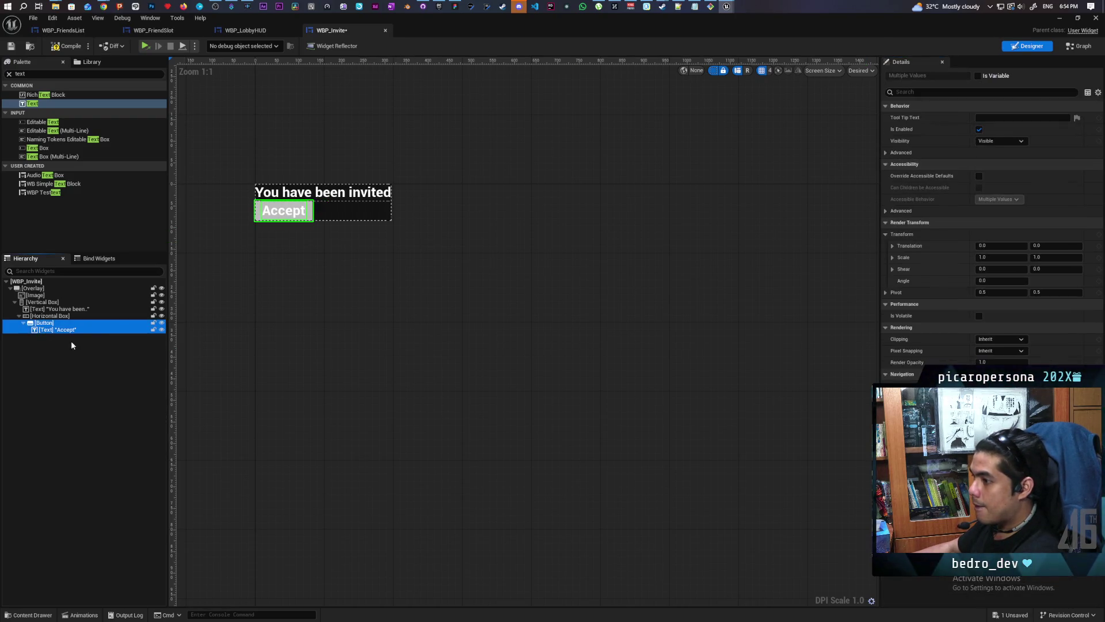
key(ctrl+d)
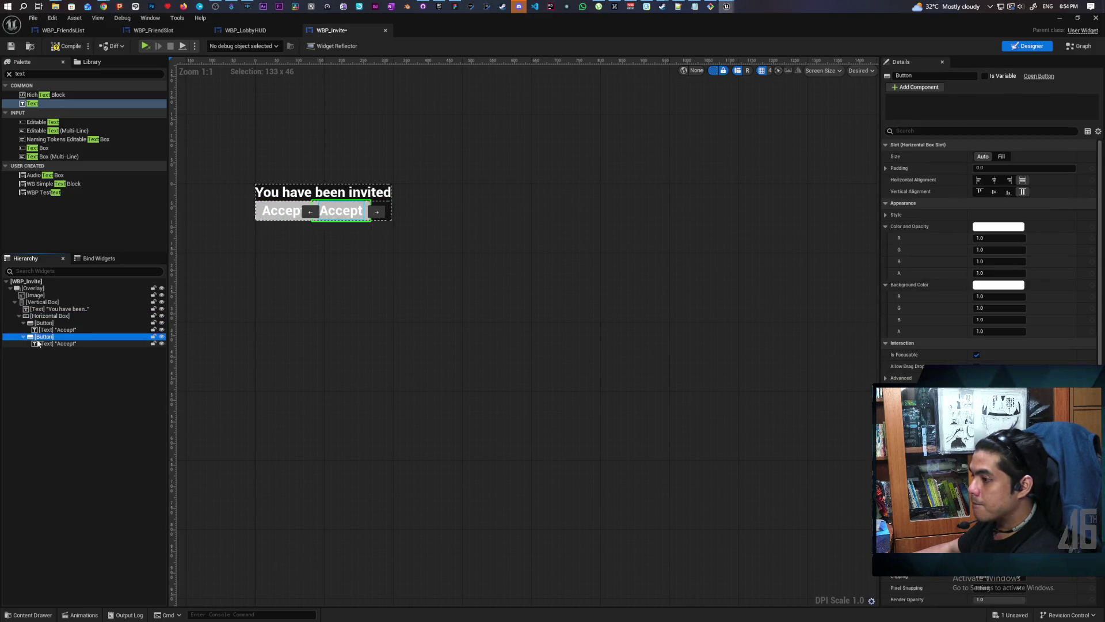
click(63, 344)
click(1006, 203)
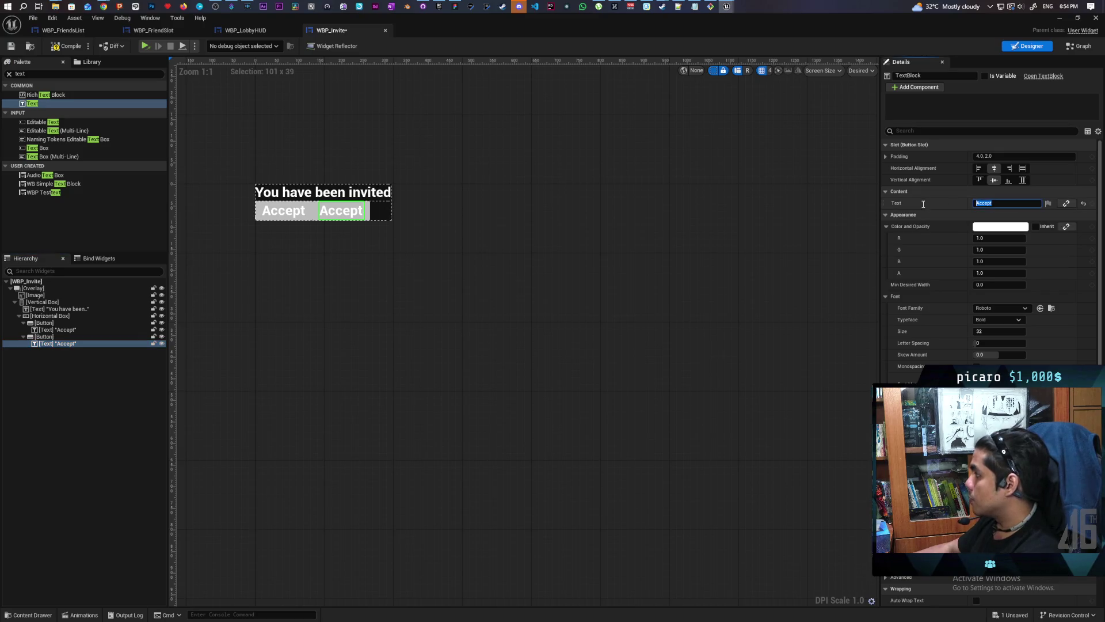
text(Decline)
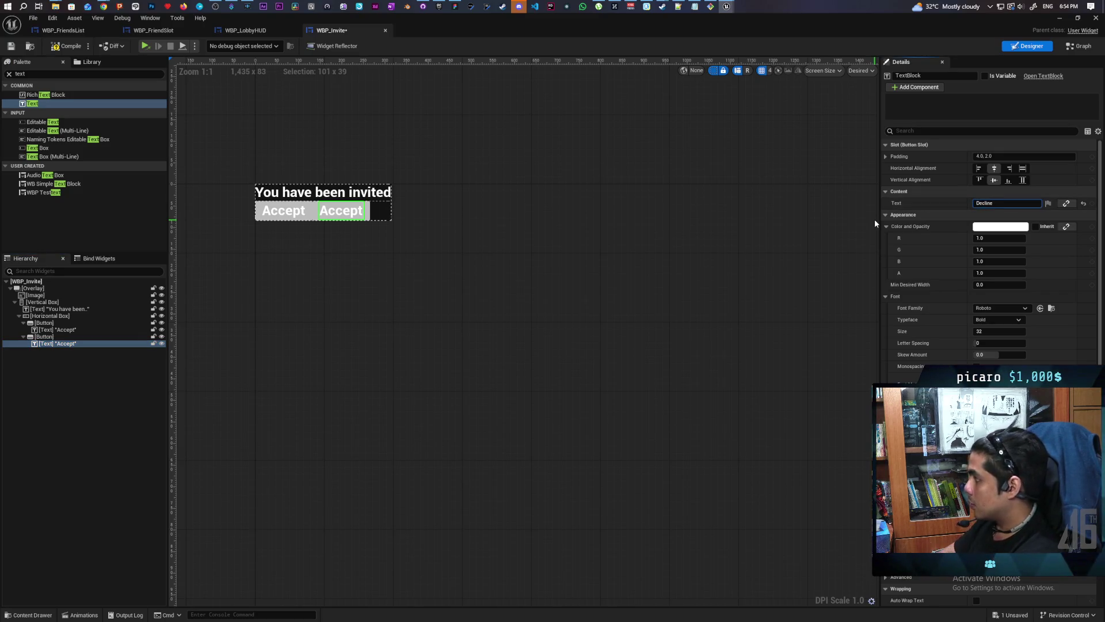
key(Return)
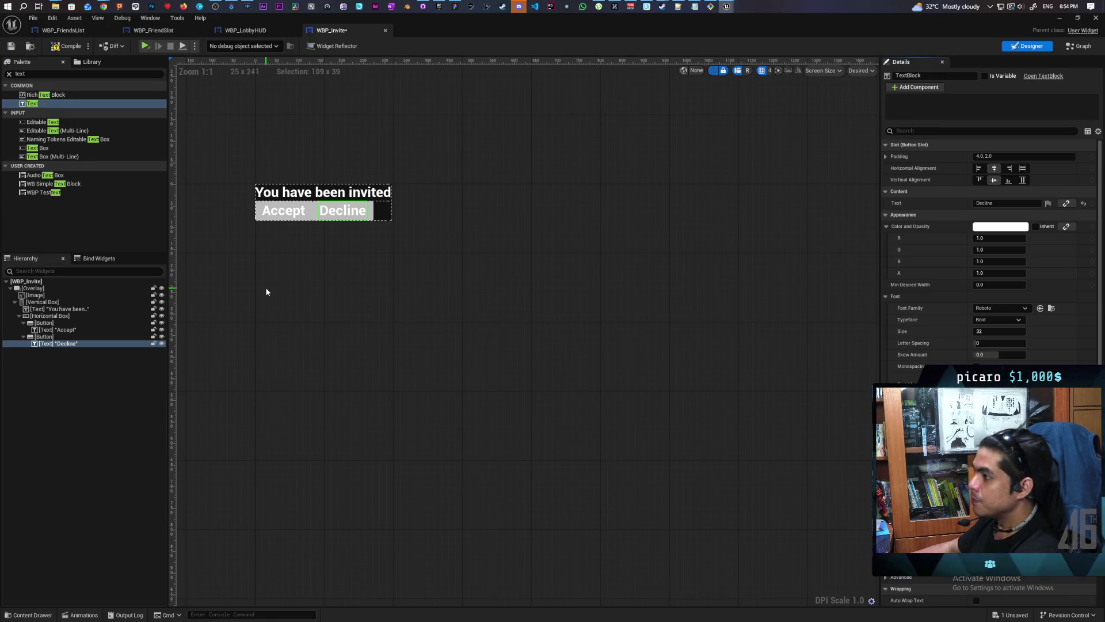
Step: Set both the Accept and Decline button slots to Fill sizing
click(37, 316)
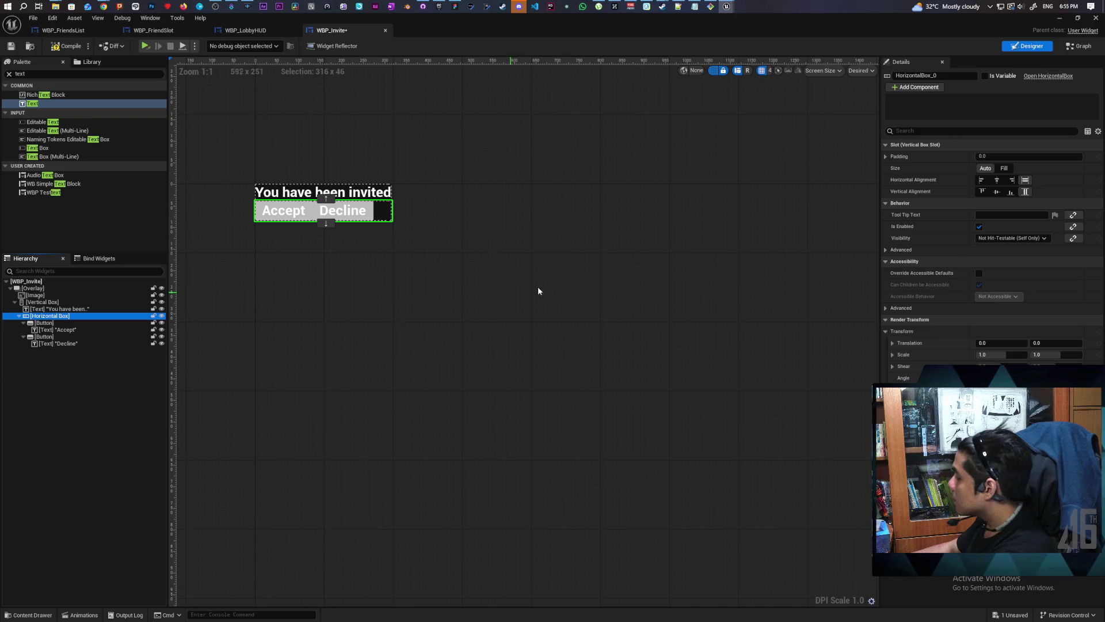
click(41, 323)
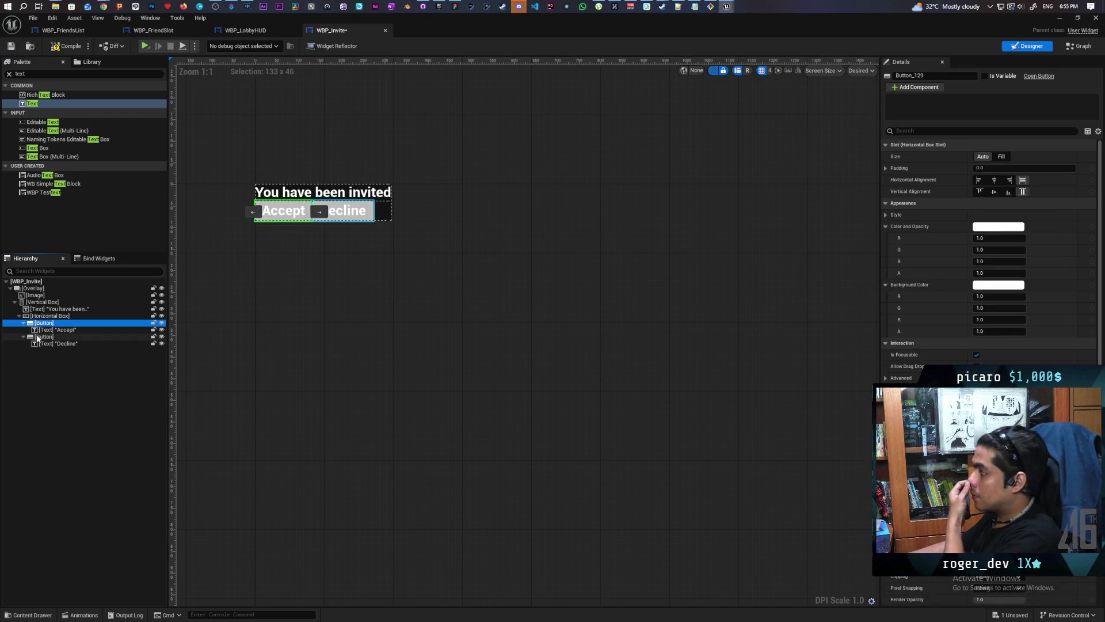
click(1002, 156)
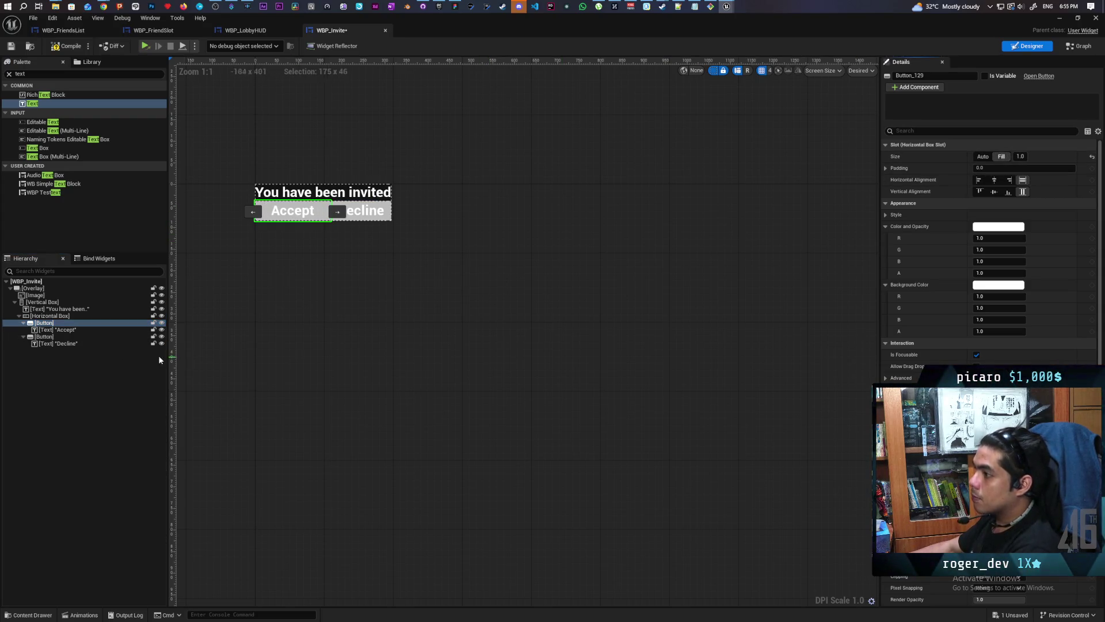
click(45, 336)
click(1002, 156)
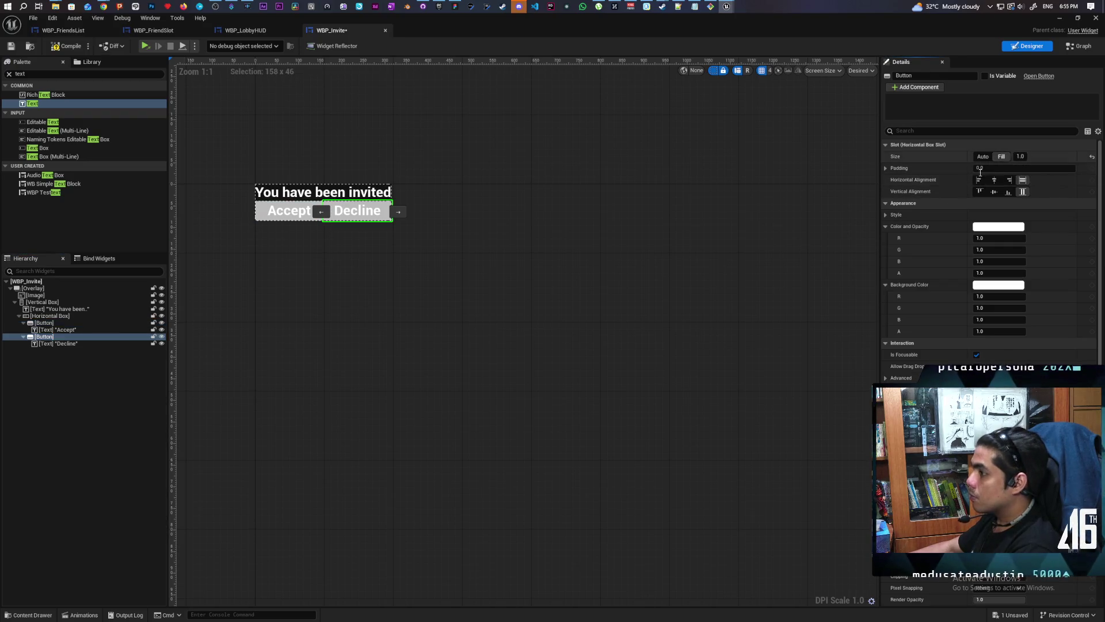
Step: Give the Accept and Decline buttons 20 padding each
click(45, 323)
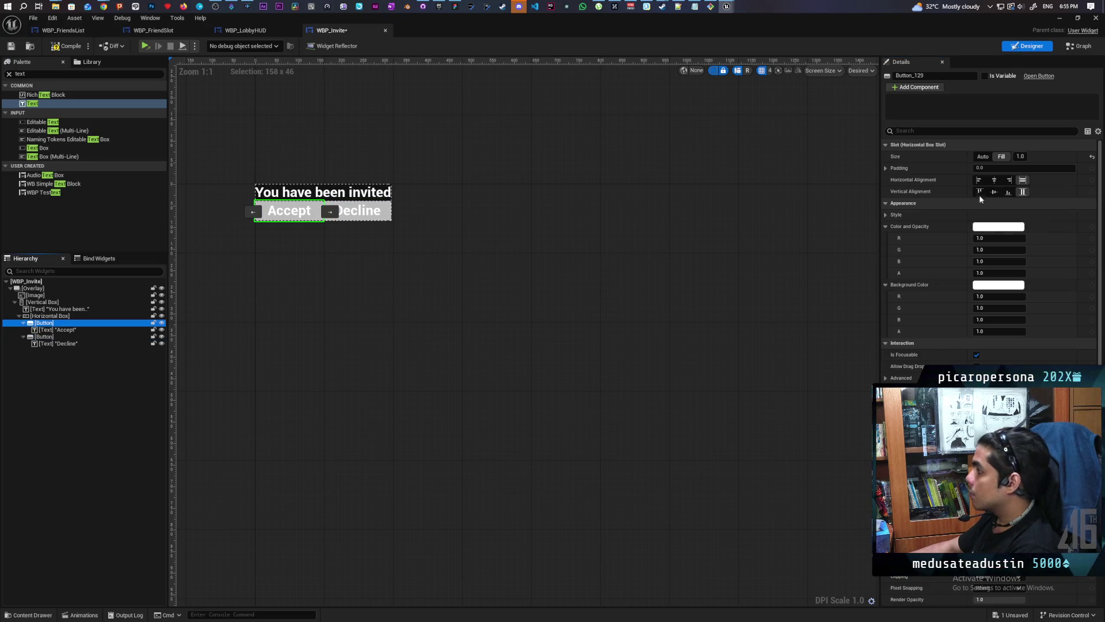
click(988, 169)
text(20)
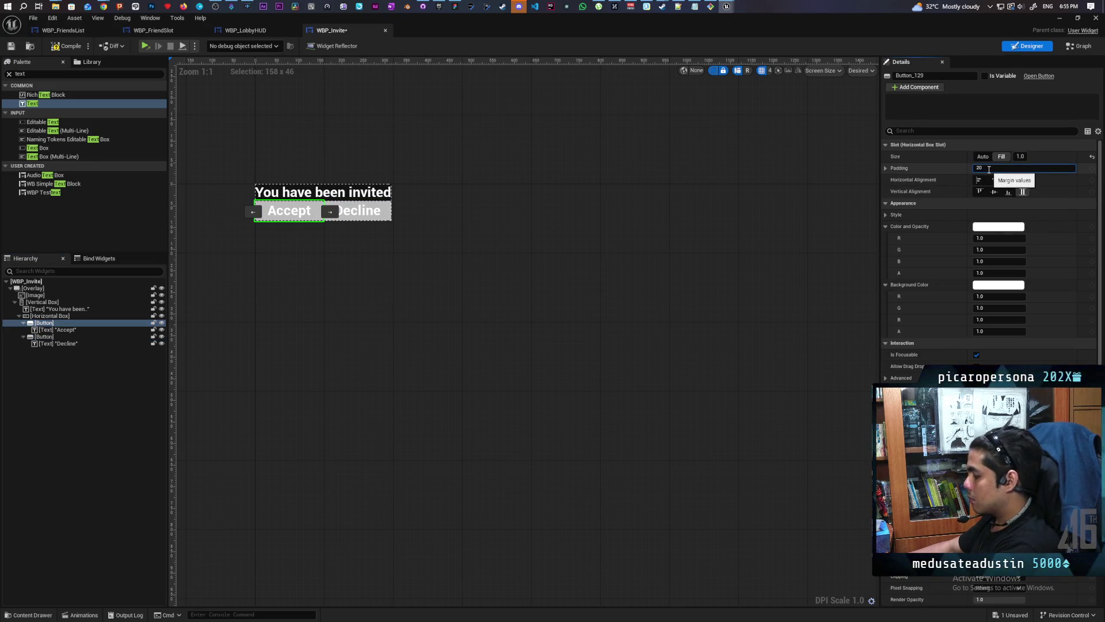
key(Return)
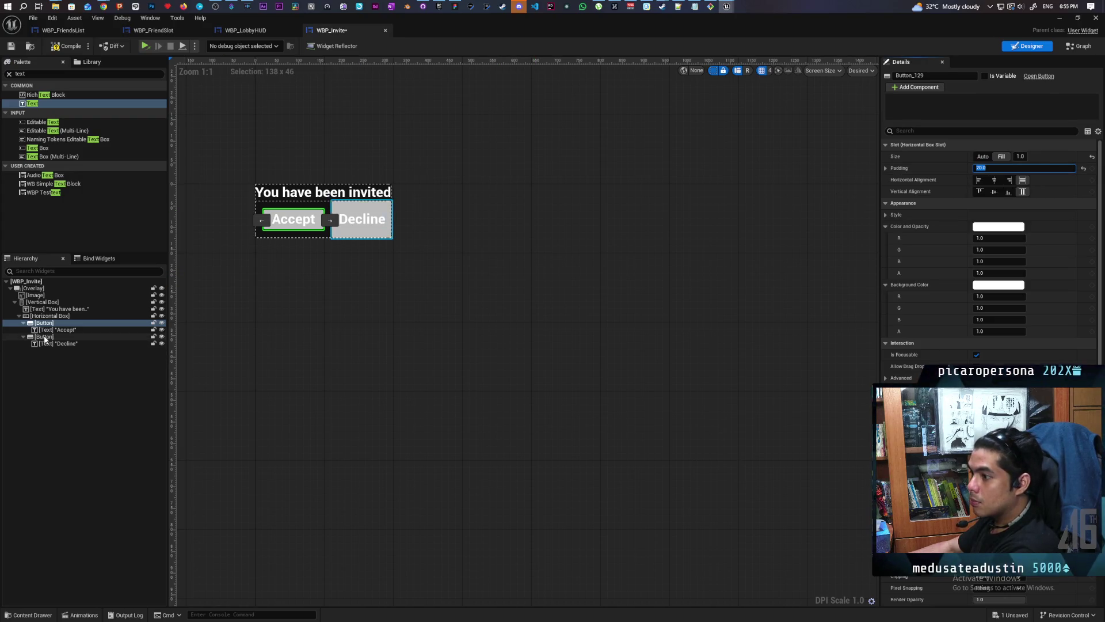
click(44, 337)
click(985, 170)
text(20)
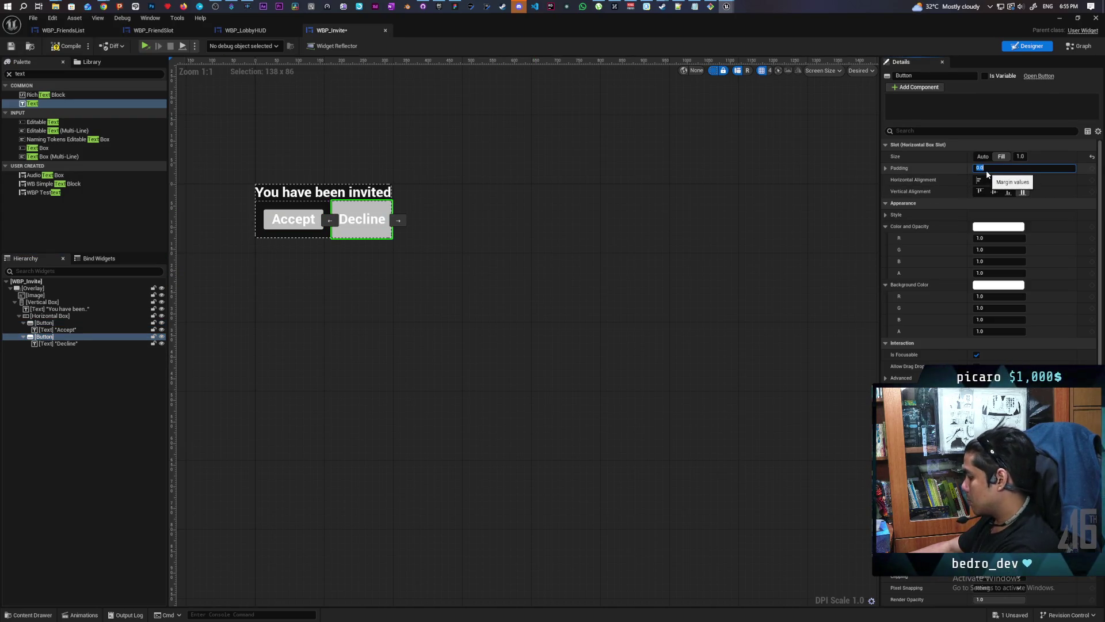
key(Return)
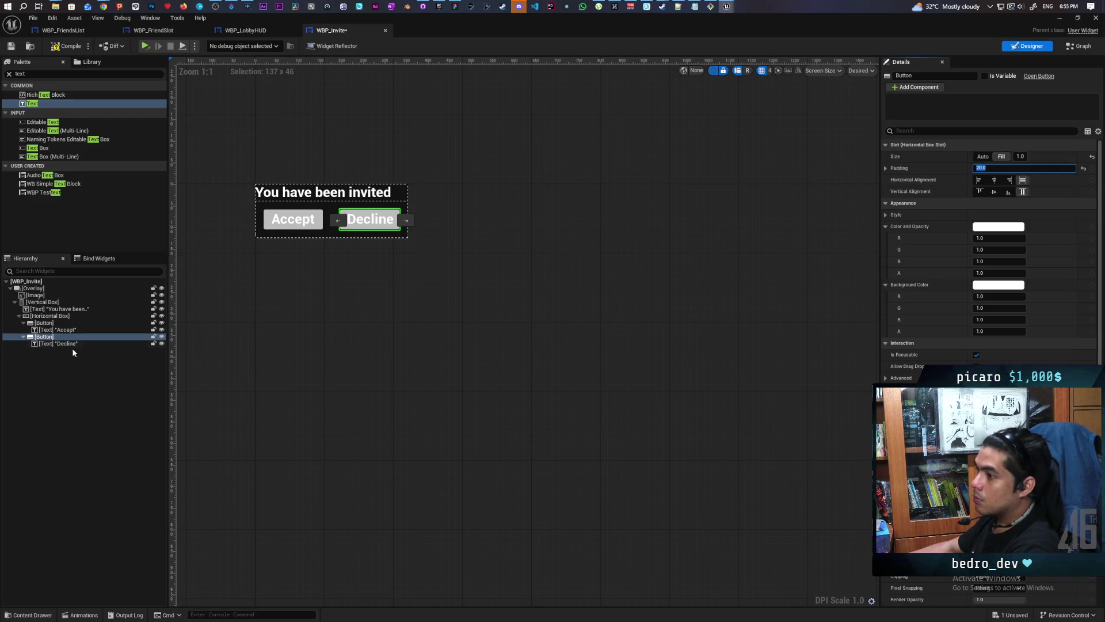
Step: Center the heading horizontally and pad the Vertical Box, trying 20 then 50
click(44, 309)
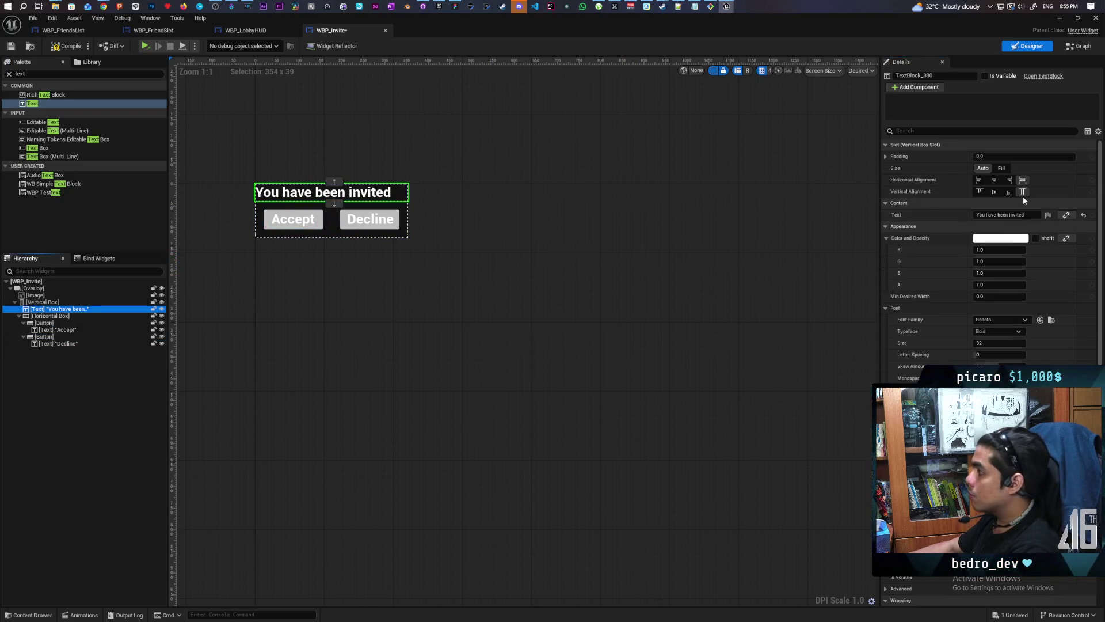
click(995, 180)
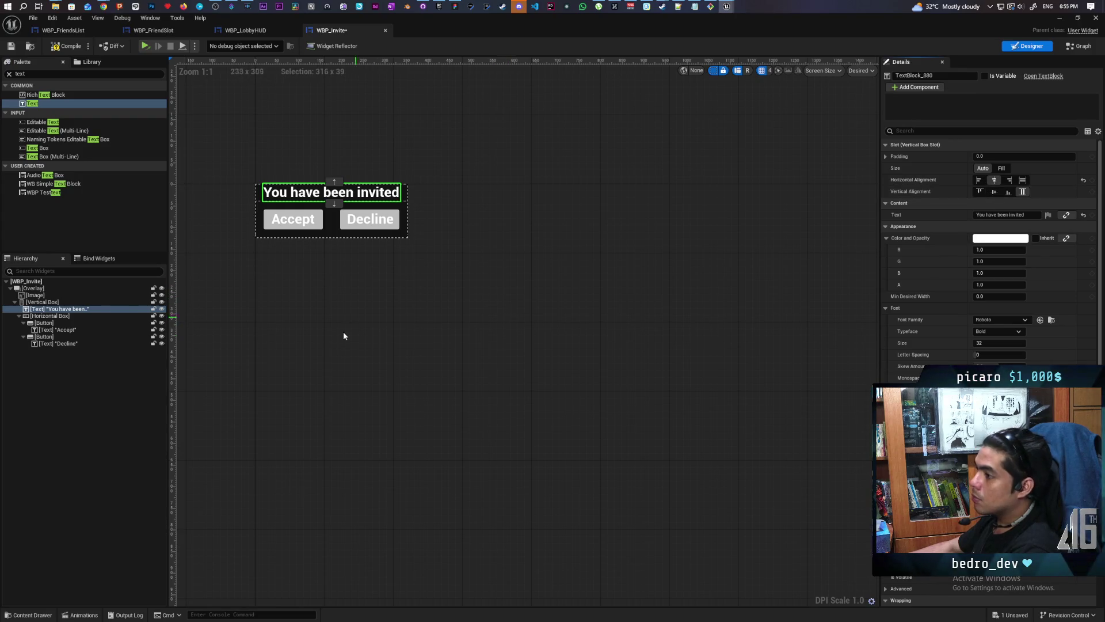
click(34, 303)
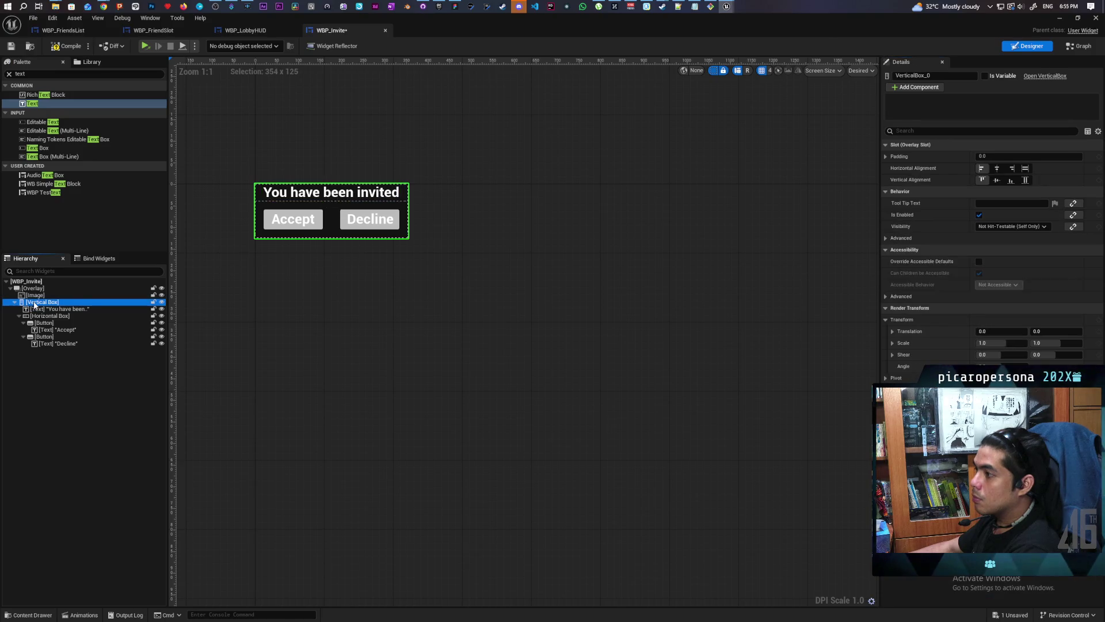
click(1004, 156)
text(20)
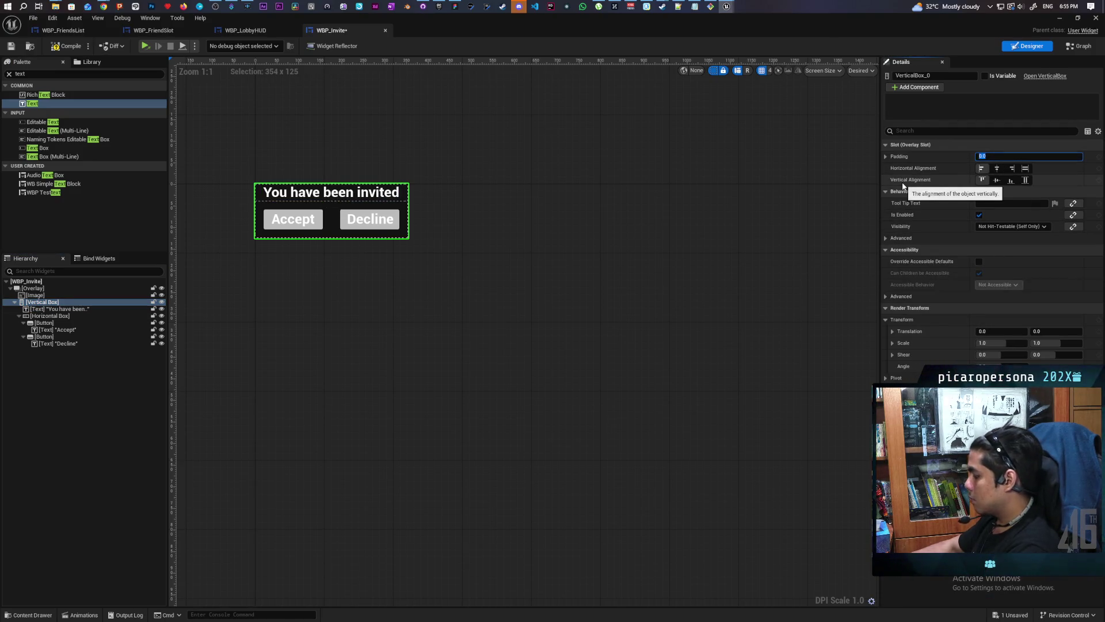
key(Return)
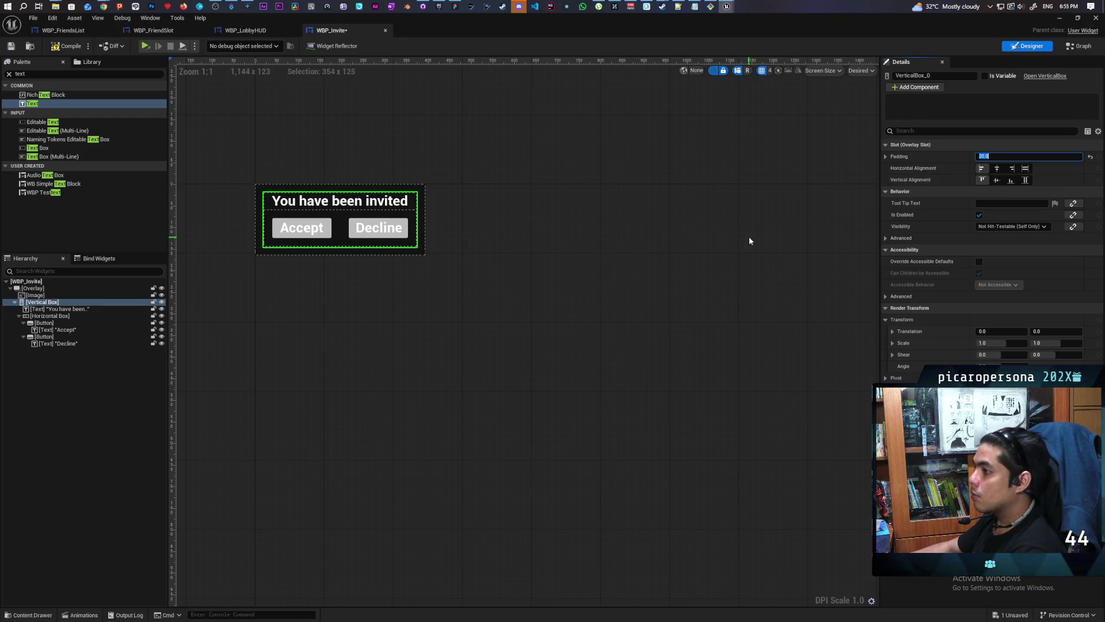
text(50)
key(Return)
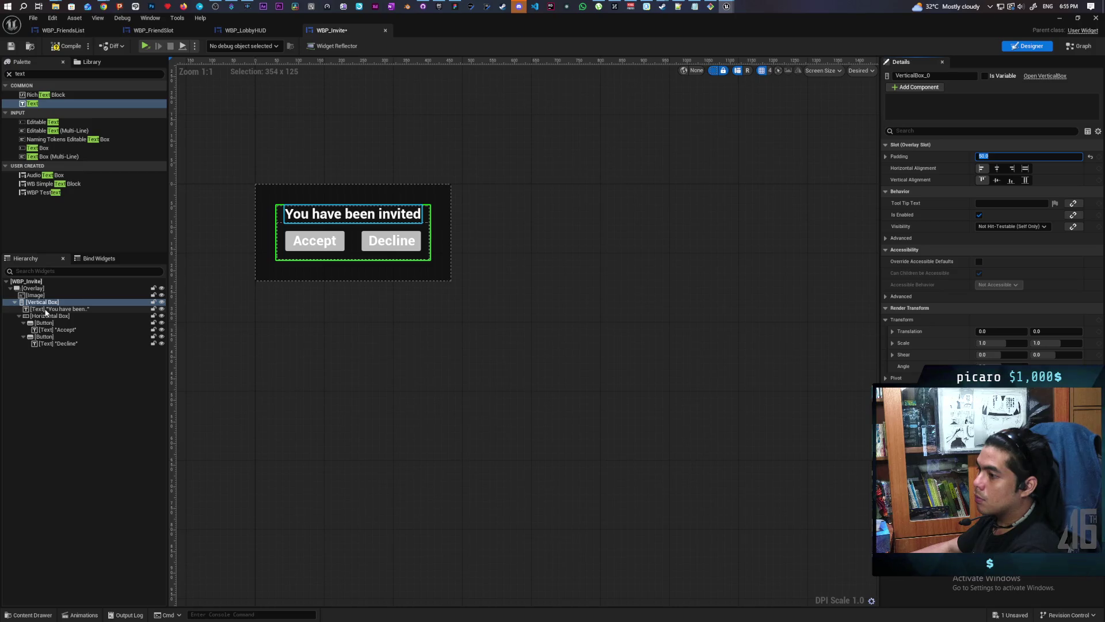
Step: Pad the heading by 20 and set the Vertical Box padding back to 20
click(46, 309)
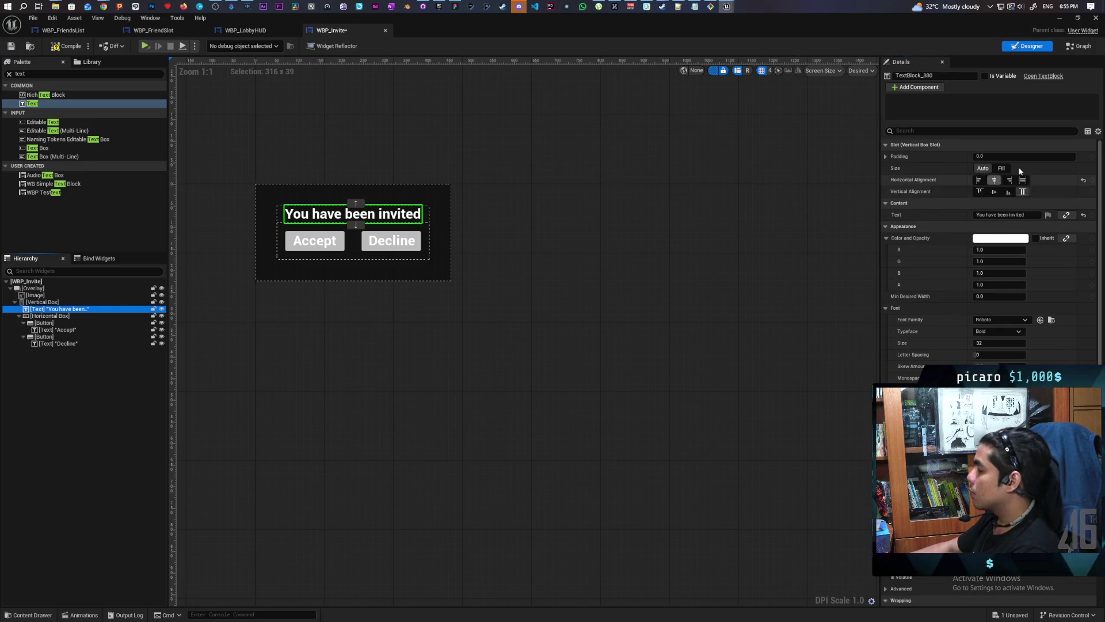
click(1002, 156)
text(20)
key(Return)
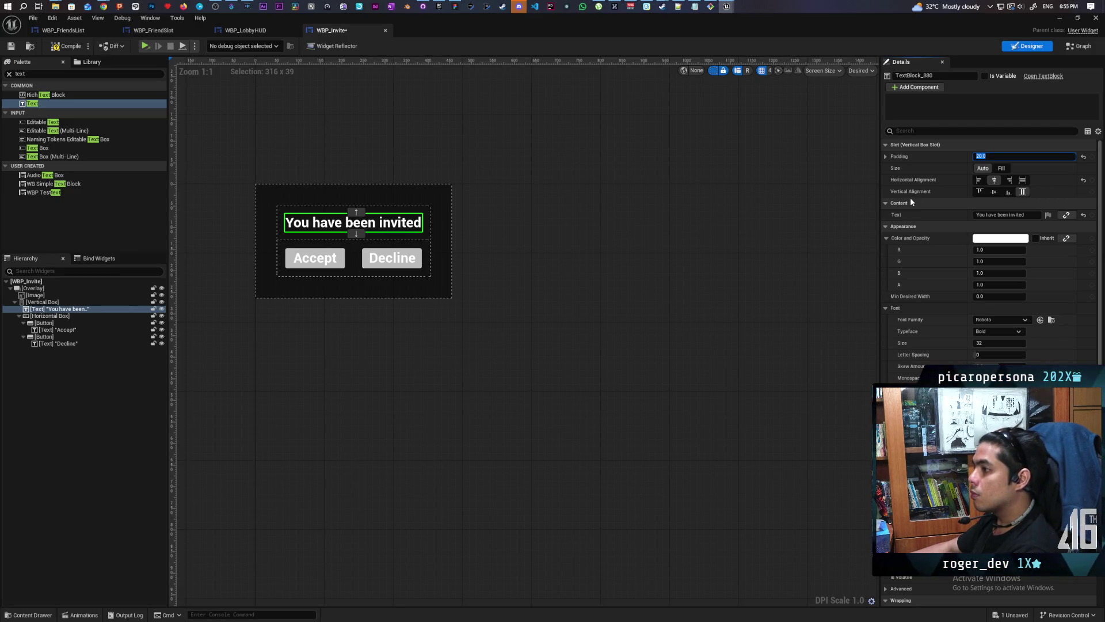
click(43, 301)
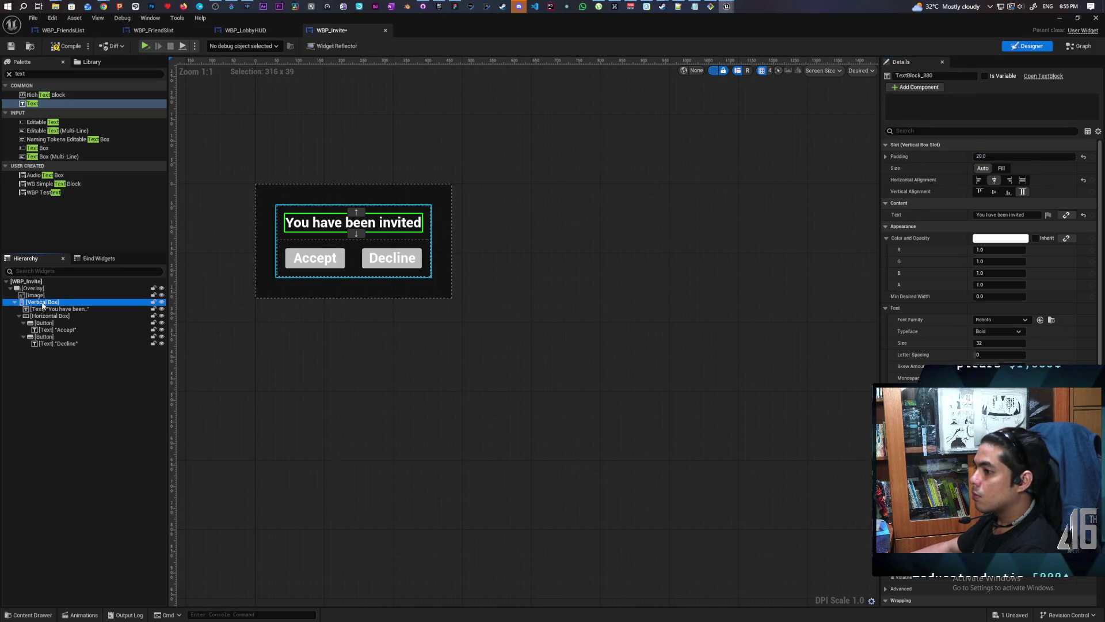
click(1000, 157)
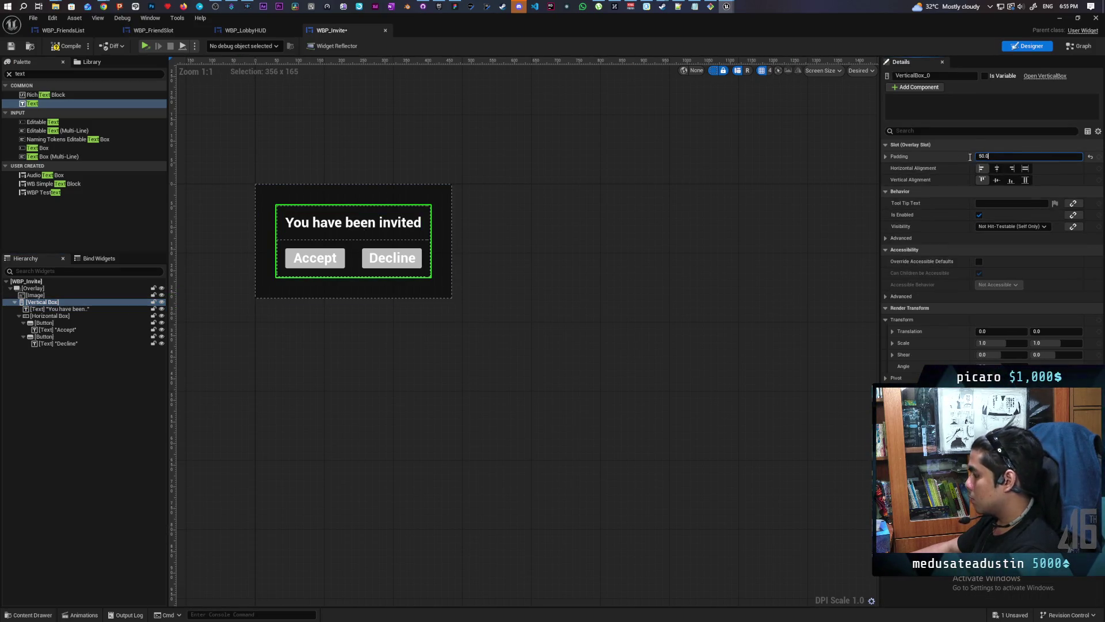
text(20)
key(Return)
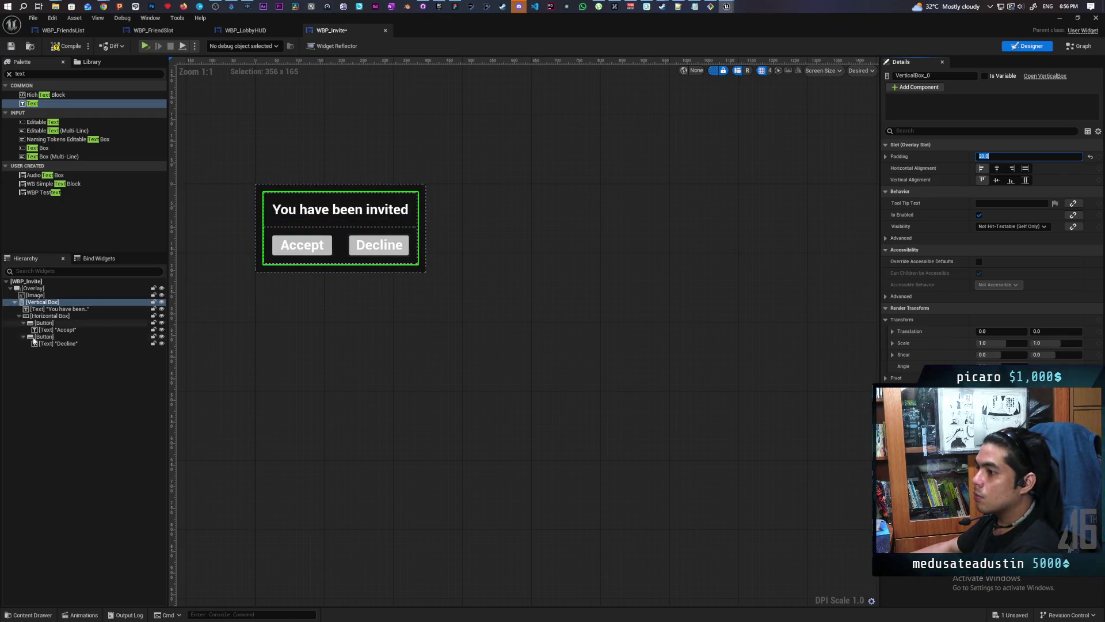
Step: Add 20 top padding to the Horizontal Box holding the buttons
click(65, 309)
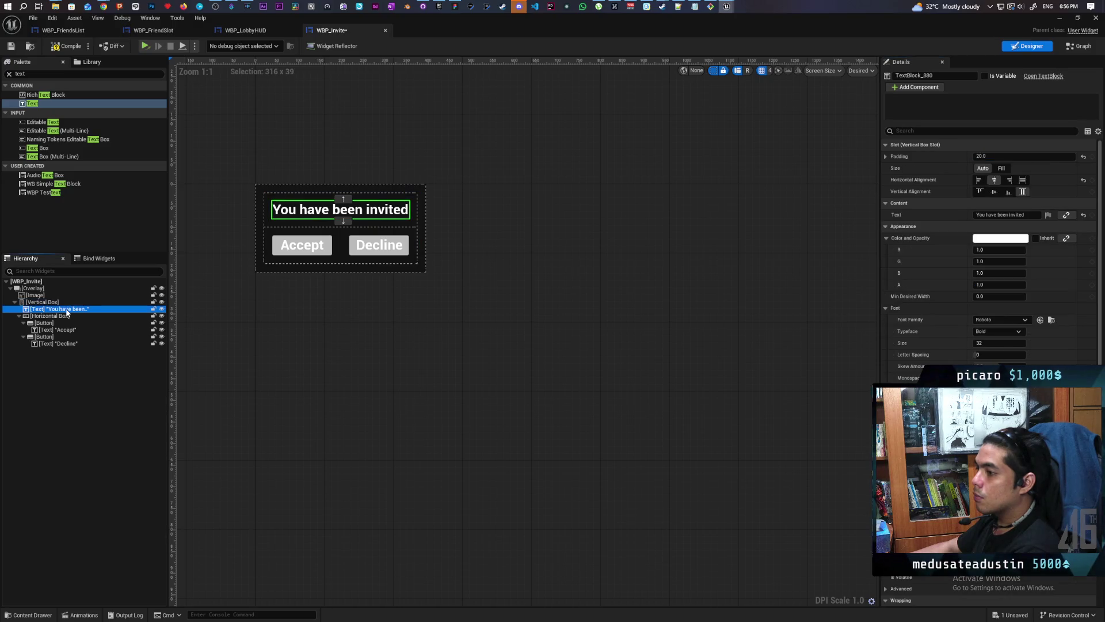
click(57, 317)
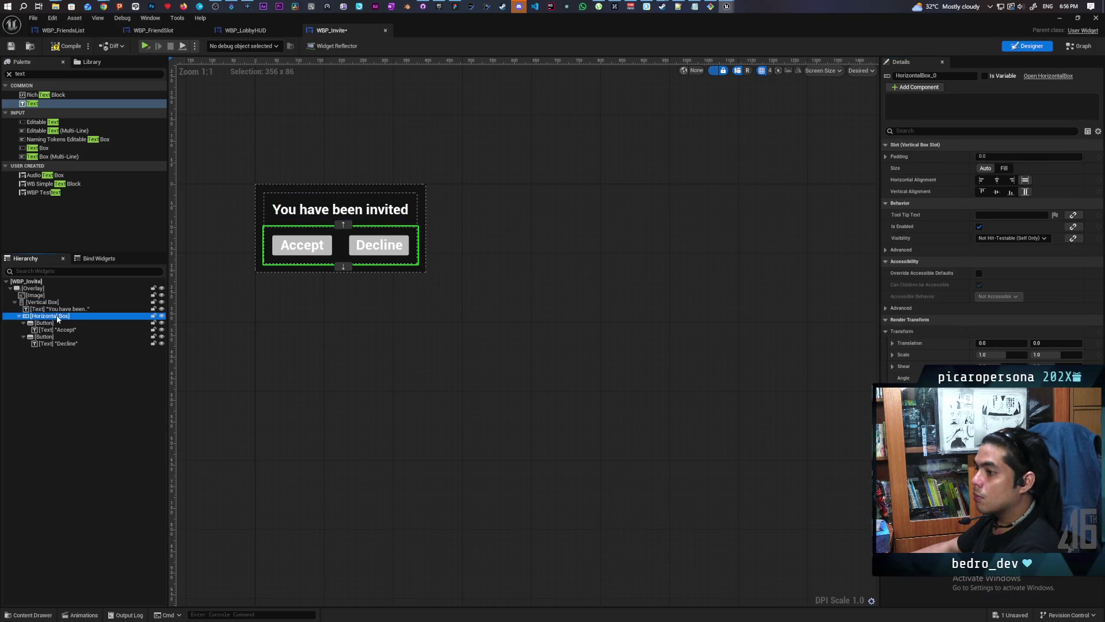
click(886, 156)
text(20)
key(Return)
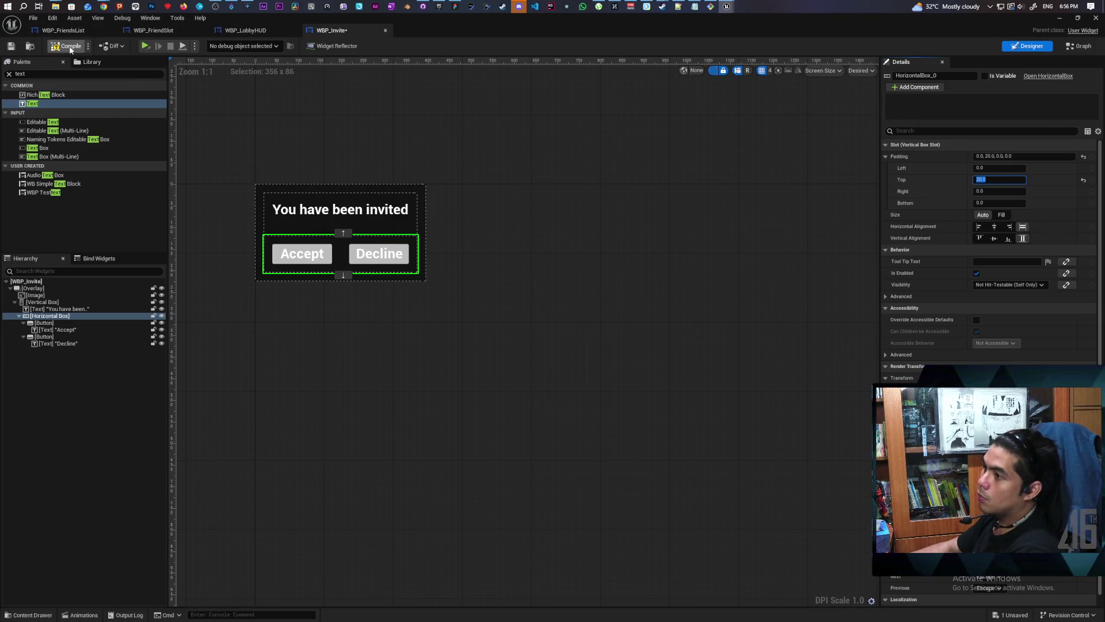
click(44, 323)
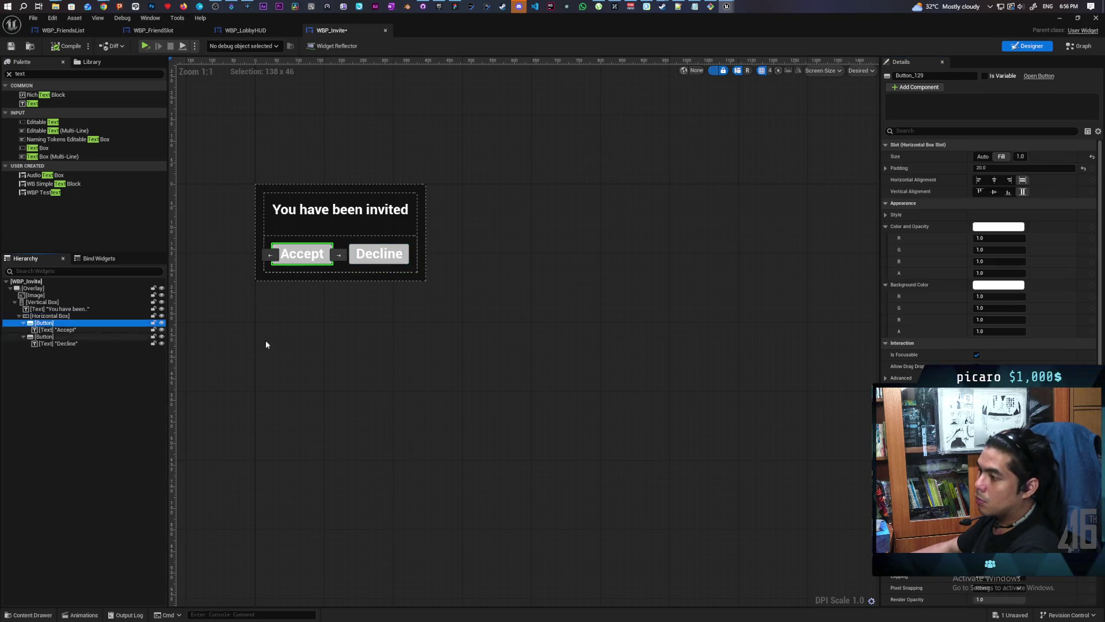
Step: Set the Accept button's background colour to green
click(997, 287)
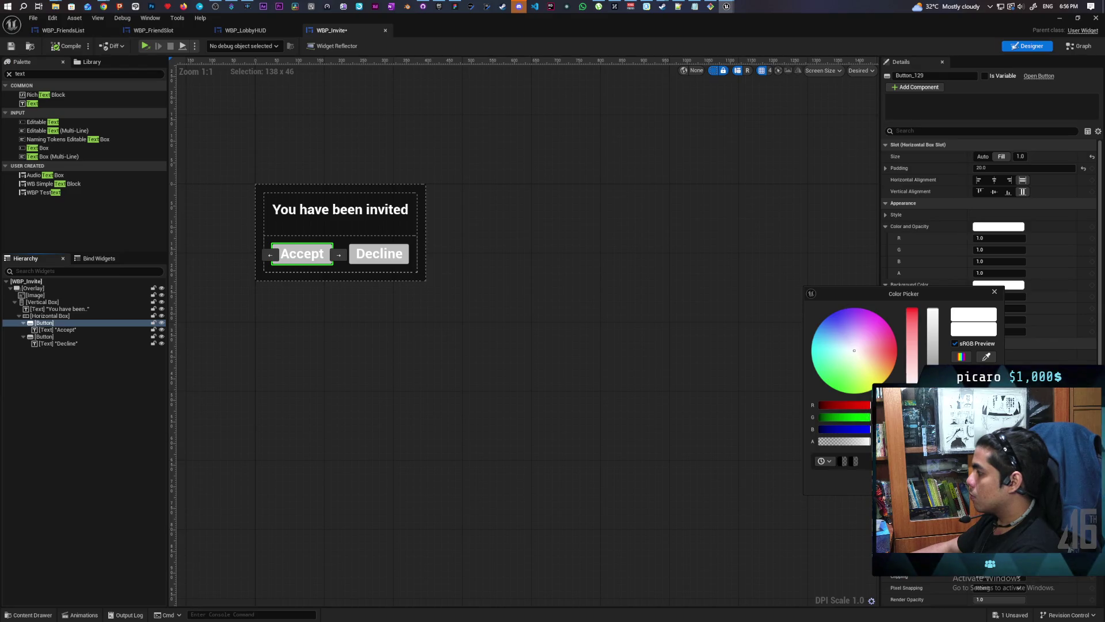
drag(914, 379, 912, 310)
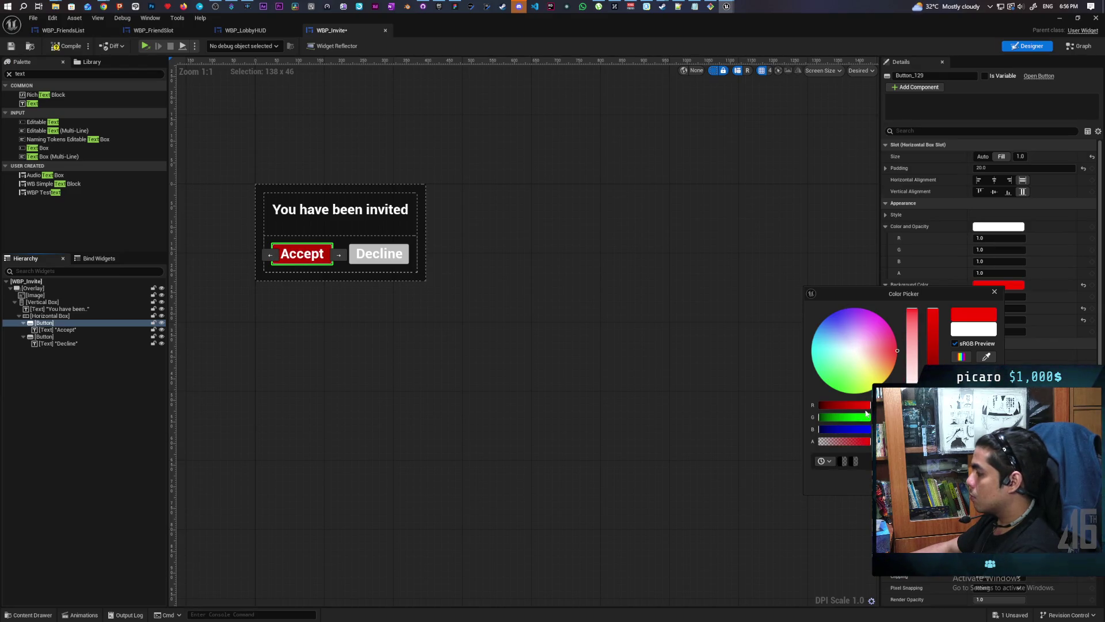
drag(866, 414, 834, 417)
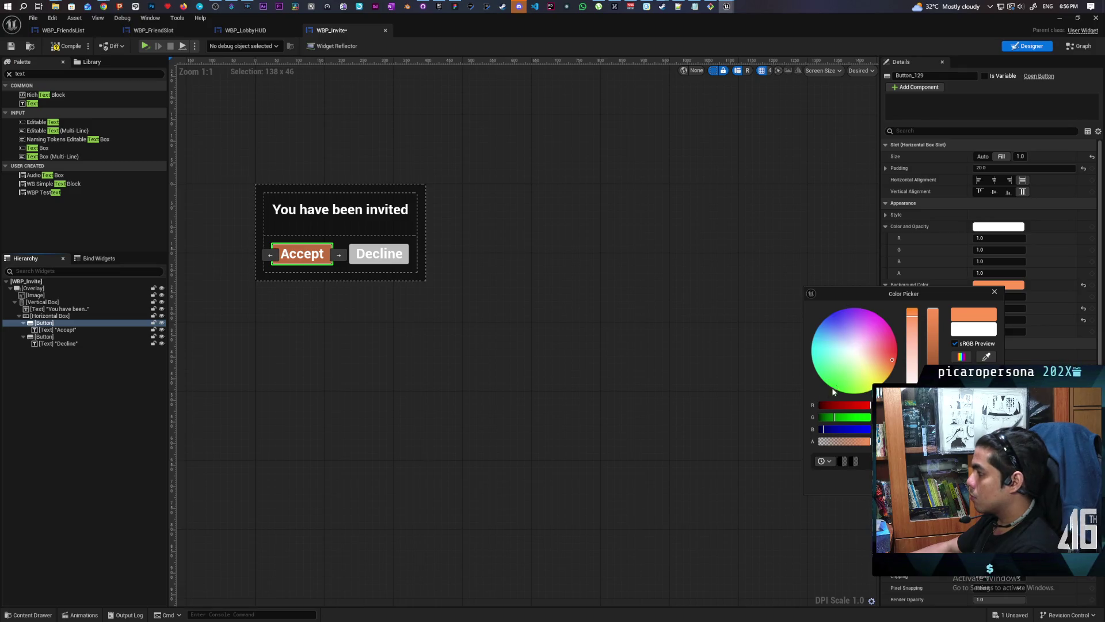
drag(837, 390, 819, 376)
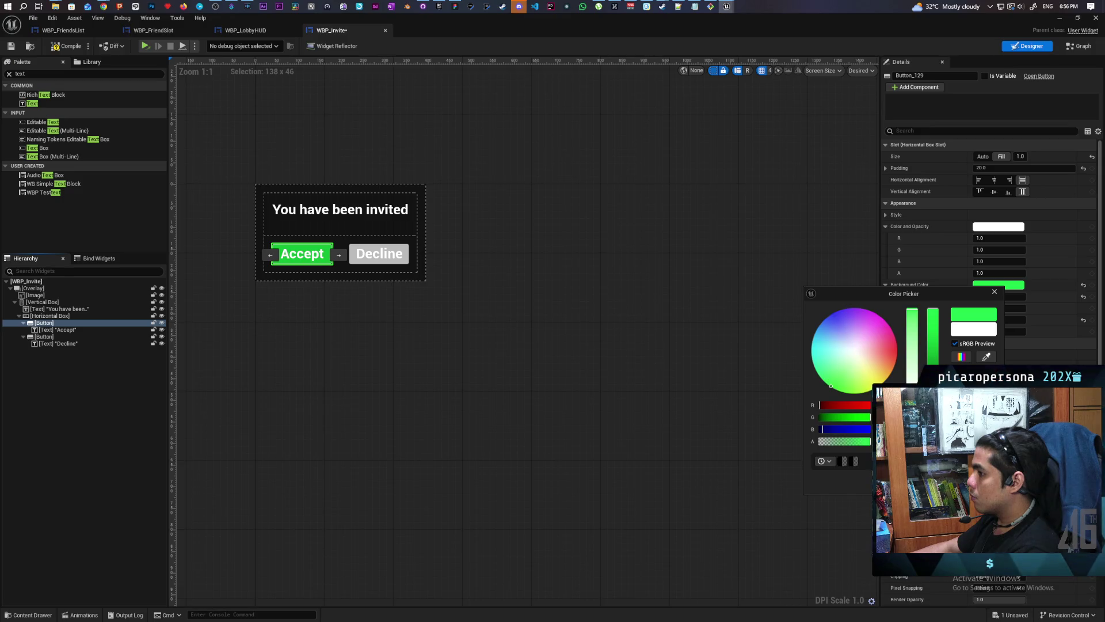
click(230, 385)
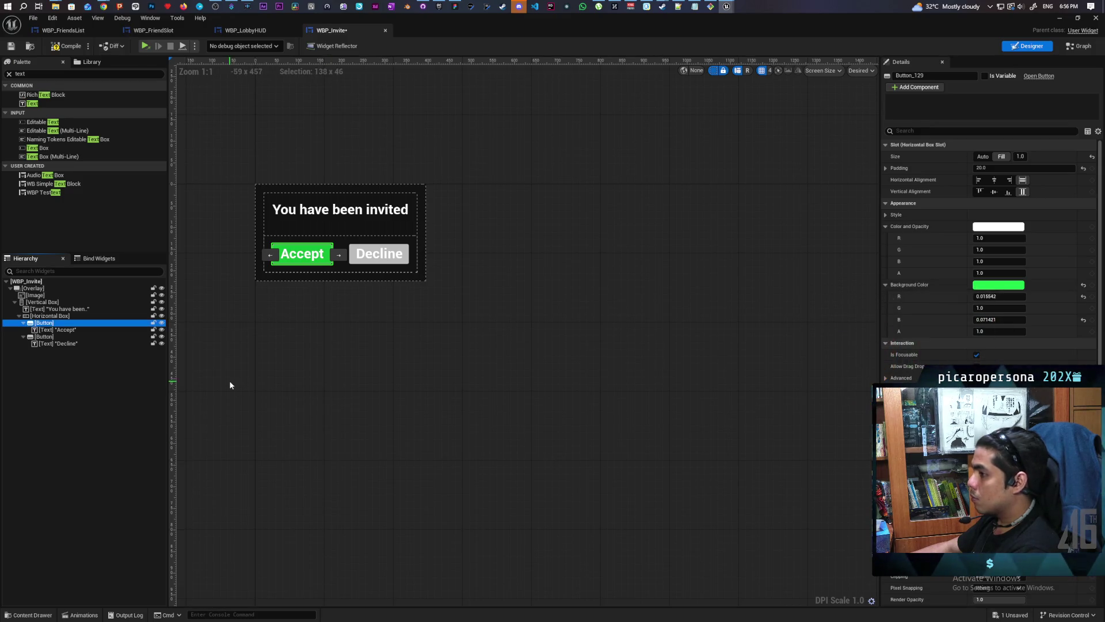
Step: Set the Decline button's background colour to red and clear the selection
click(44, 336)
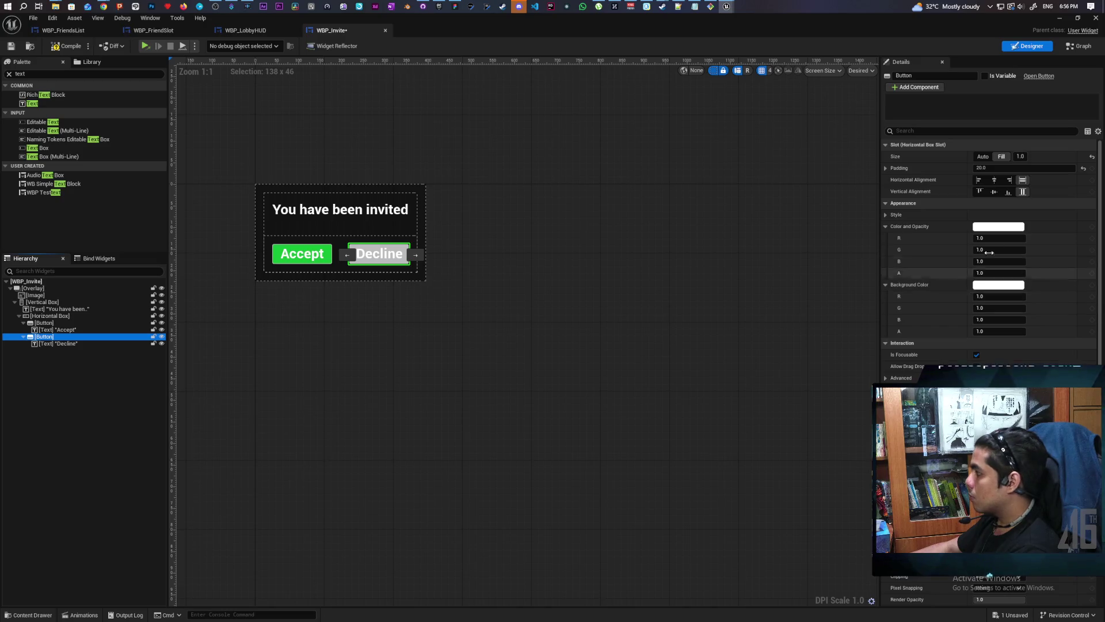
click(991, 286)
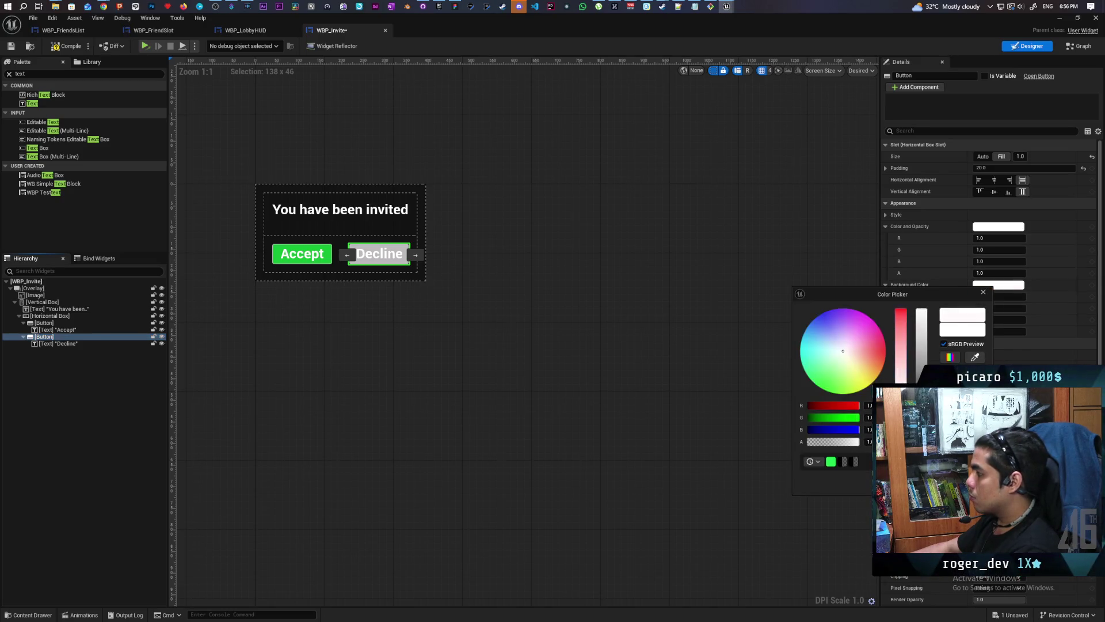
drag(843, 351, 886, 351)
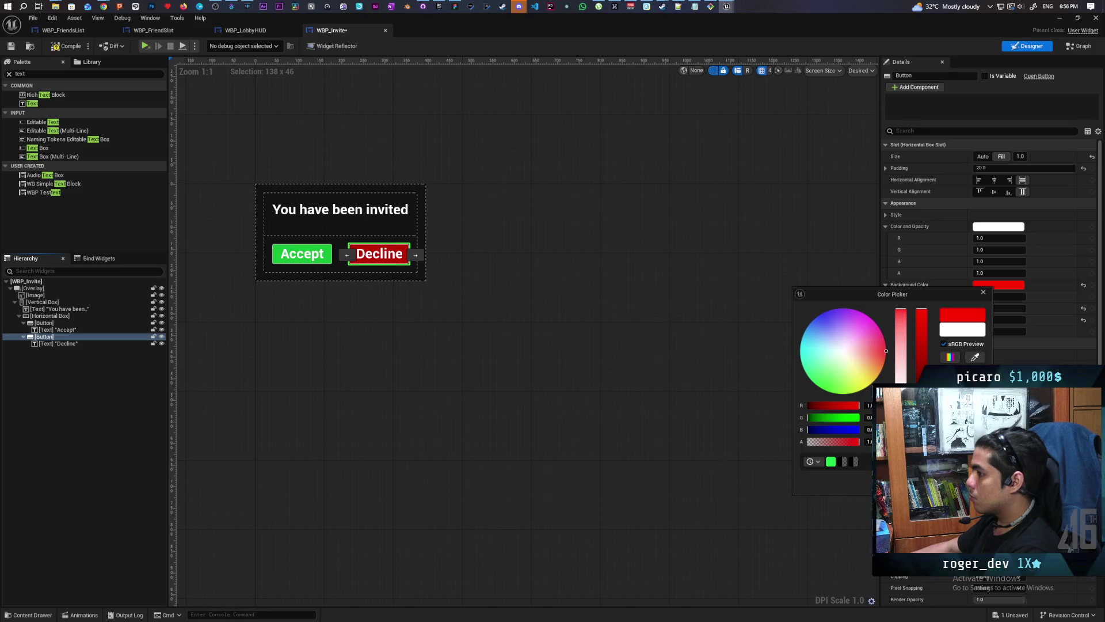
click(740, 452)
click(629, 429)
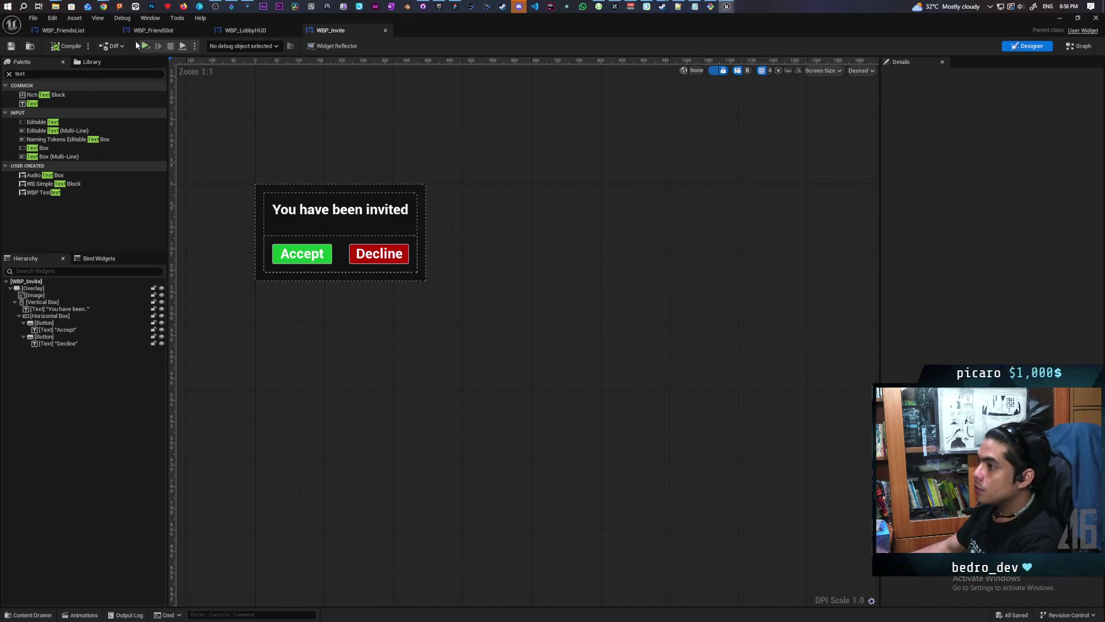
Step: Switch to the YouTube tutorial window
mouse_move(104, 6)
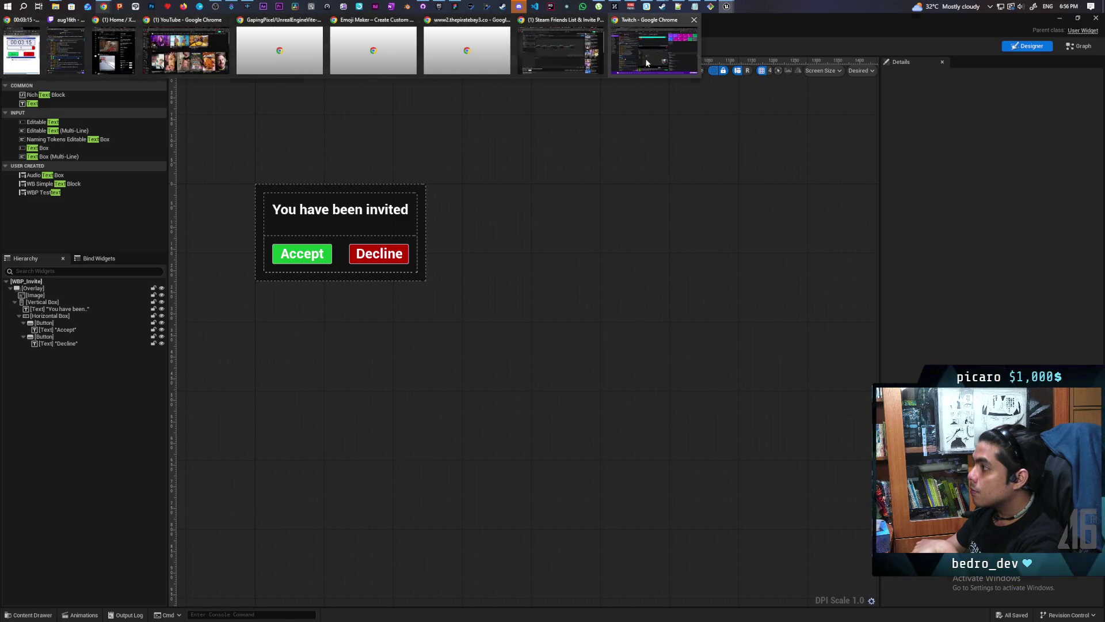
mouse_move(597, 62)
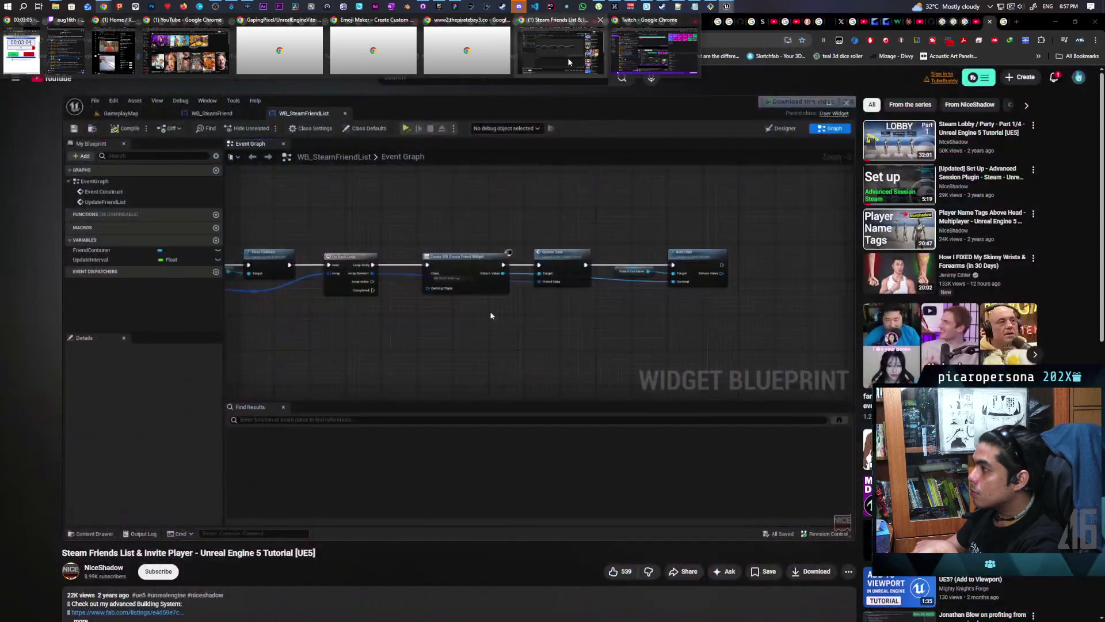
click(569, 61)
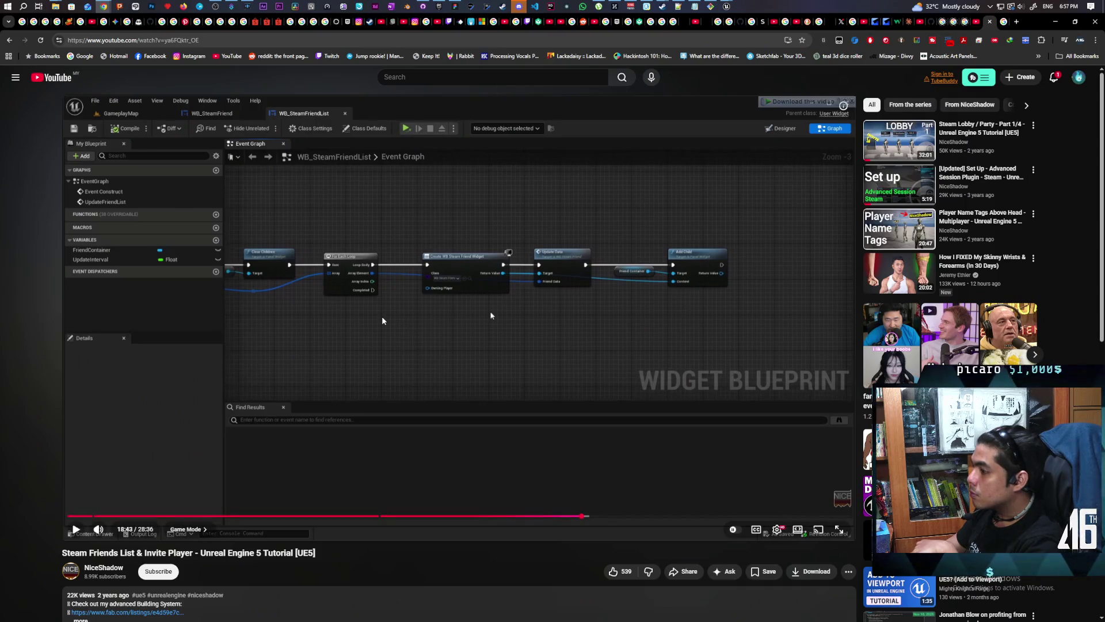
Step: Play the Steam Friends List & Invite Player tutorial video
click(407, 315)
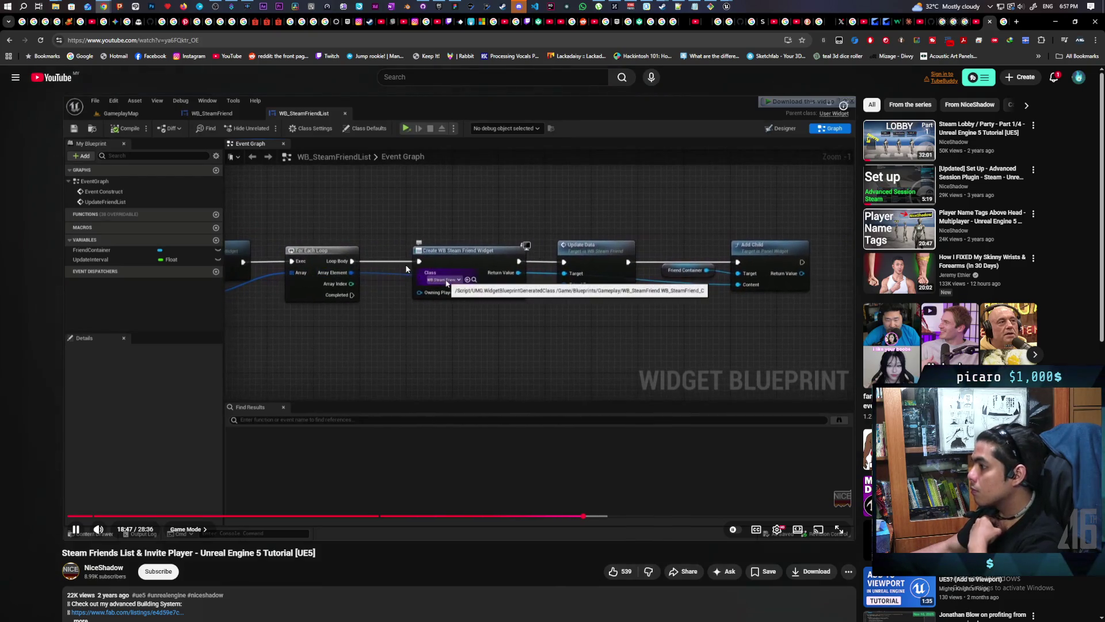
click(495, 257)
mouse_move(726, 7)
mouse_move(712, 36)
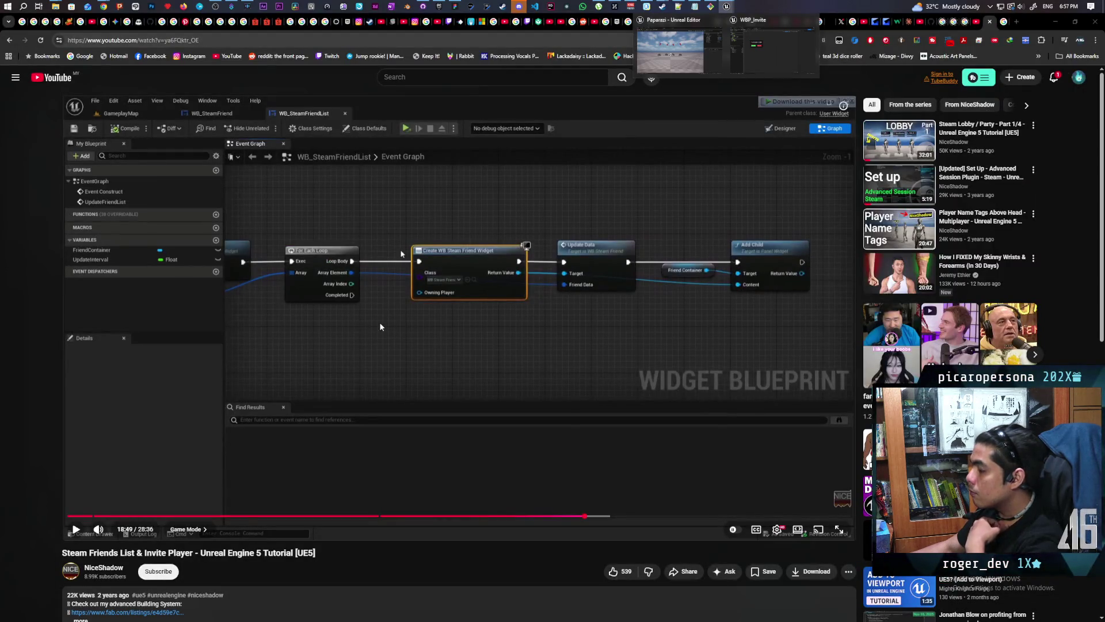
click(380, 327)
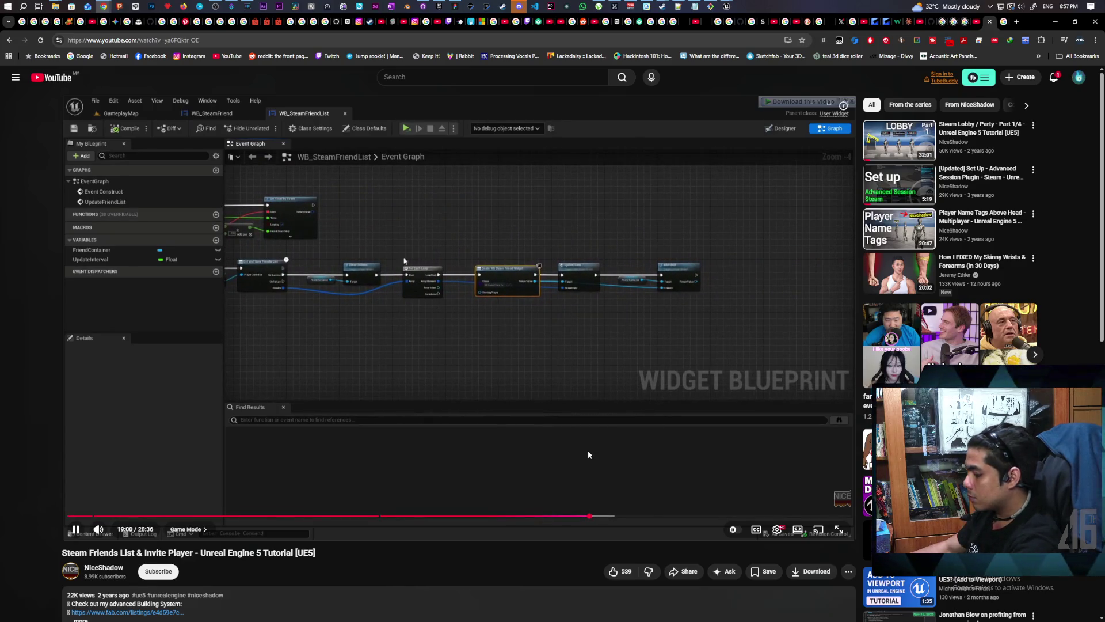
Step: Seek ahead past the sorting section toward the game instance invite graph
key(Right)
key(Right)
key(Right)
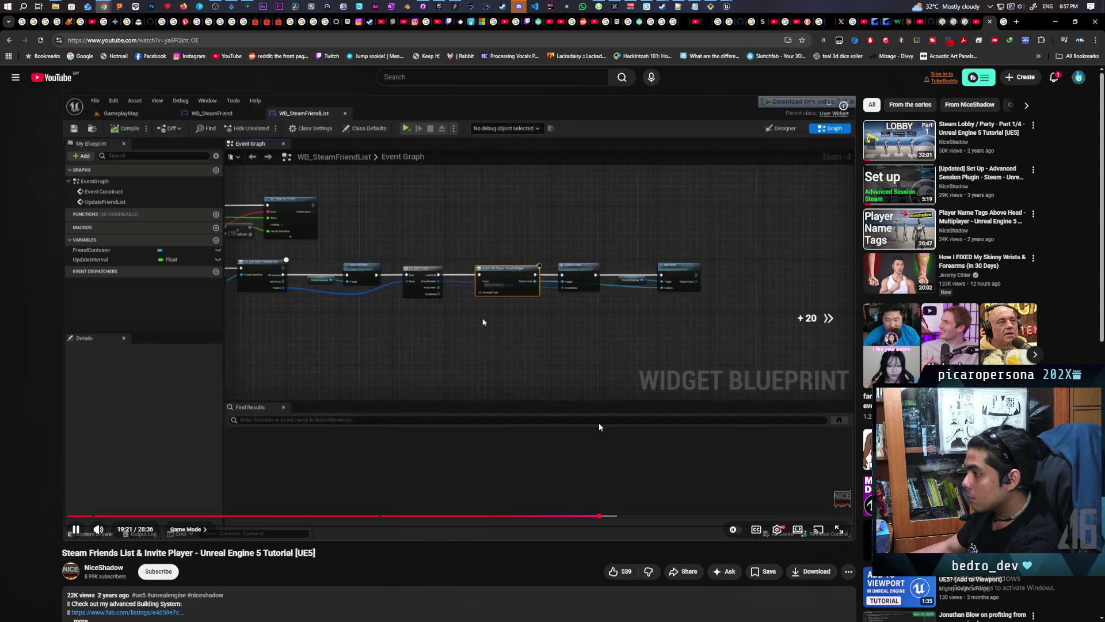
key(Right)
key(Right)
key(Right)
key(Right)
key(Right)
key(Right)
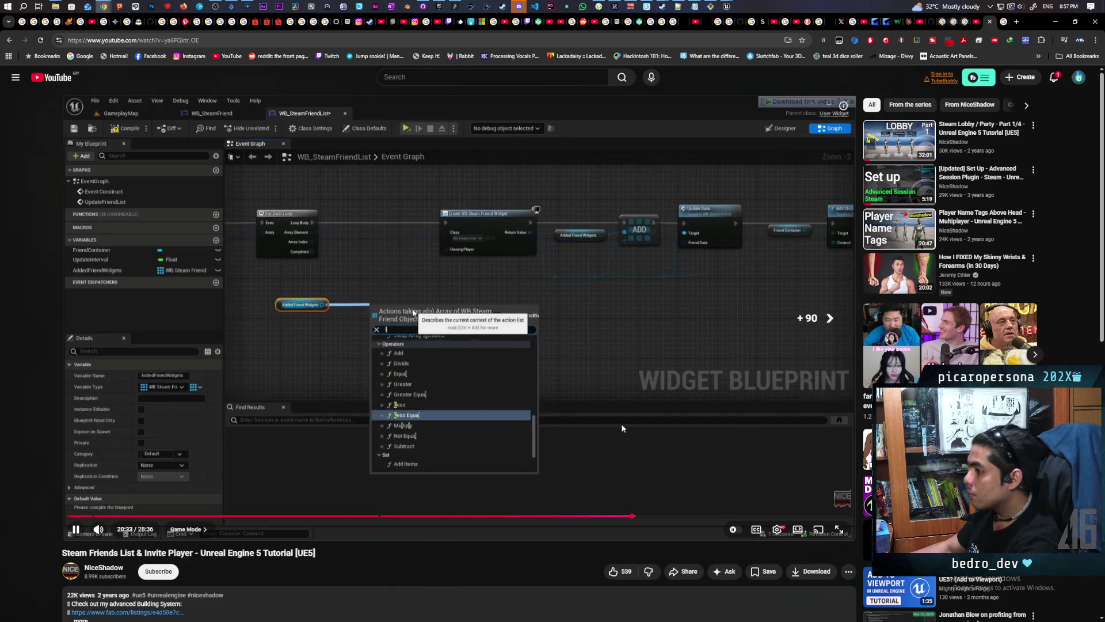
key(Right)
key(Right)
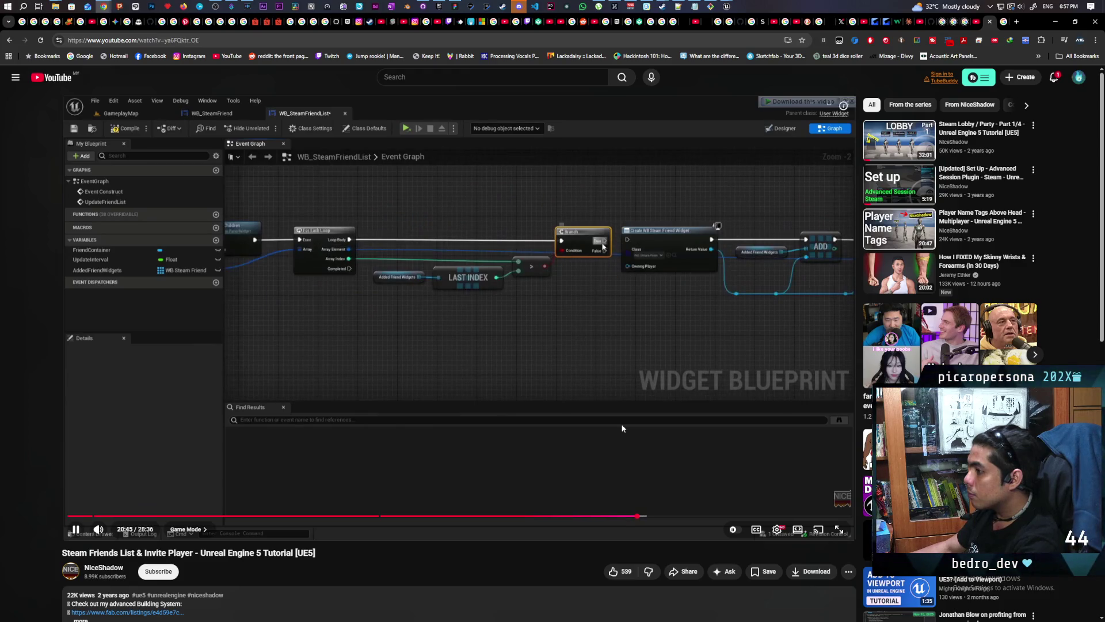
key(Right)
key(Right)
key(Right)
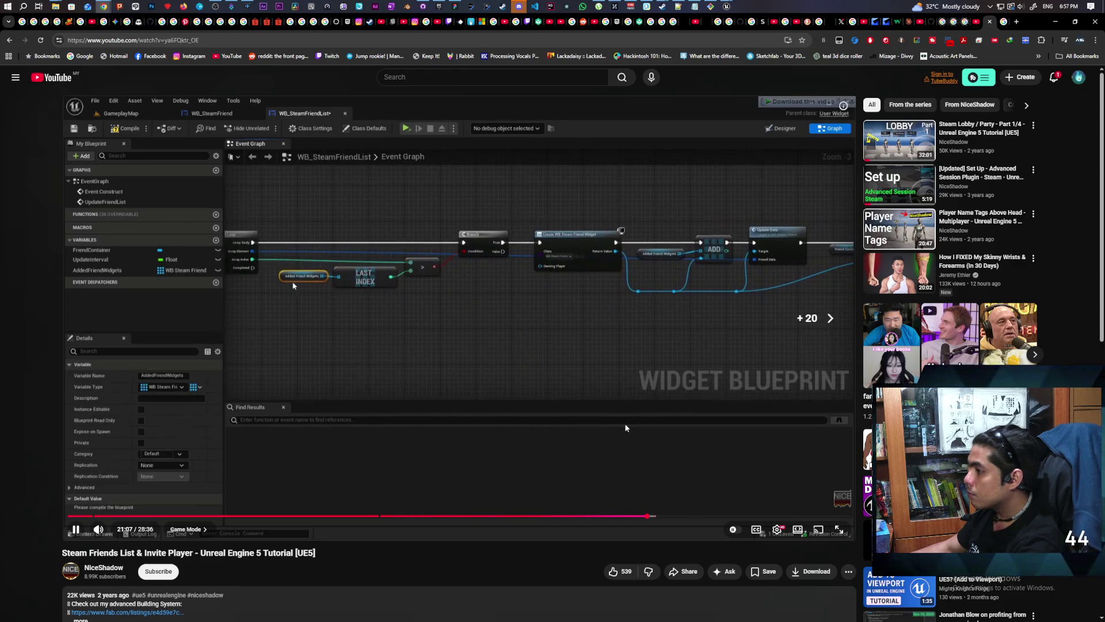
key(Right)
key(Right)
key(Right)
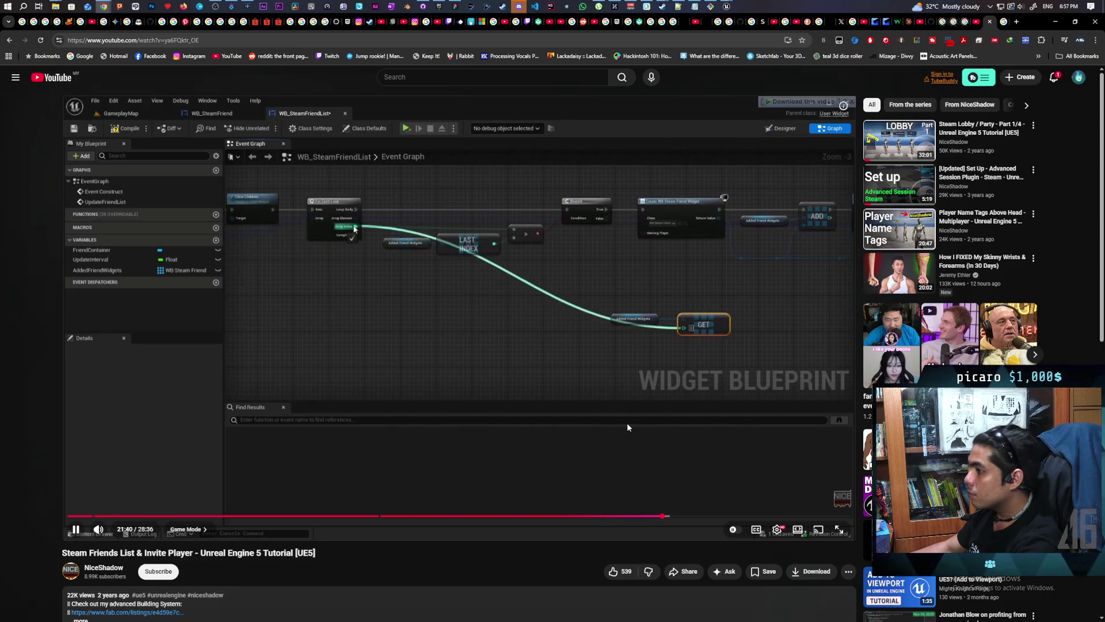
key(Right)
key(Right)
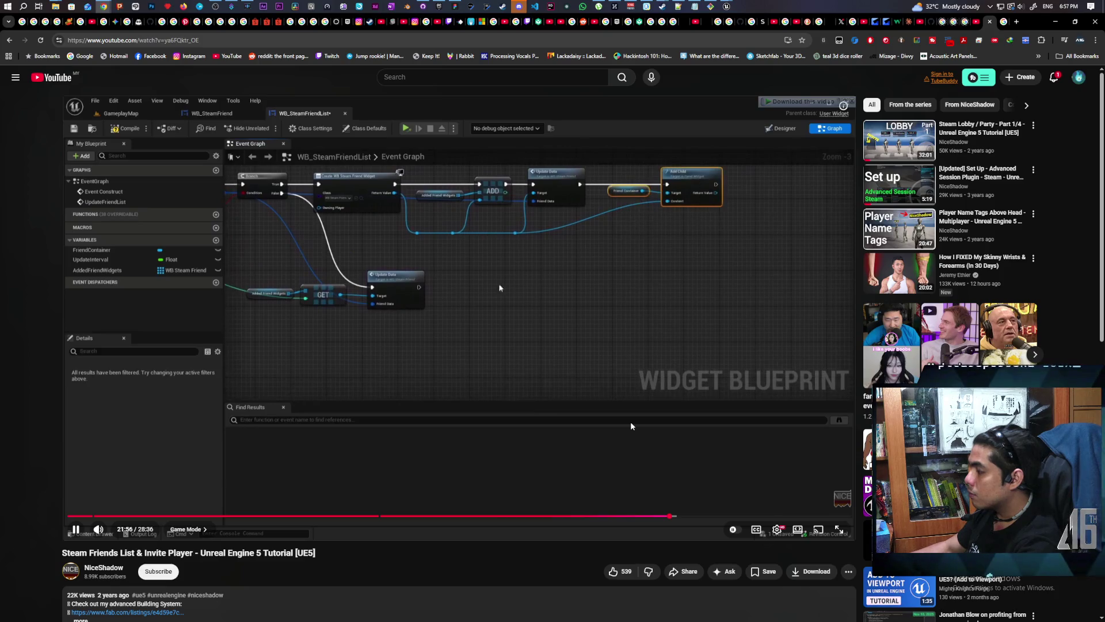
key(Right)
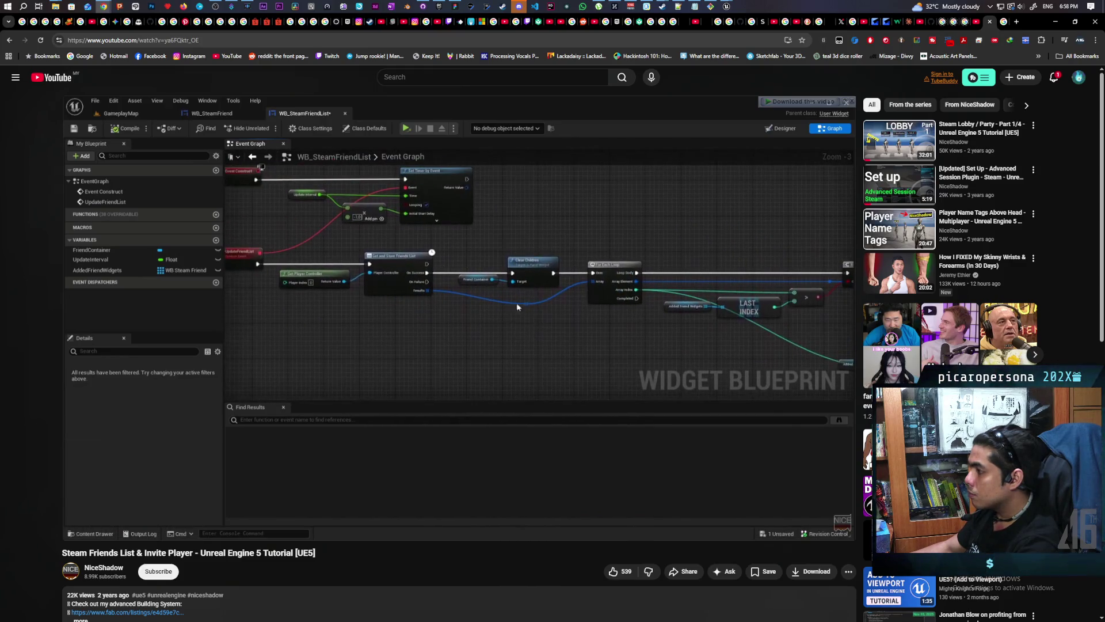
key(l)
key(l)
key(l)
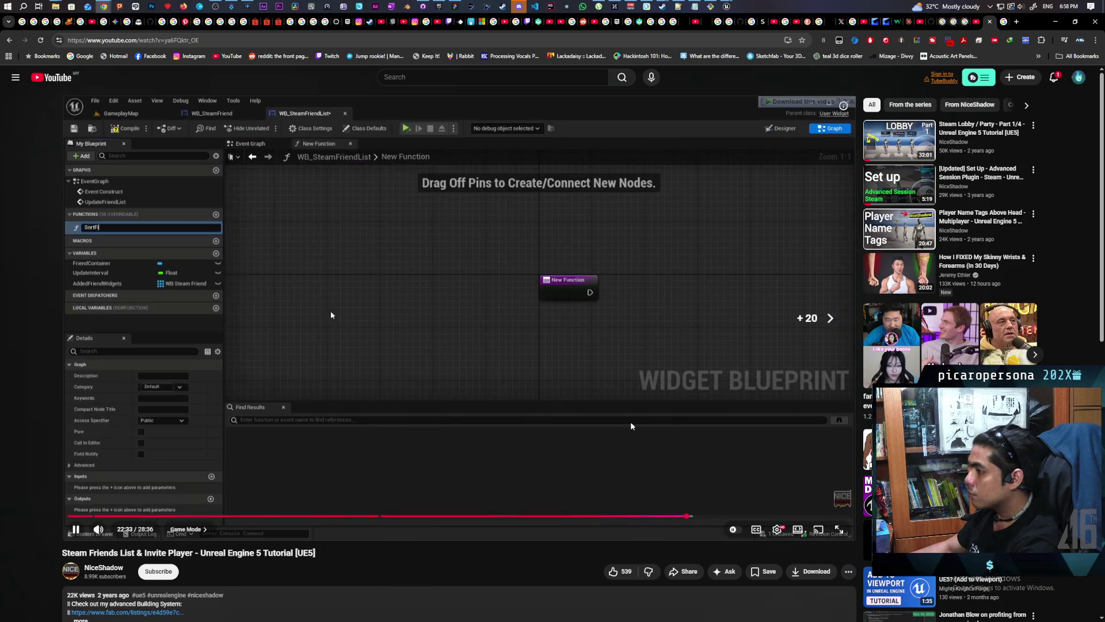
key(l)
key(l)
key(l)
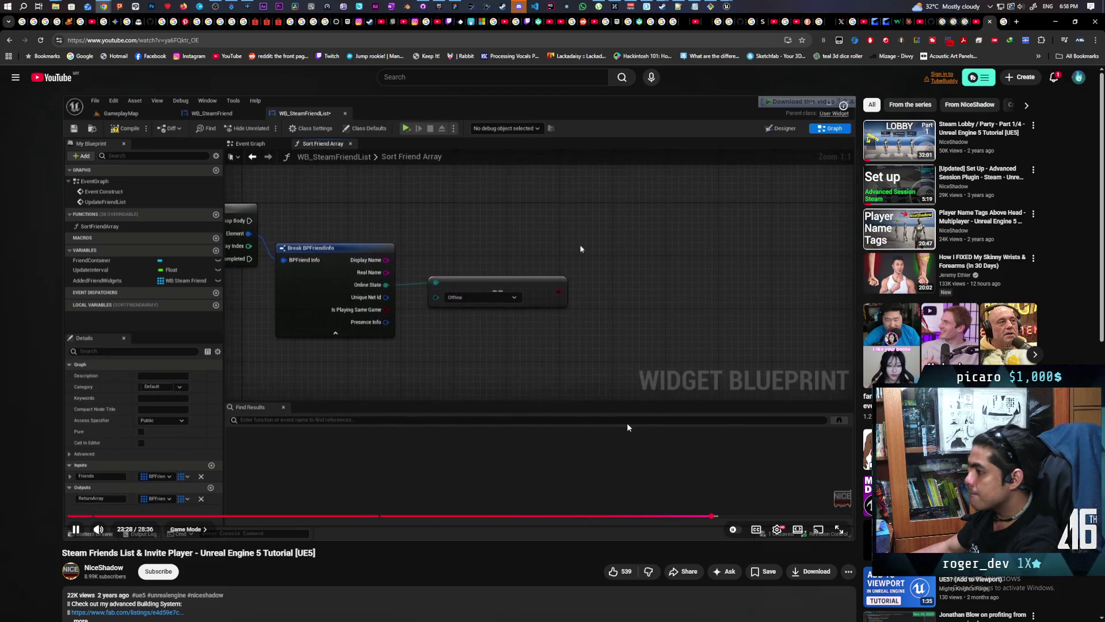
key(l)
key(l)
key(l)
key(l)
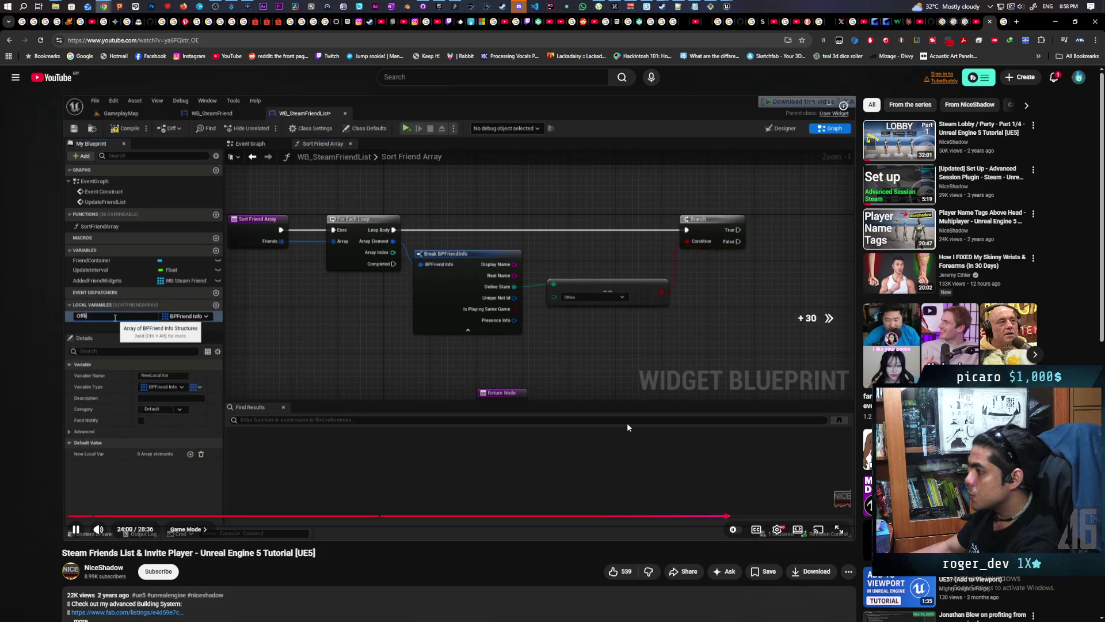
key(l)
key(l)
key(l)
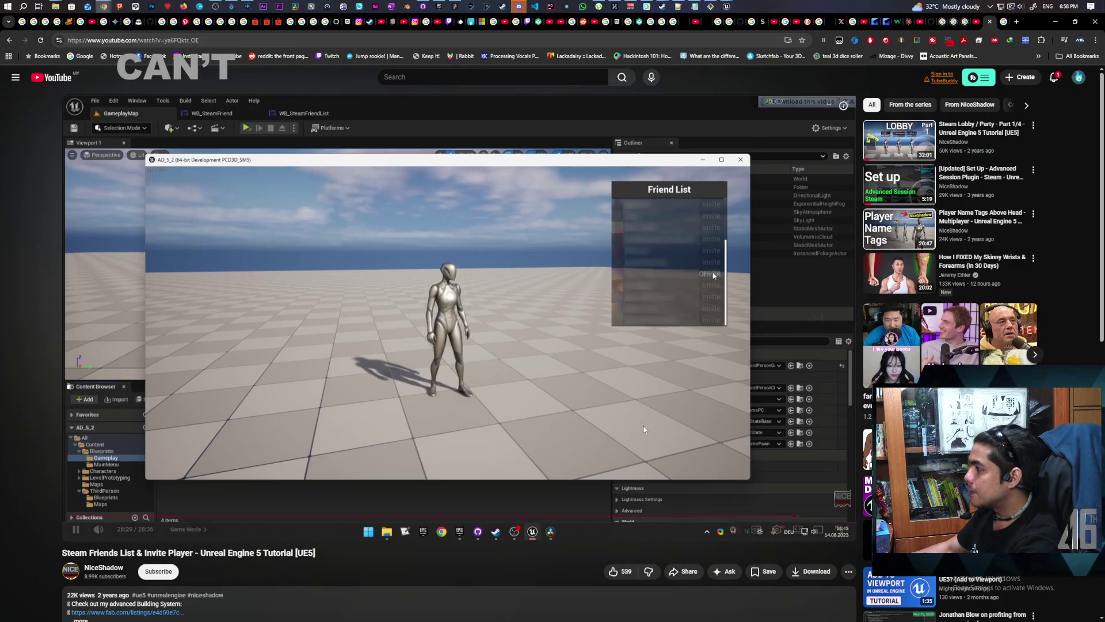
key(l)
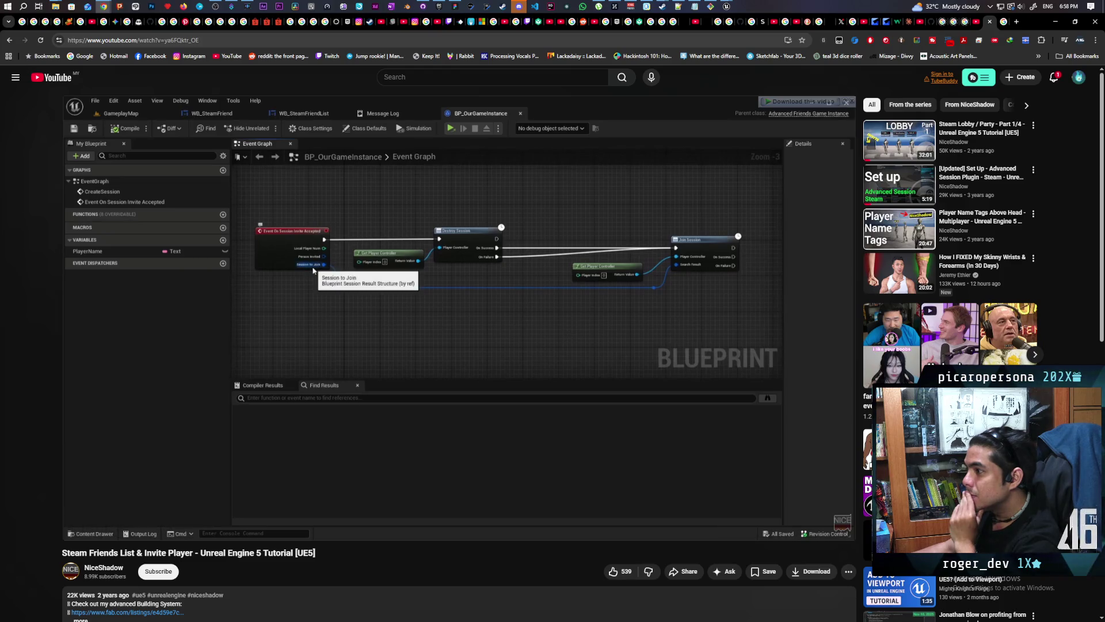
Step: Pause on the BP_OurGameInstance On Session Invite Accepted graph and study the Destroy/Join Session nodes
click(461, 337)
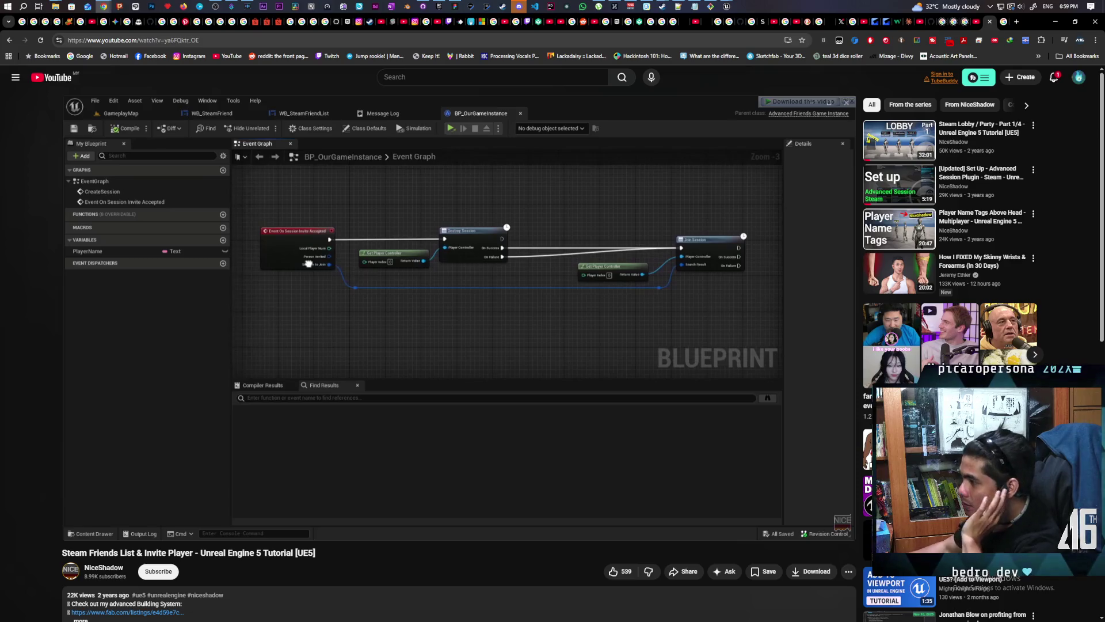
mouse_move(522, 279)
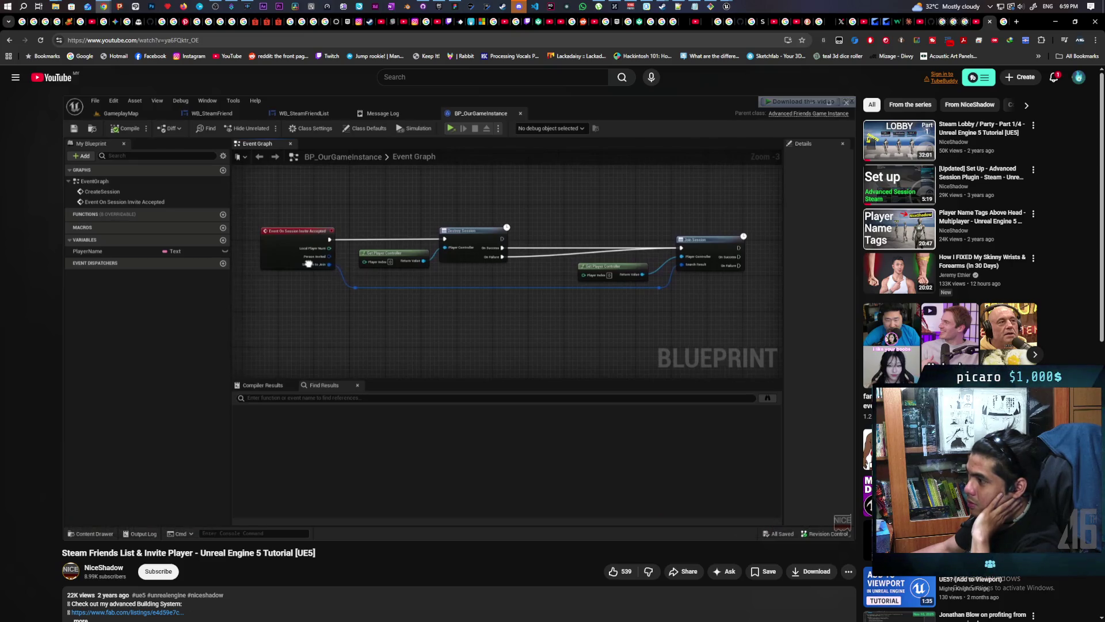
mouse_move(268, 255)
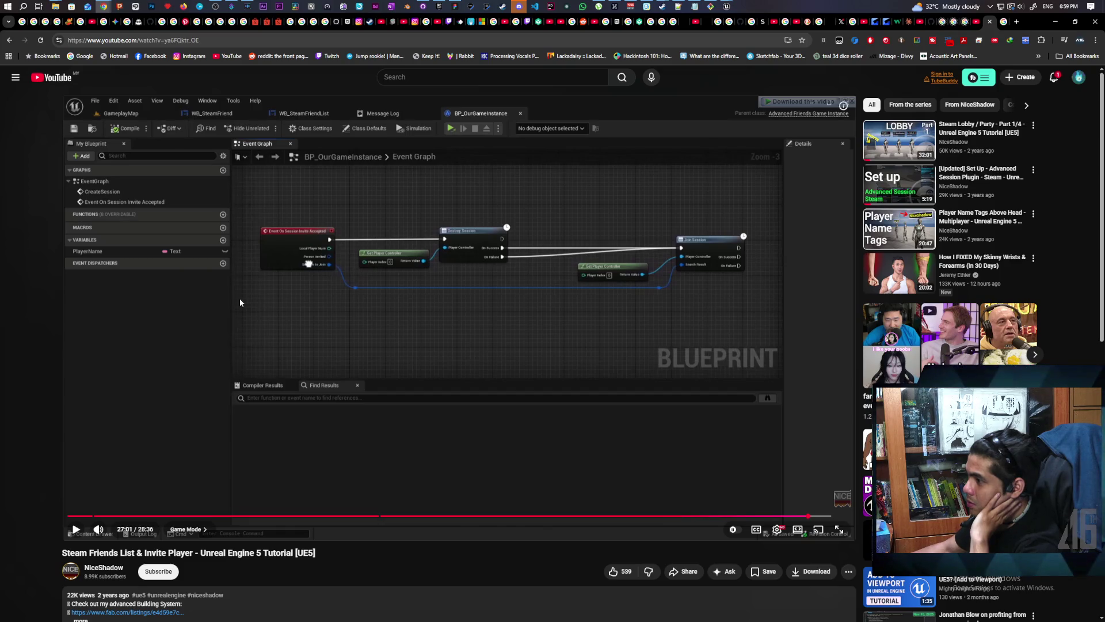
mouse_move(758, 48)
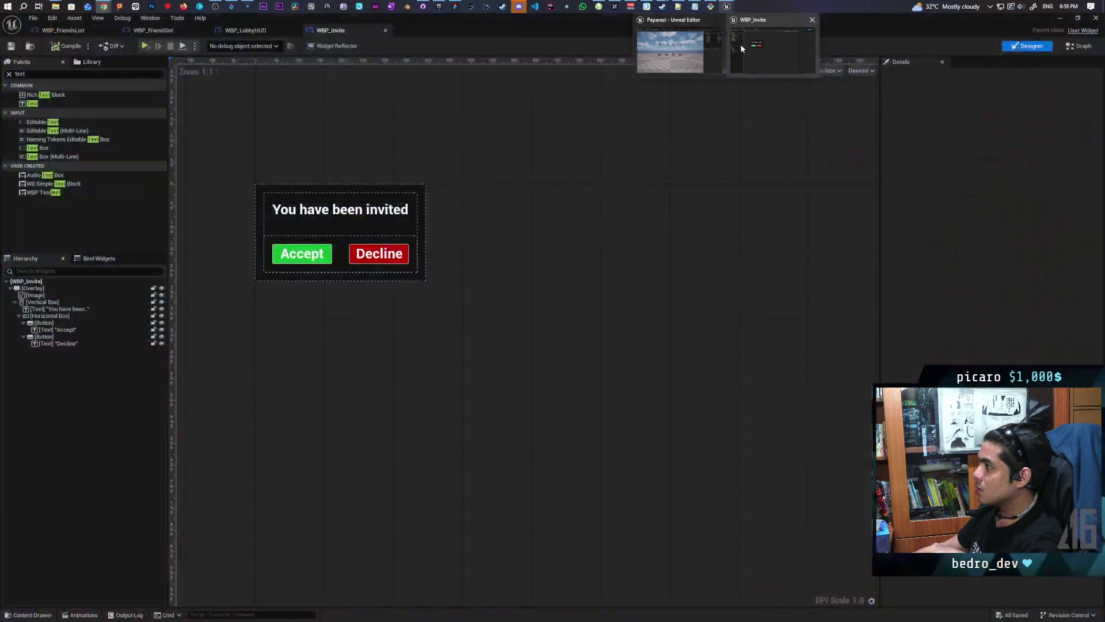
Step: Return to Unreal and open the BP_AF_GameInstance event graph
click(740, 44)
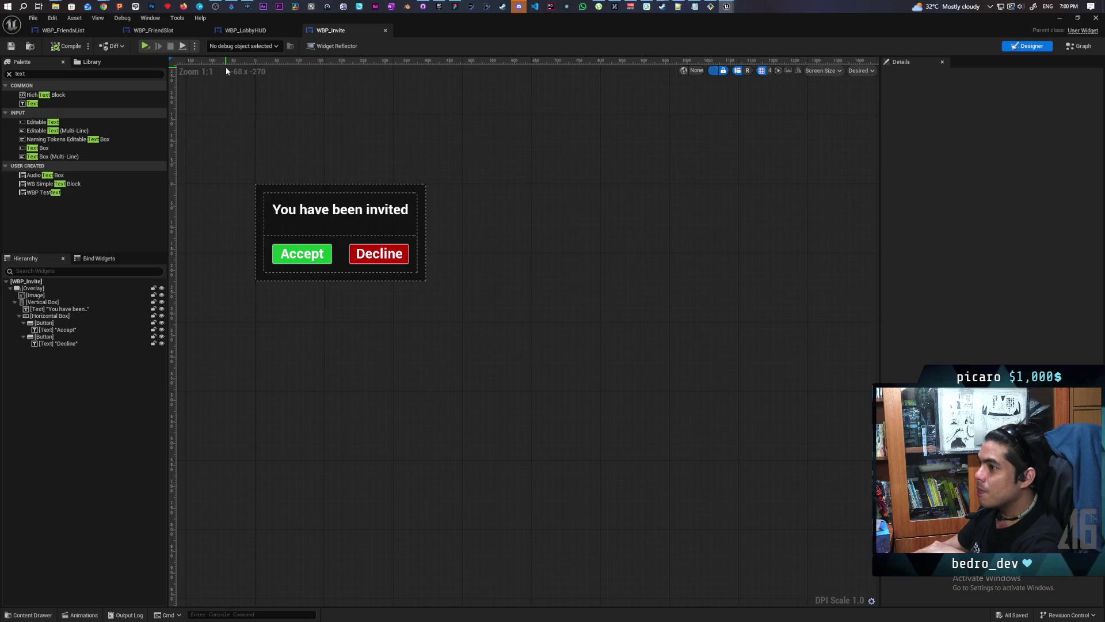
click(31, 46)
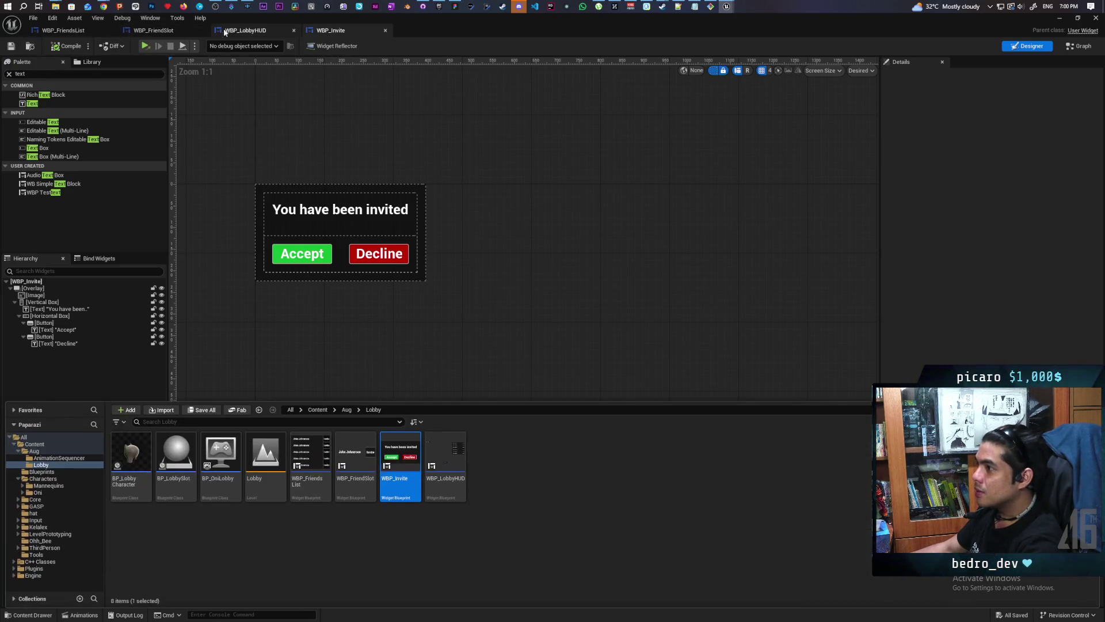
click(245, 30)
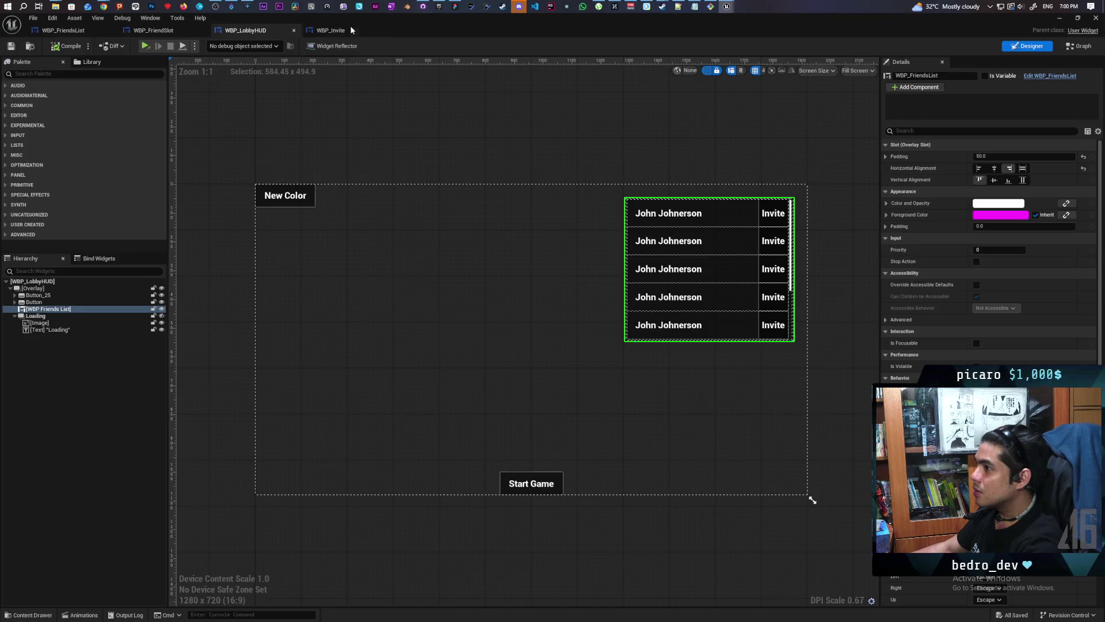
click(331, 30)
click(1060, 18)
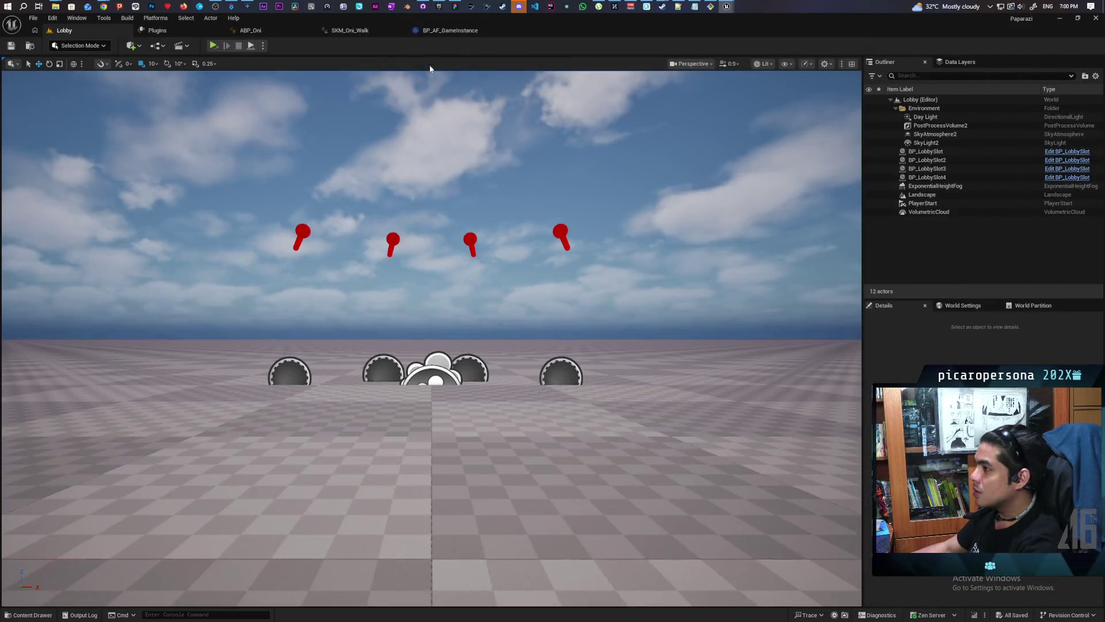
click(453, 32)
Step: Set the Construct node's class to WBP_Invite, wire Branch True into it, and compile
click(760, 319)
mouse_move(659, 283)
mouse_down()
mouse_move(708, 297)
mouse_move(766, 283)
mouse_move(597, 400)
mouse_move(656, 377)
mouse_up()
click(64, 51)
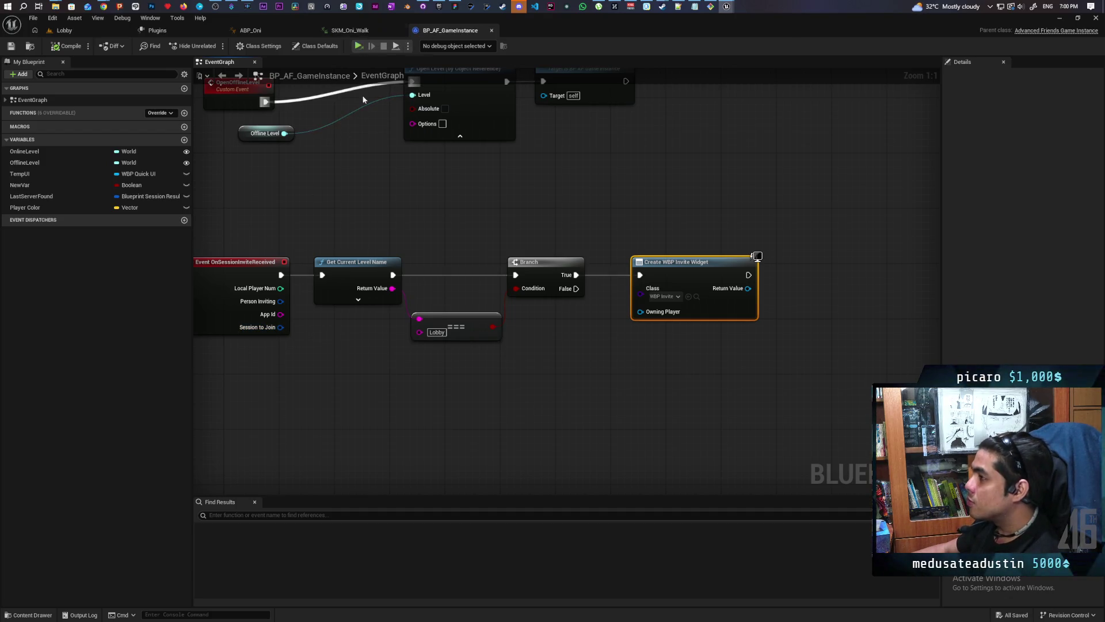
drag(285, 330, 333, 385)
Step: Add a Make Array node from the Session to Join pin
text(brea)
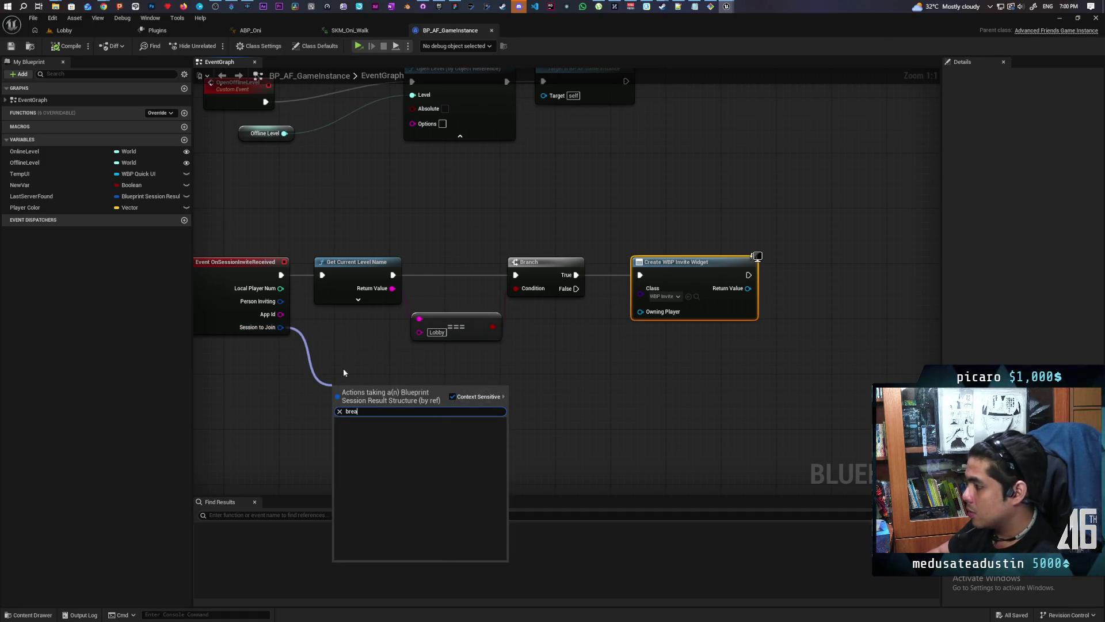
click(344, 373)
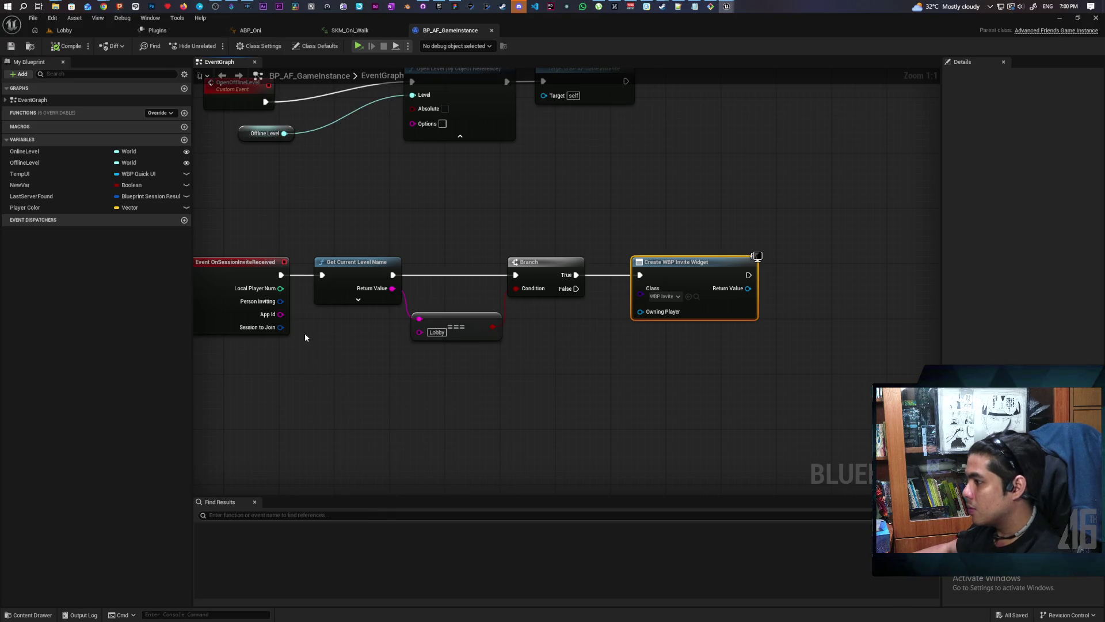
drag(279, 327, 333, 387)
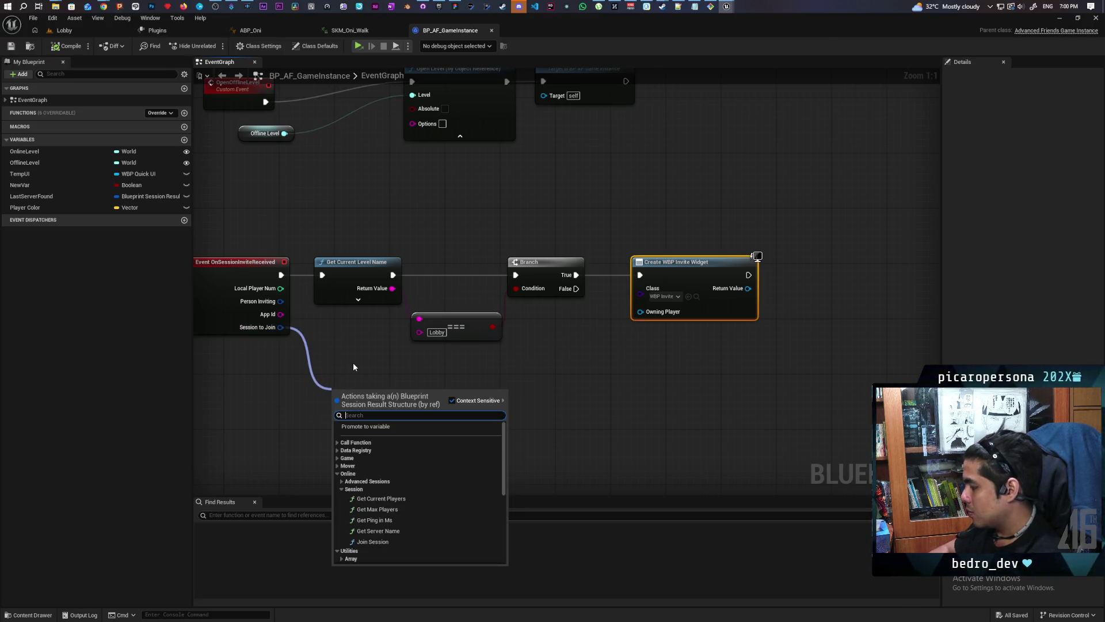
text(make)
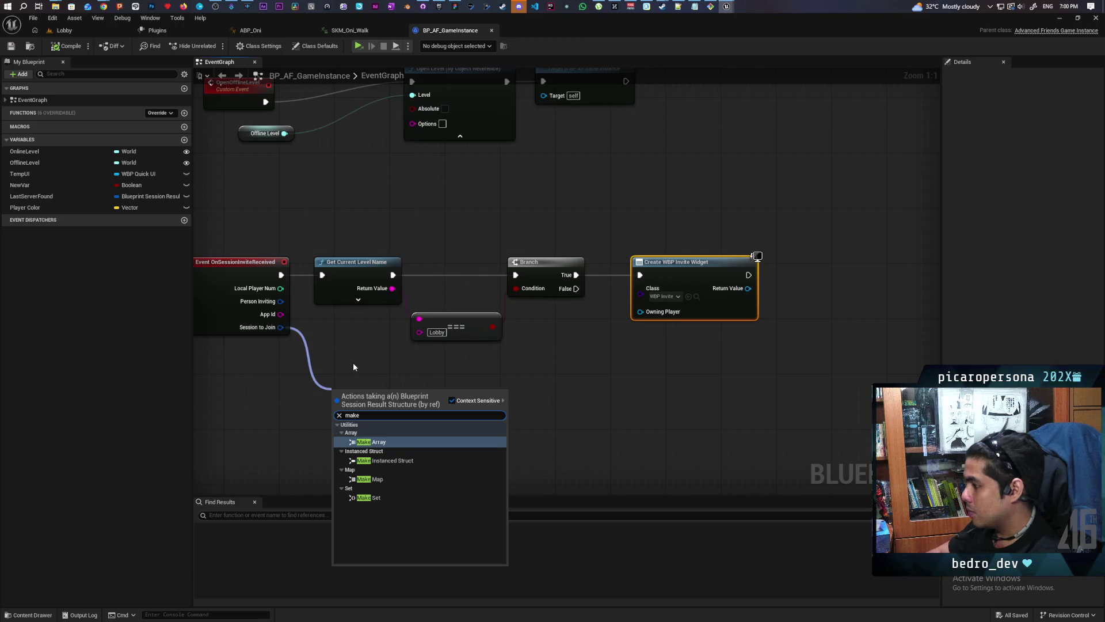
key(Return)
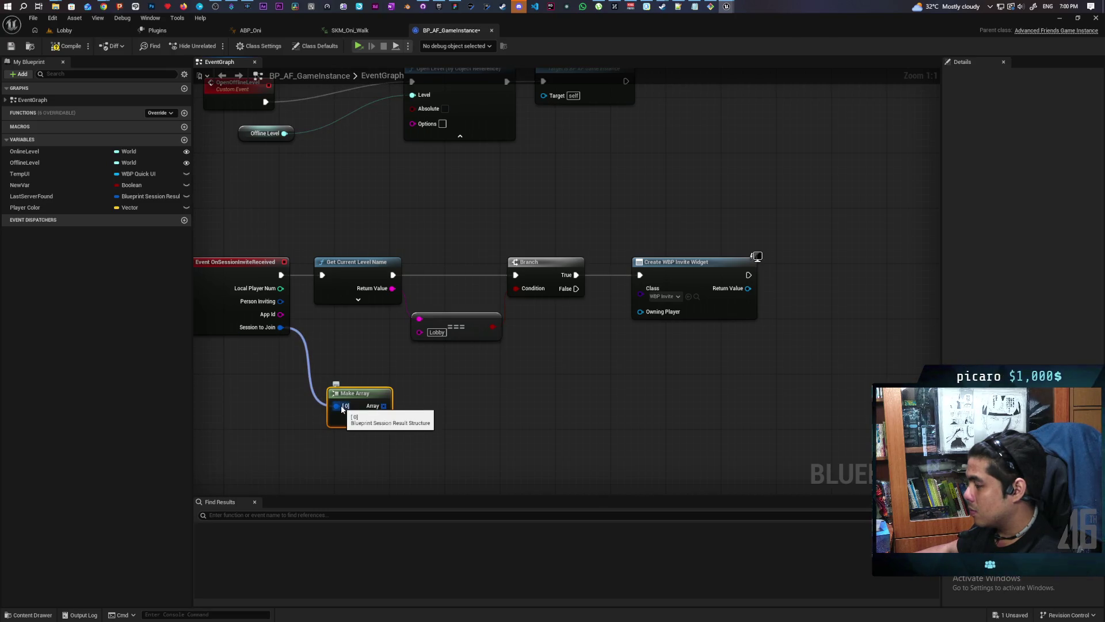
Step: Feed a Make Blueprint Session Result node into the array's [0] pin and select both nodes
drag(342, 407, 296, 444)
text(make)
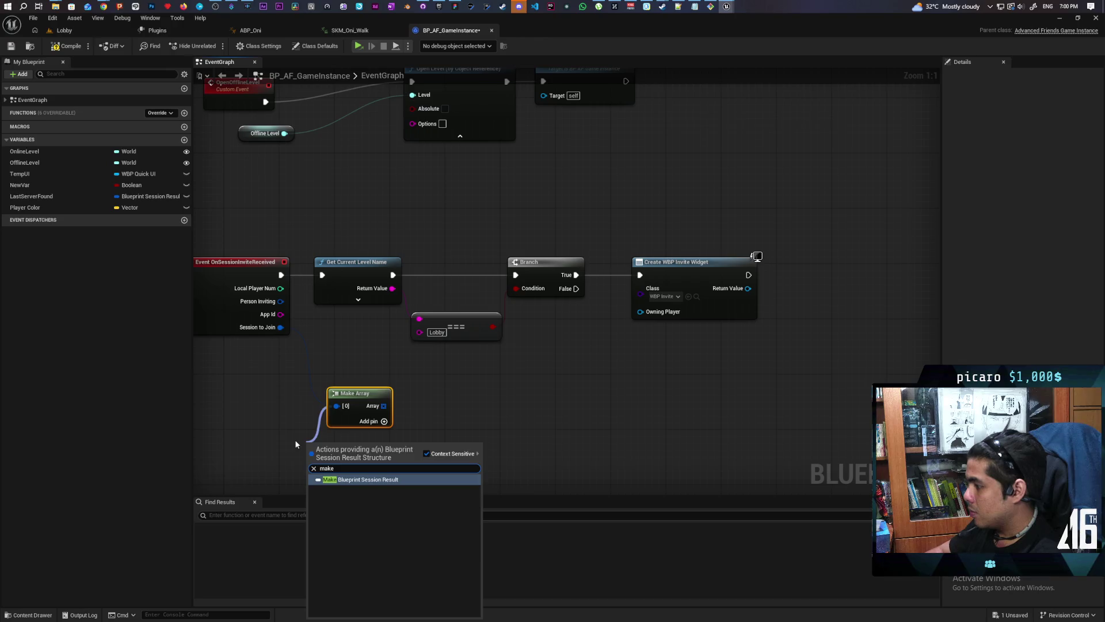
key(Return)
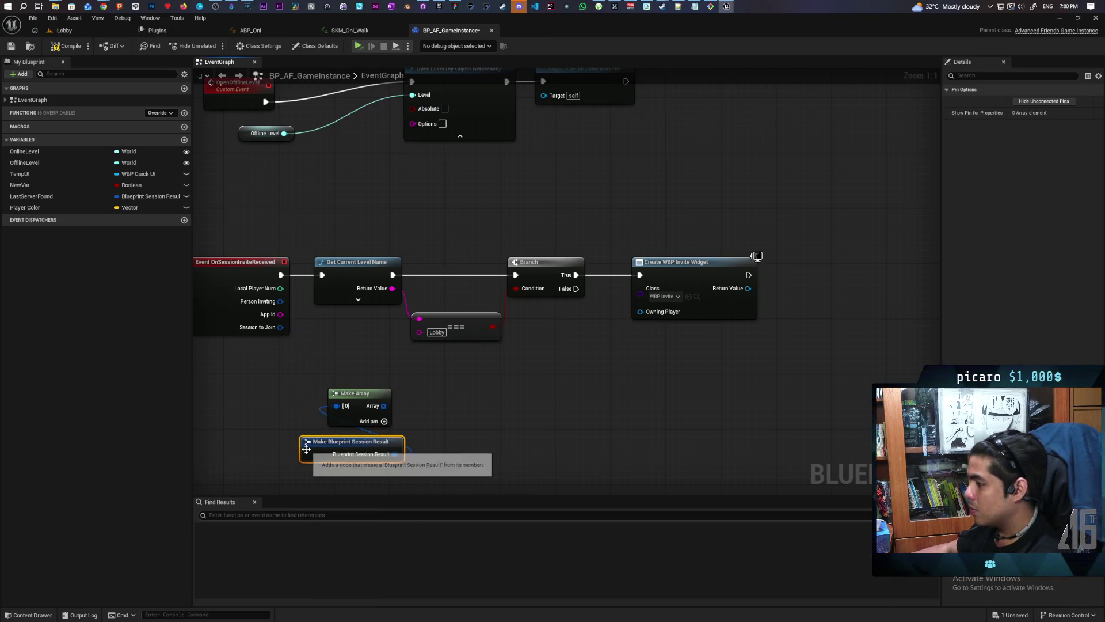
drag(308, 420, 435, 464)
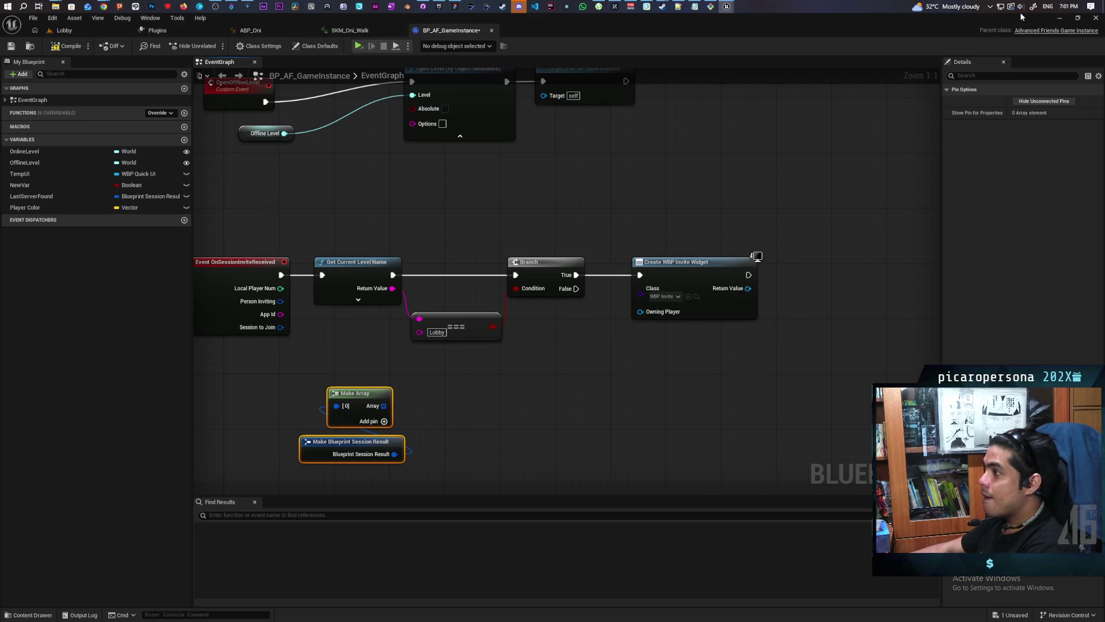
click(1058, 21)
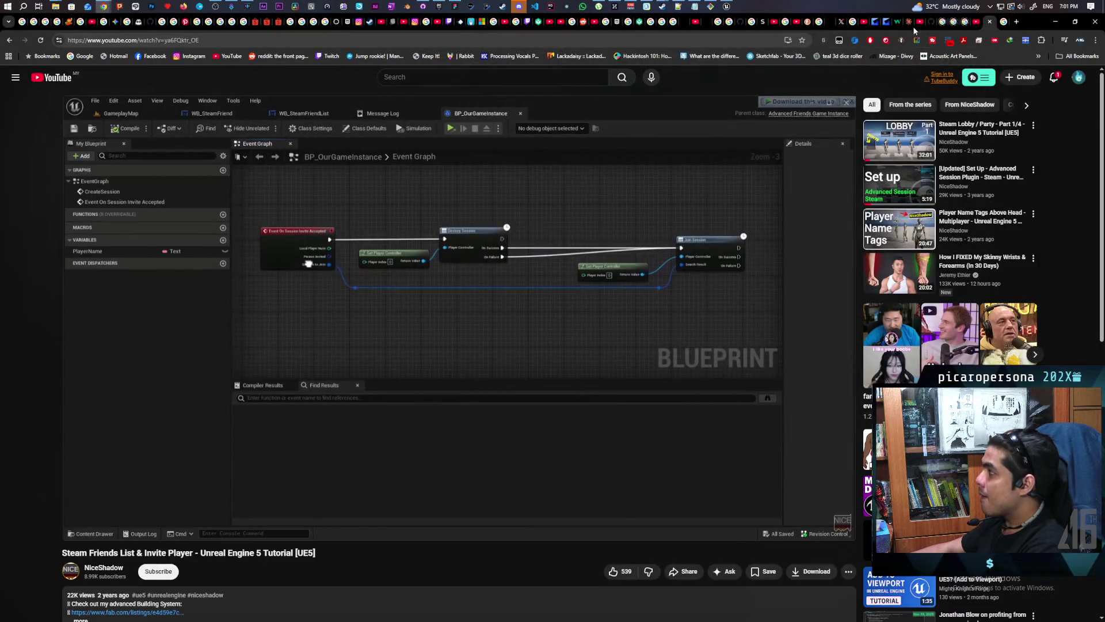
Step: Bring Unreal Engine back to the front and switch to the WBP_Invite widget editor
click(728, 7)
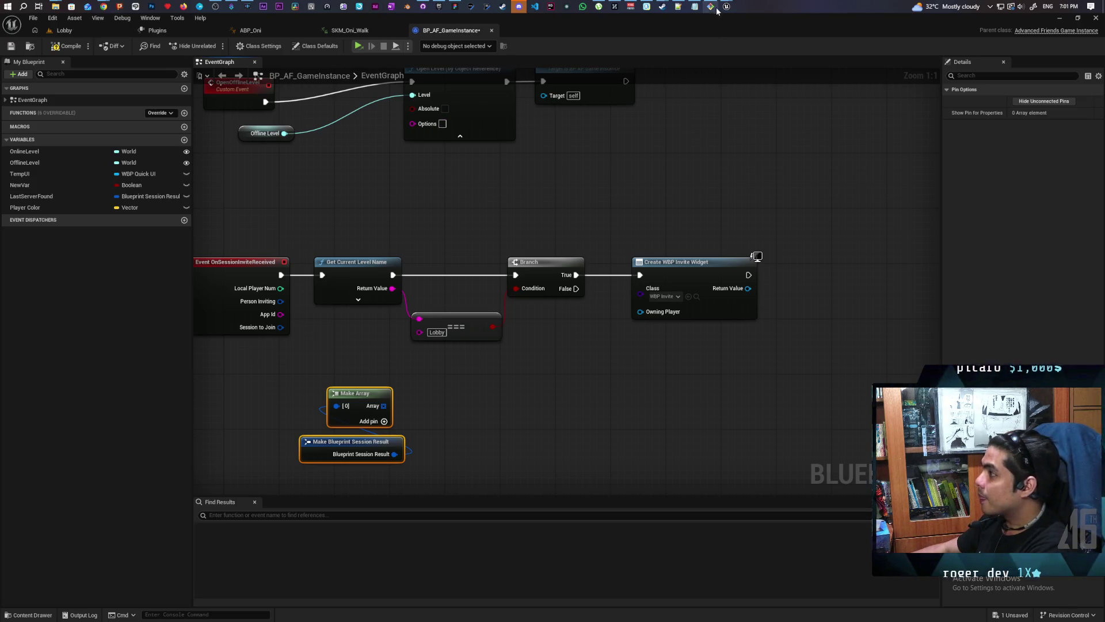
key(alt+Tab)
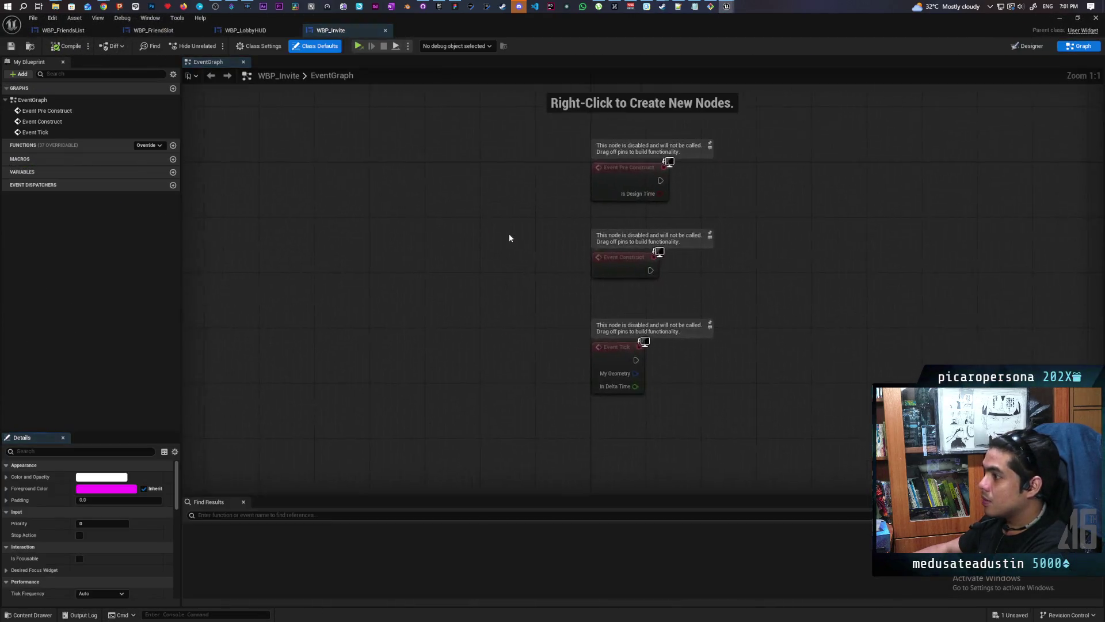
Step: Paste the session-result nodes into WBP_Invite and promote the result to a new variable
key(ctrl+v)
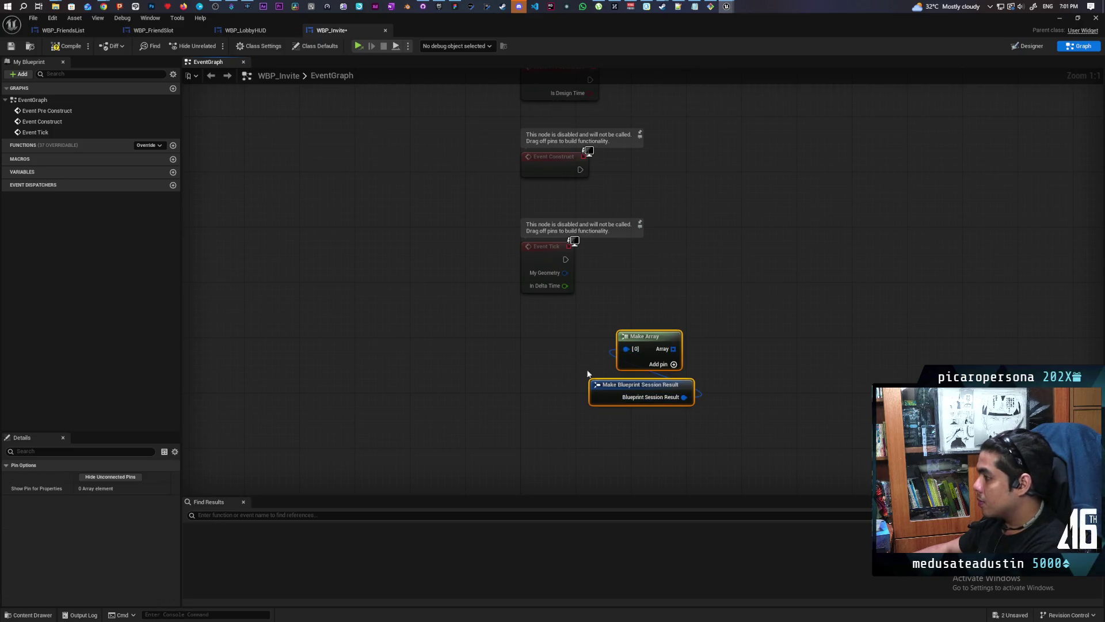
drag(682, 397, 782, 344)
click(822, 382)
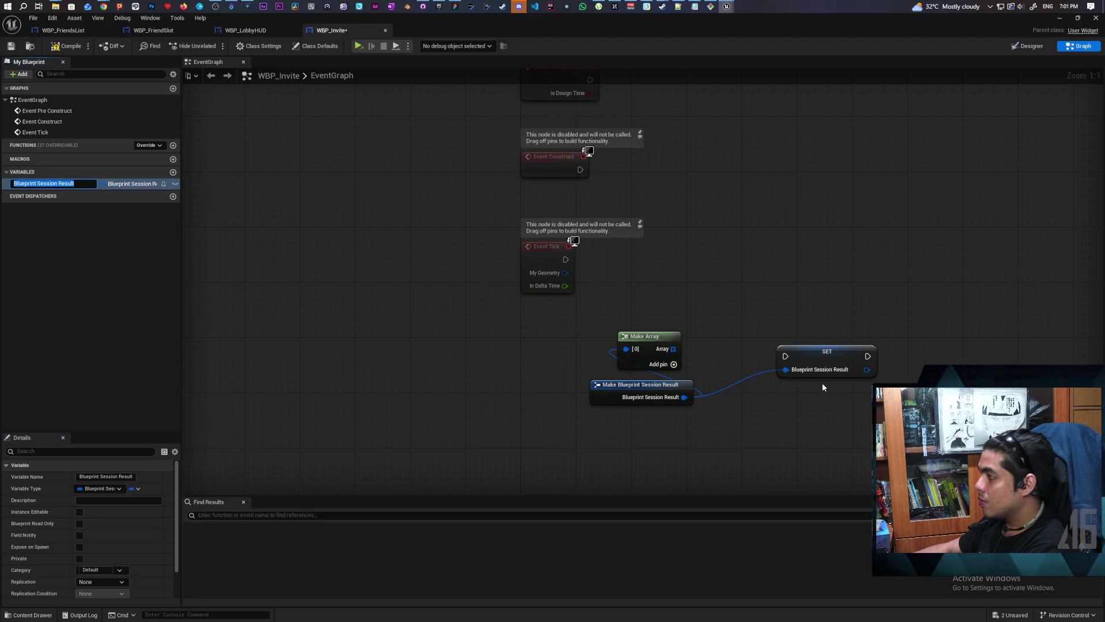
Step: Make the Blueprint Session Result variable Instance Editable and Expose on Spawn, then compile and save
click(175, 184)
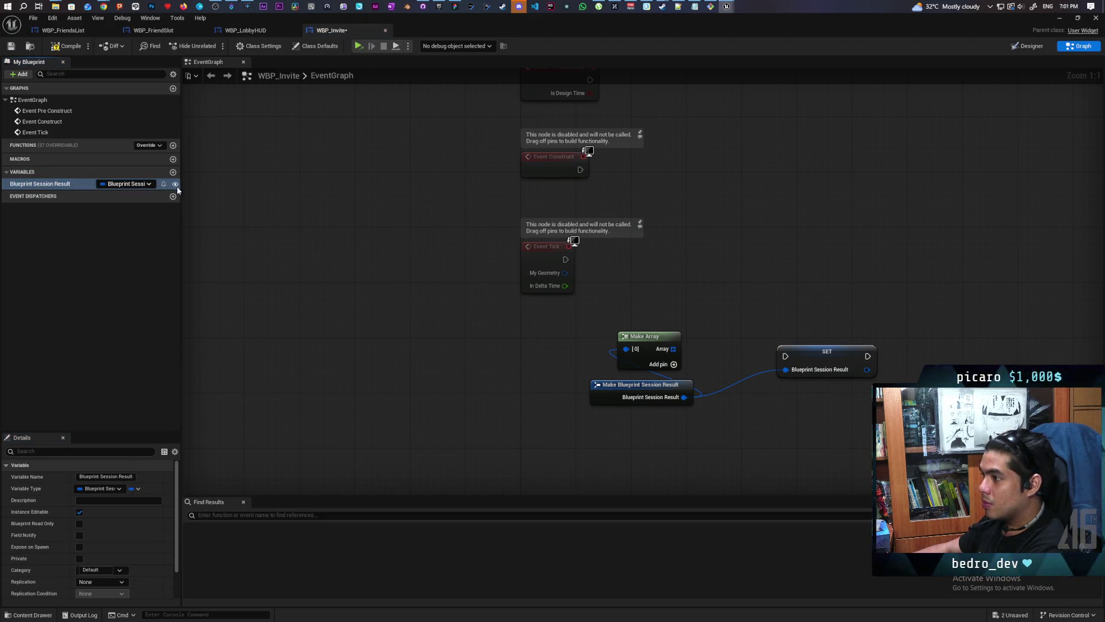
click(80, 545)
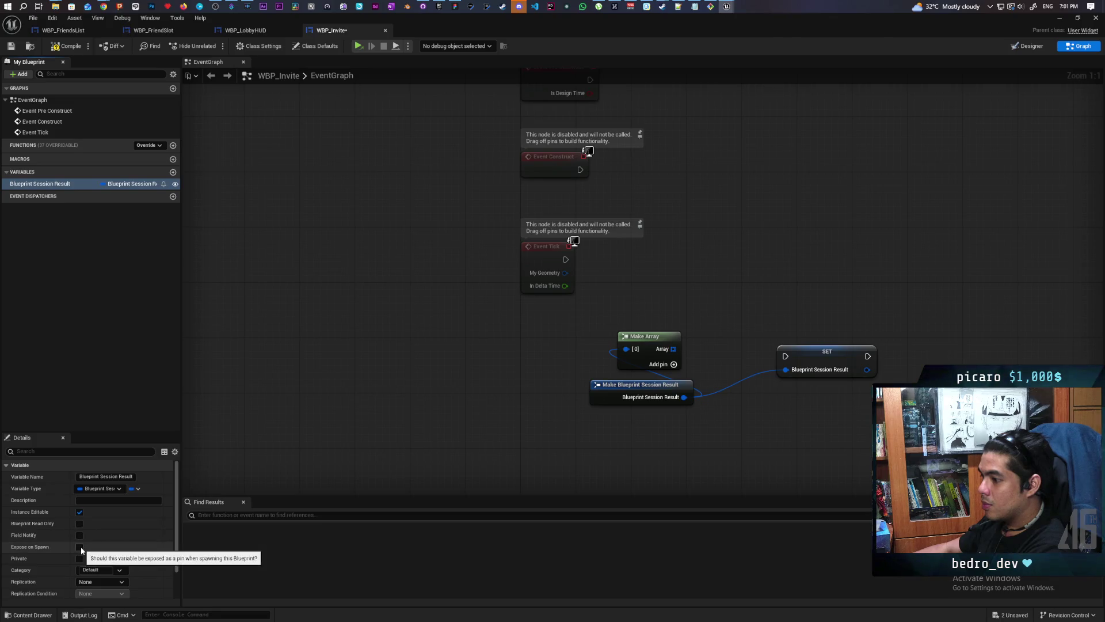
click(68, 46)
click(10, 46)
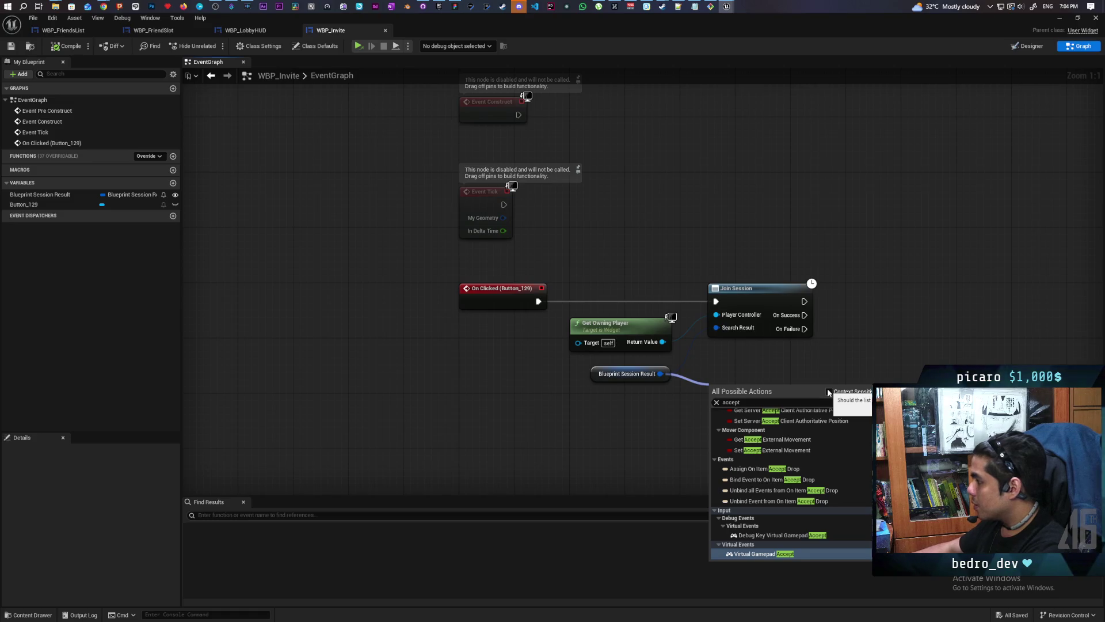
Step: Connect the Blueprint Session Result variable to Join Session's Search Result pin
scroll(826, 462, down, 4)
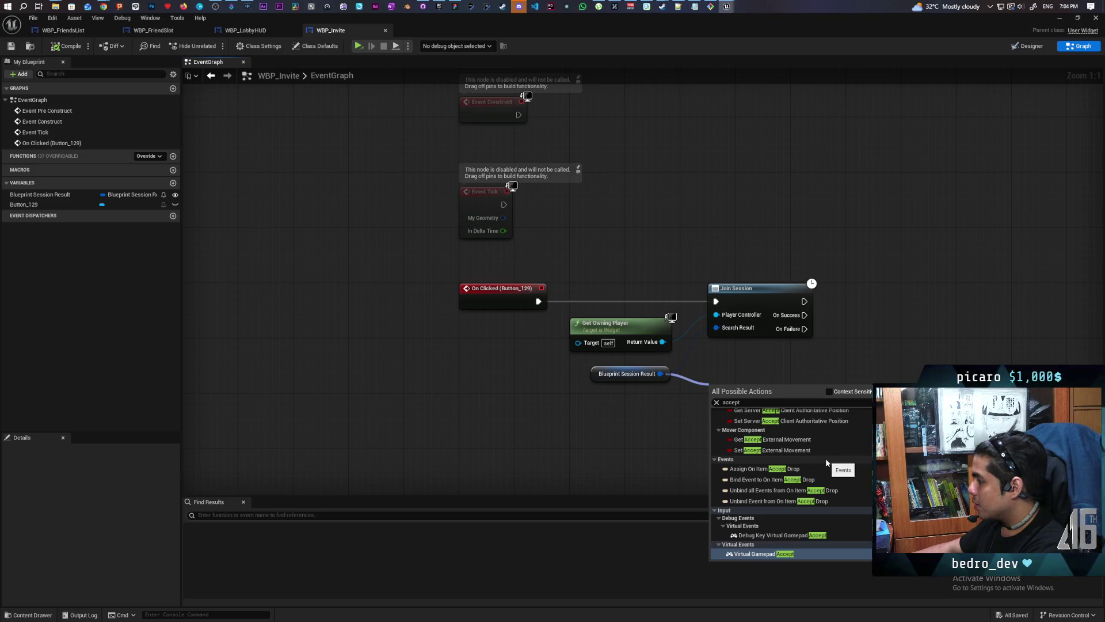
scroll(826, 462, up, 5)
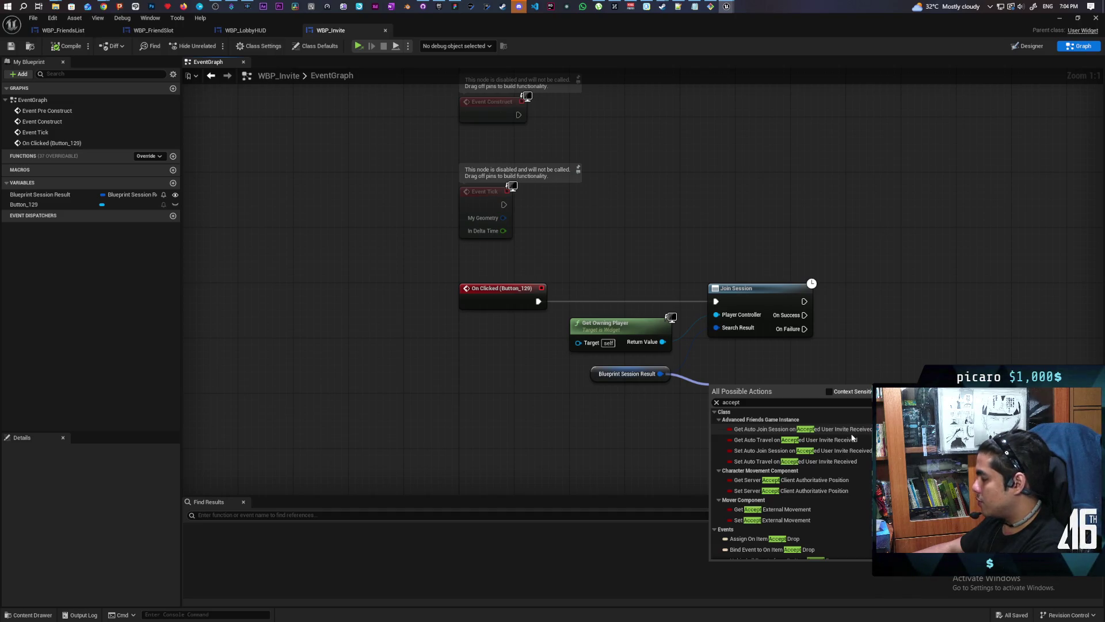
key(Escape)
mouse_move(660, 374)
mouse_down()
mouse_move(716, 328)
mouse_move(718, 389)
mouse_up()
Step: Search all actions, not only context-sensitive ones, for 'user invite' and 'invite accept' without adding a node
text(use)
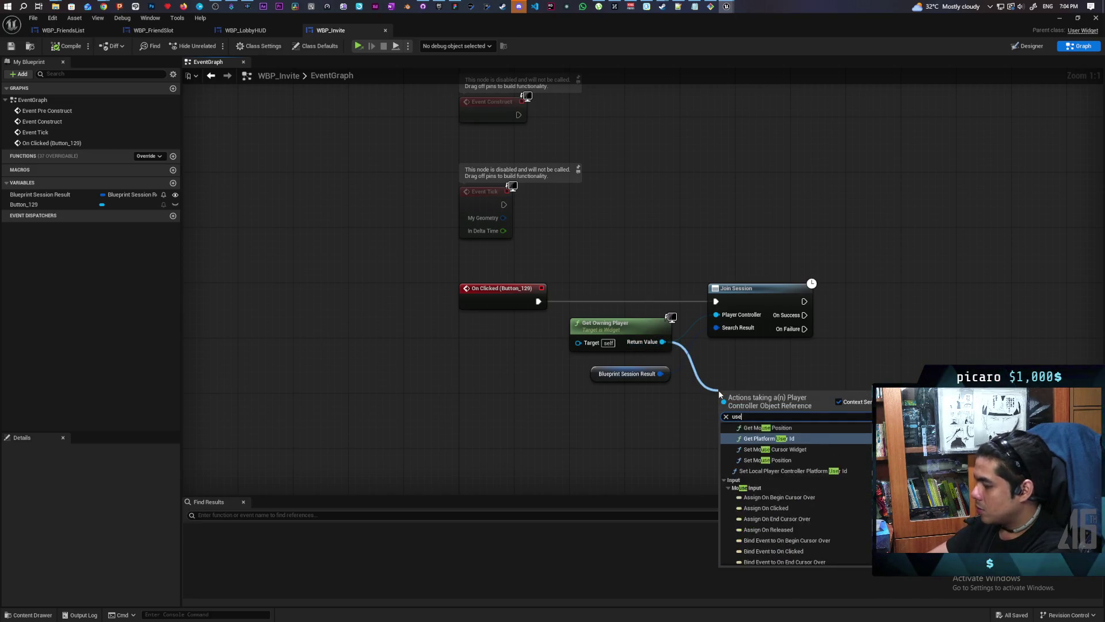
text(r in)
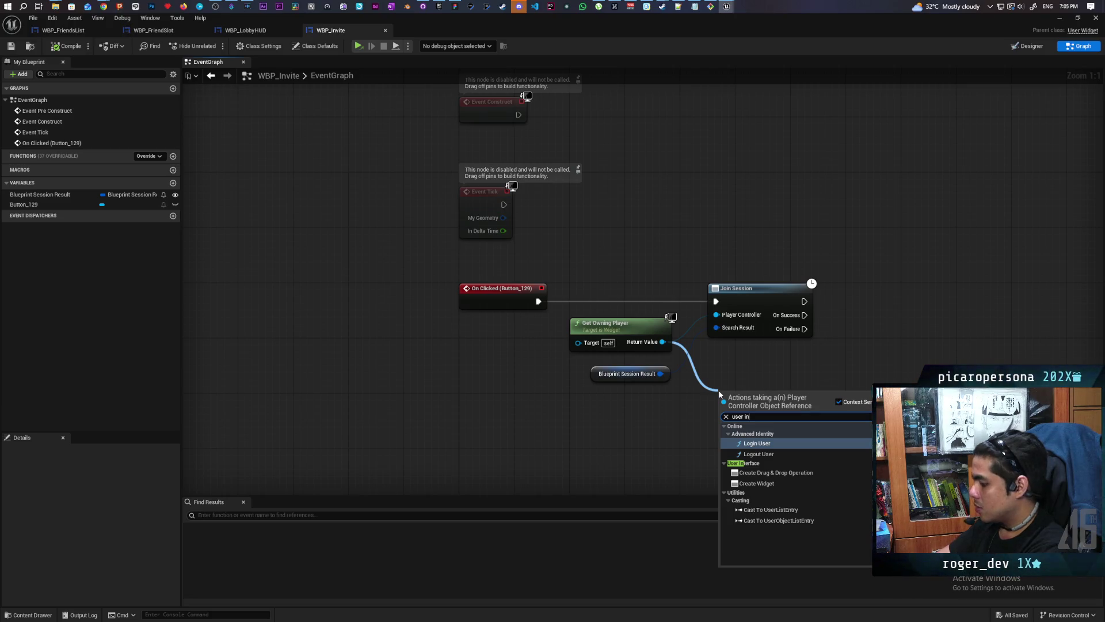
text(vite)
key(Escape)
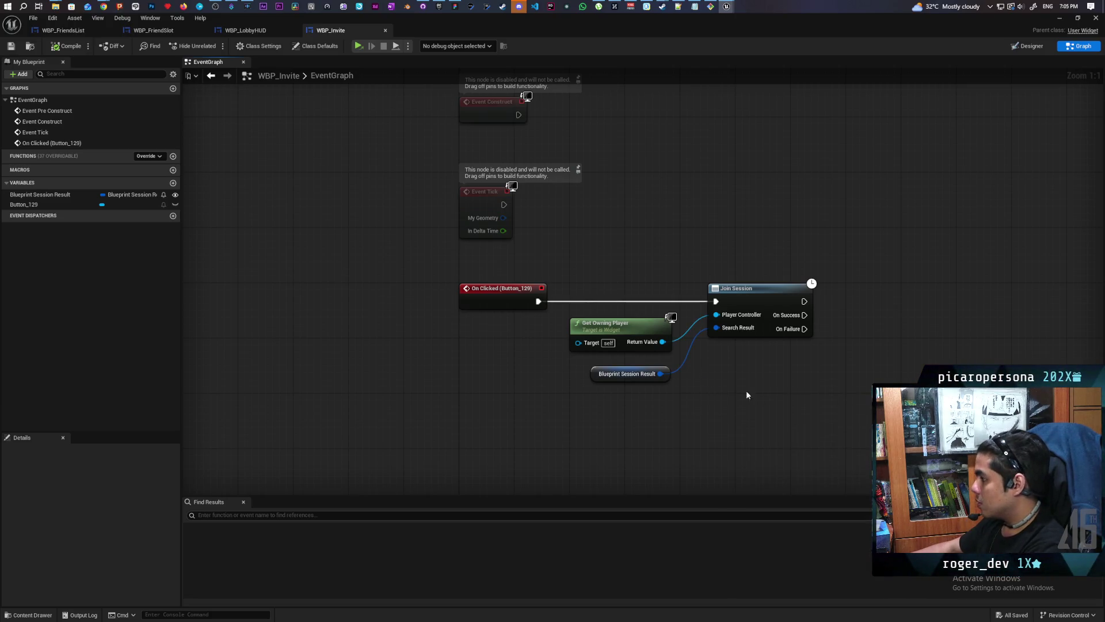
right_click(726, 389)
click(846, 393)
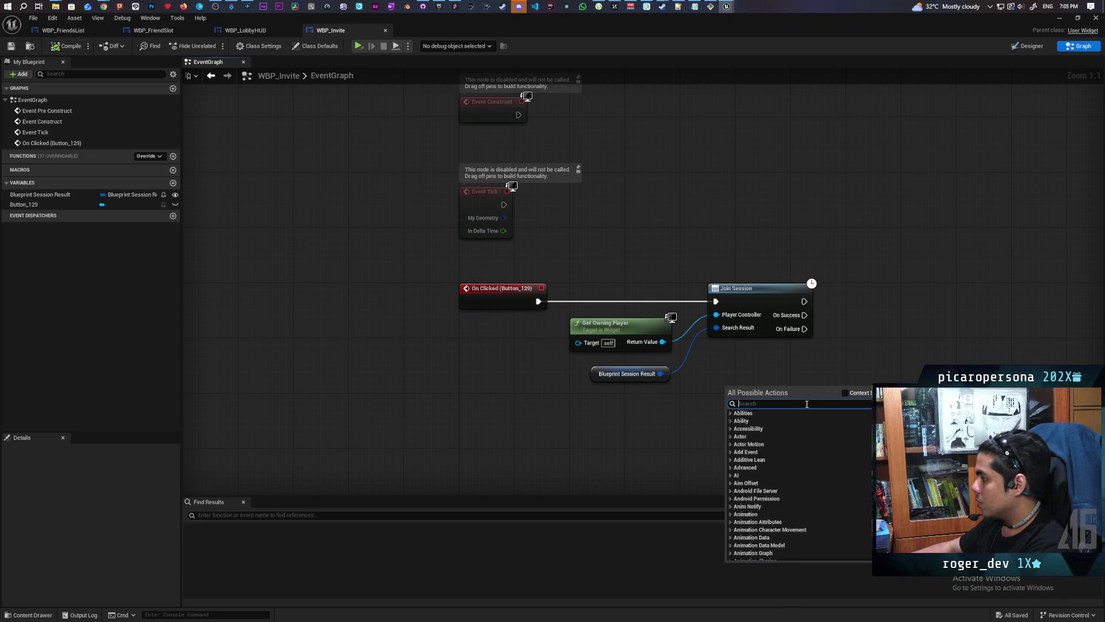
text(invite accept)
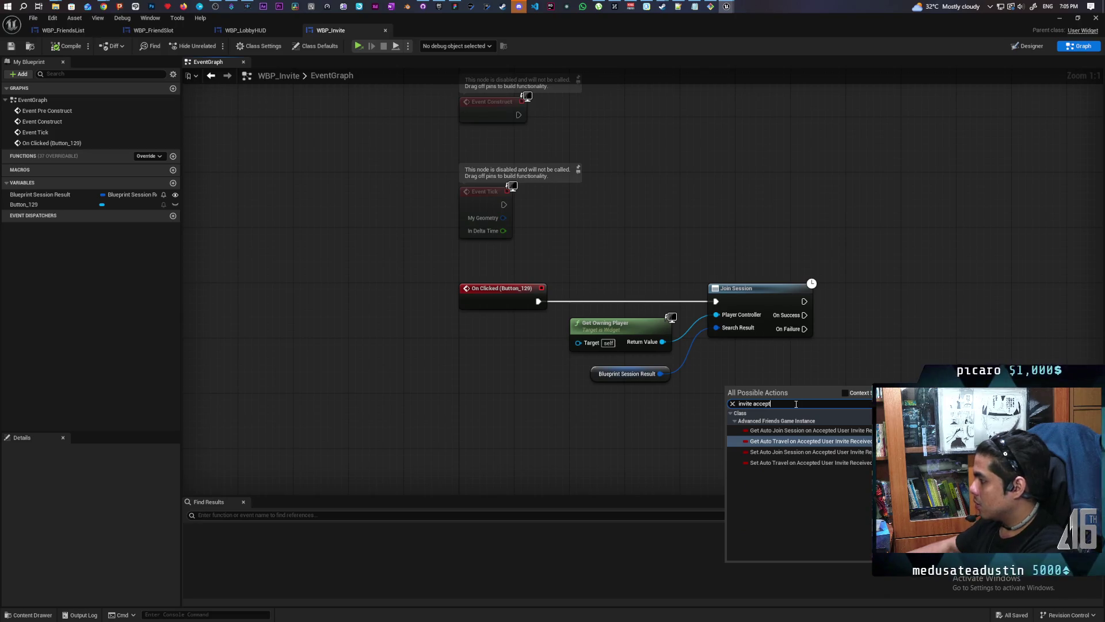
click(765, 362)
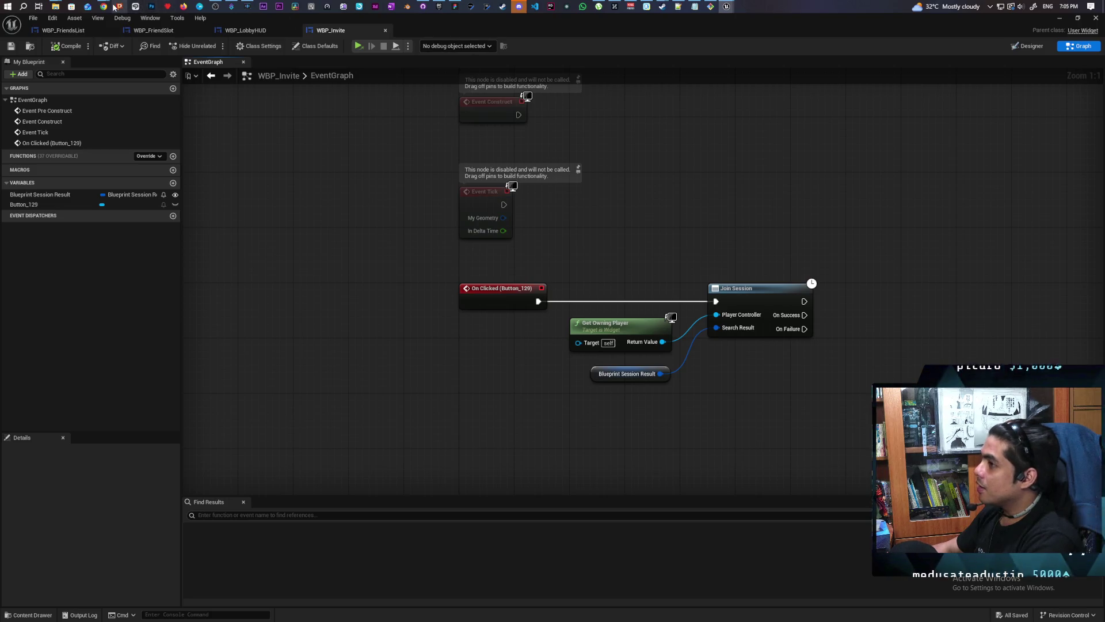
Step: Rewind the YouTube tutorial to rewatch Destroy Session running before Join Session, then resume playback
mouse_move(104, 6)
click(598, 46)
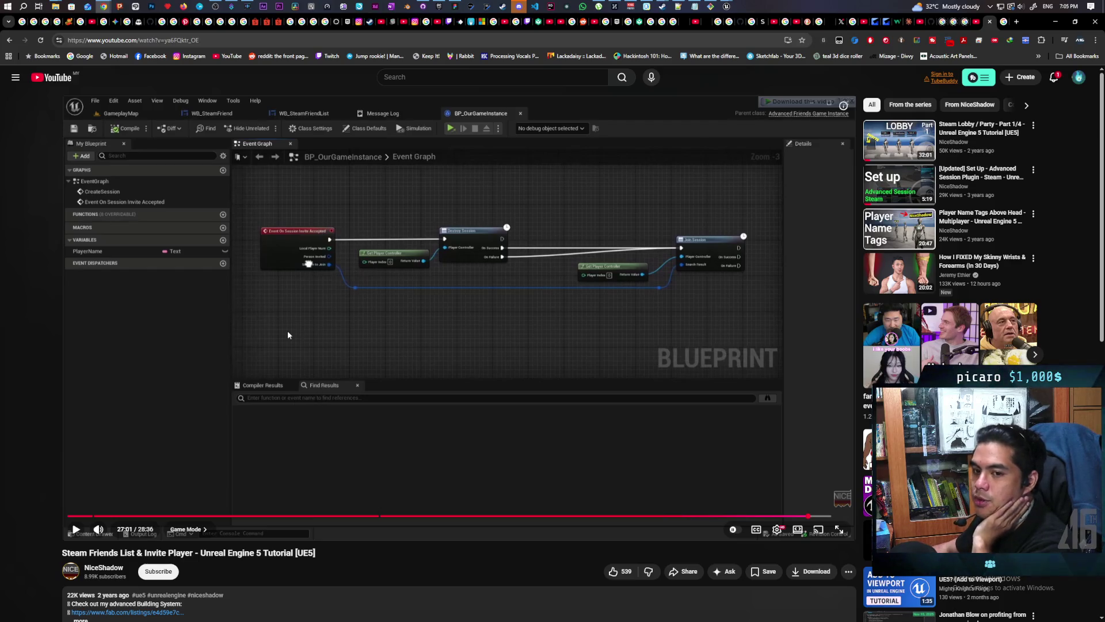
click(440, 318)
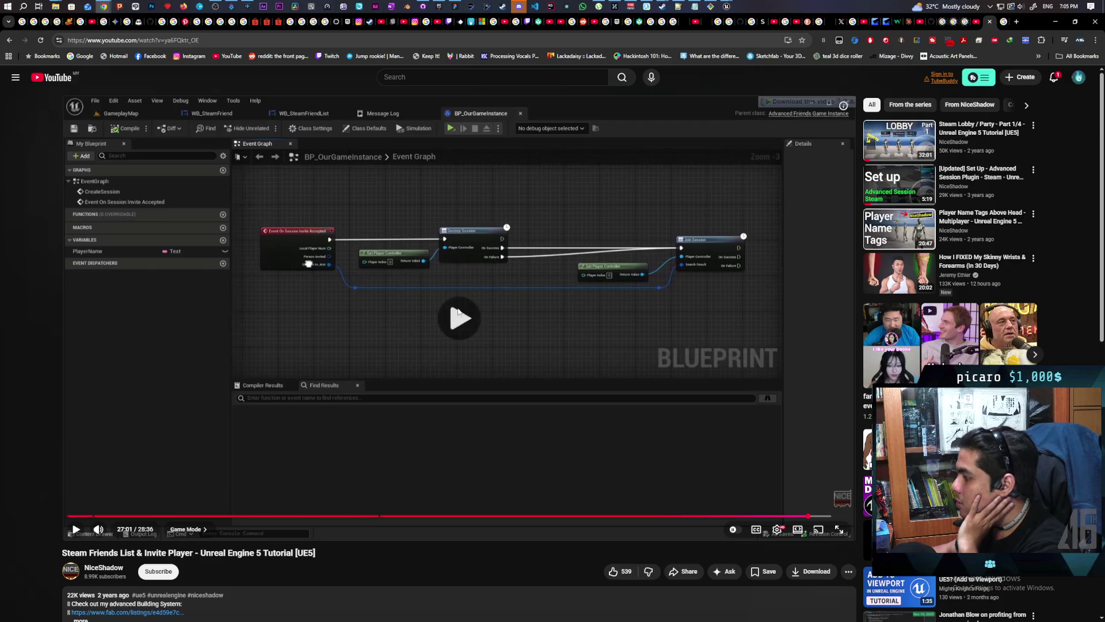
key(j)
key(j)
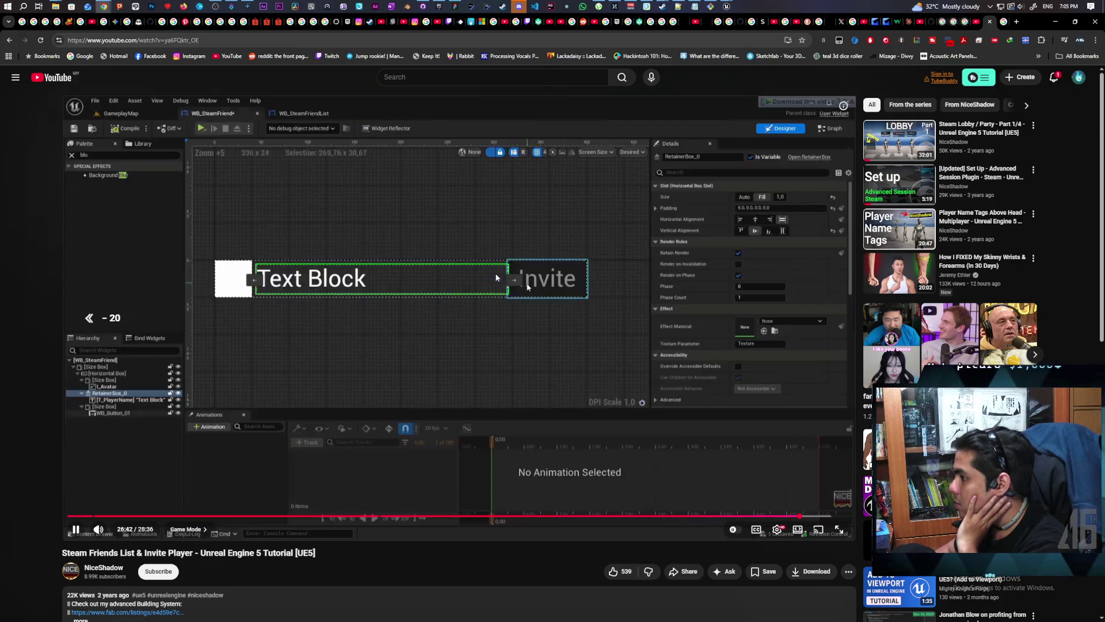
key(Left)
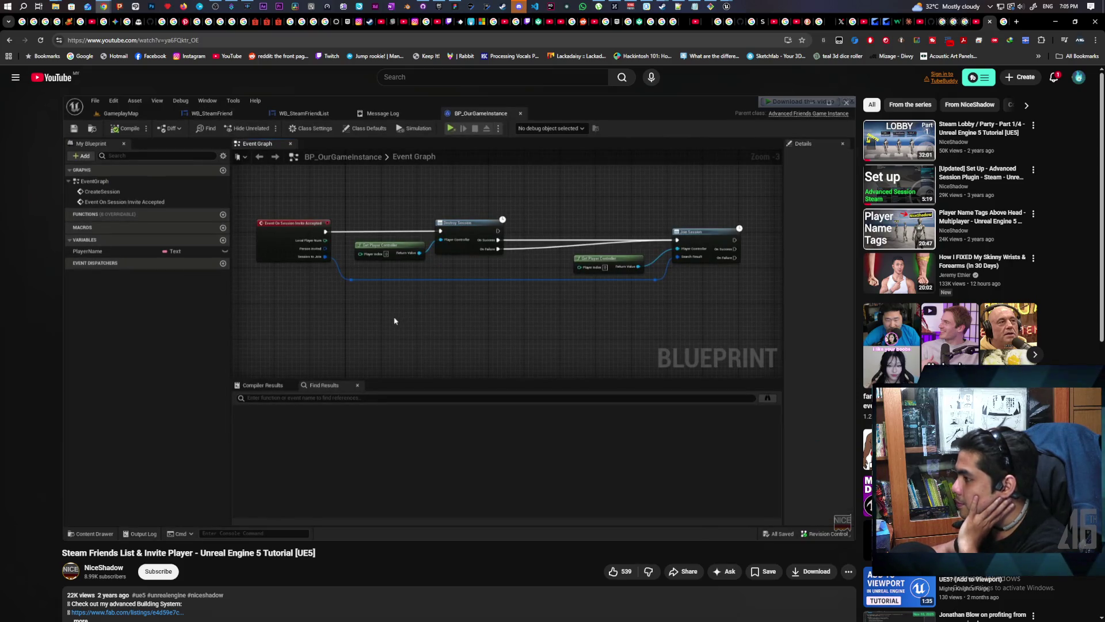
mouse_move(394, 321)
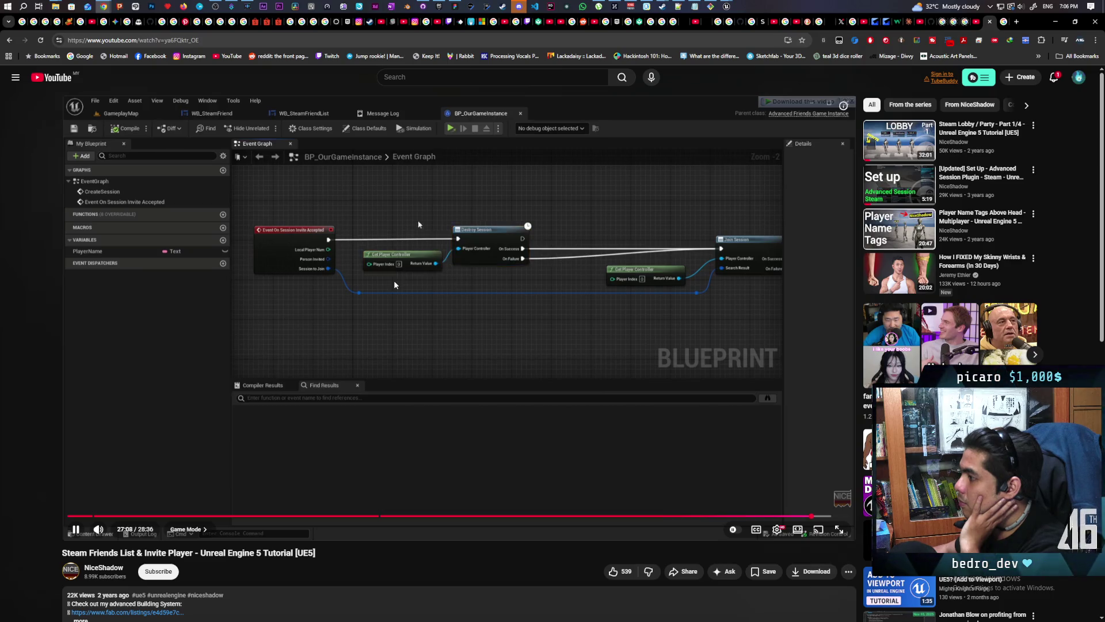
click(435, 263)
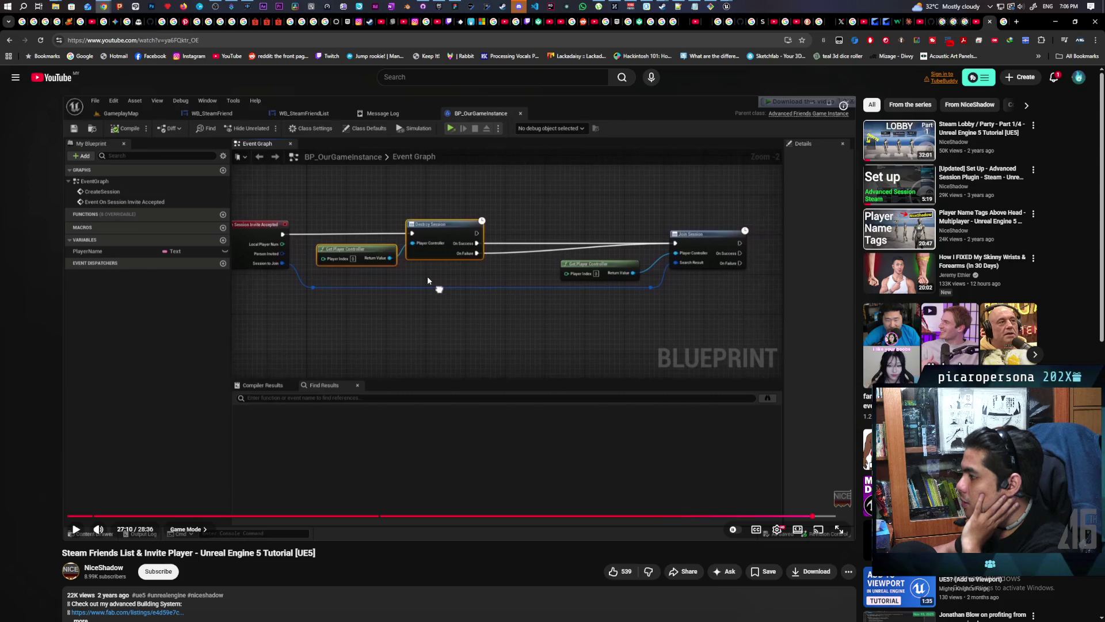
click(427, 275)
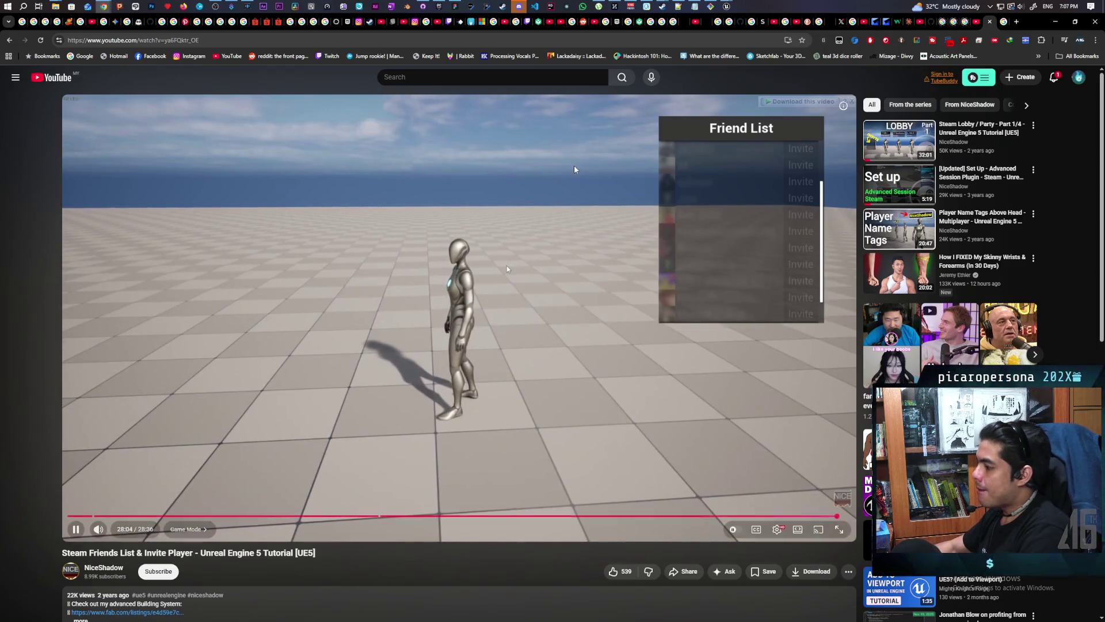
Step: Pause the tutorial at 28:06 on its friend list demo and minimize the browser
click(558, 279)
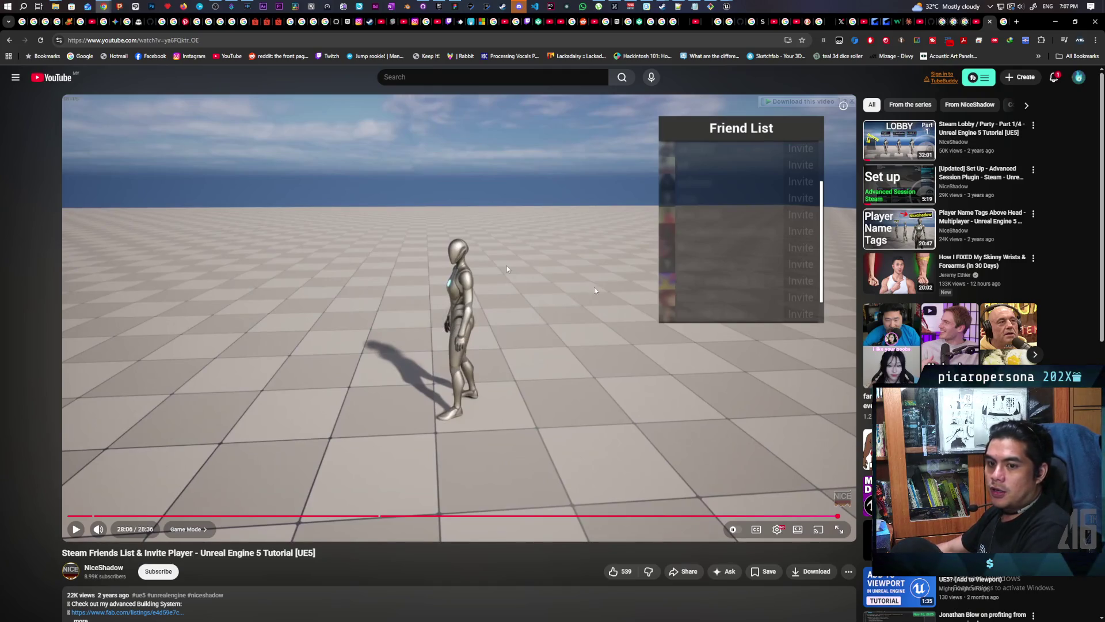
click(1056, 23)
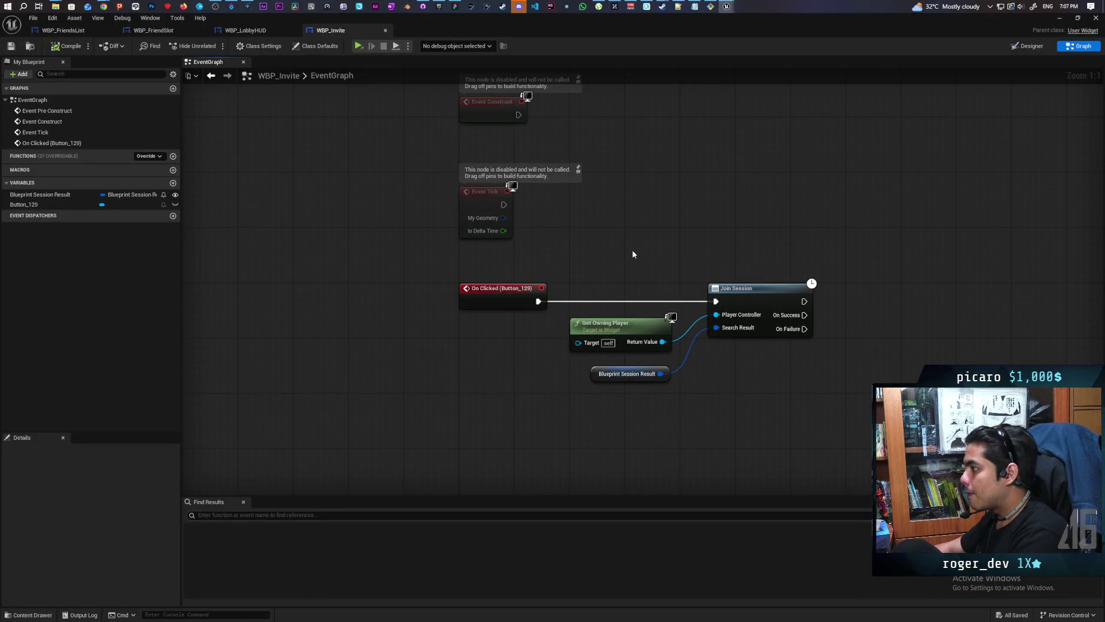
Step: Add a Destroy Session node fed by Get Owning Player and run Join Session after it succeeds
drag(681, 411, 485, 403)
drag(464, 254, 568, 433)
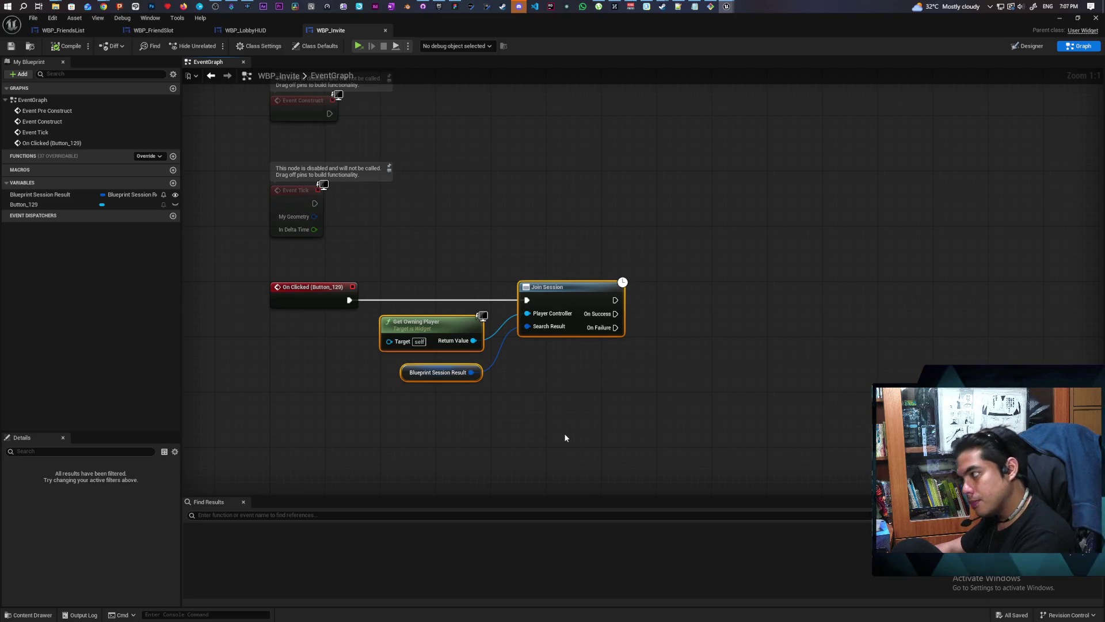
drag(473, 340, 494, 266)
text(destroy session)
key(Return)
drag(544, 265, 527, 205)
drag(570, 297, 701, 297)
mouse_move(585, 237)
mouse_down()
mouse_move(657, 299)
mouse_move(643, 305)
mouse_move(658, 300)
mouse_up()
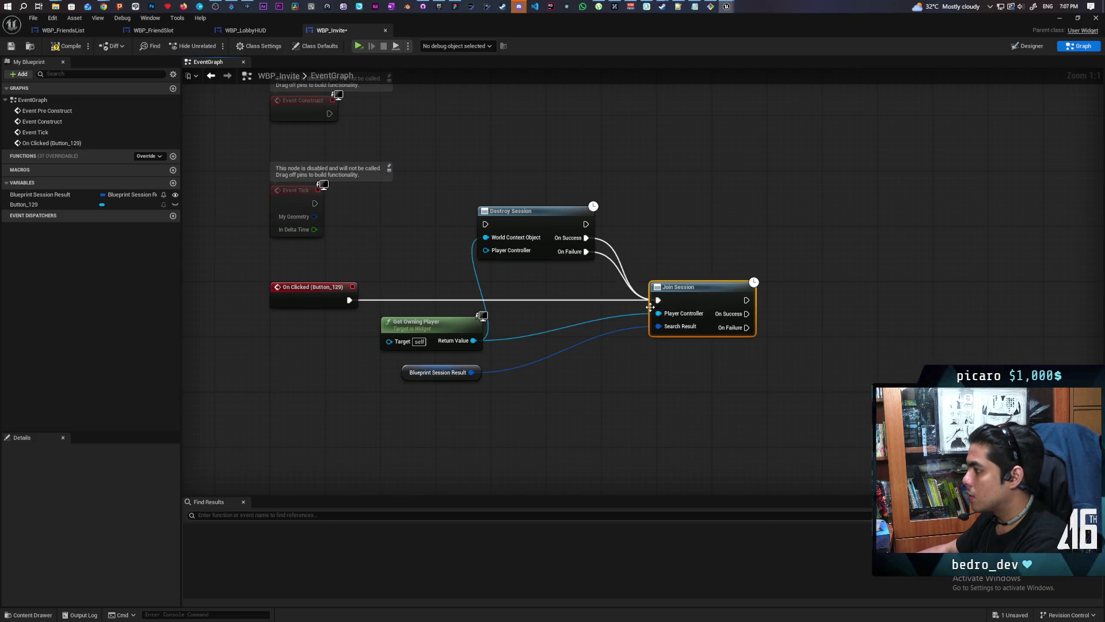
Step: Trigger Destroy Session from the button's On Clicked event and refresh the node for its success and failure outputs
drag(349, 300, 487, 226)
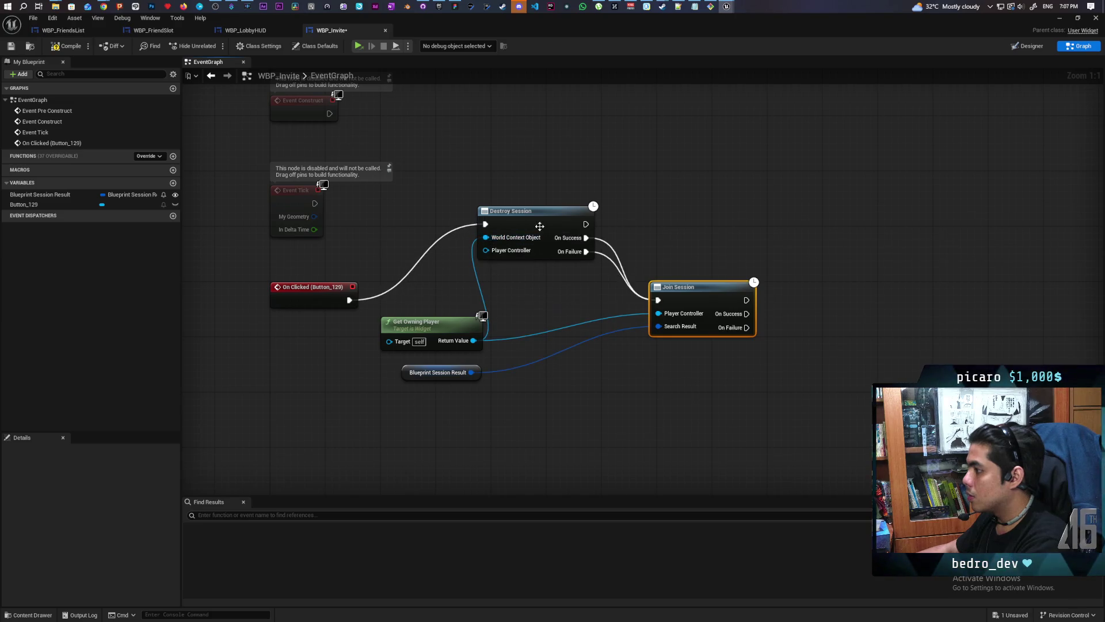
drag(472, 340, 485, 250)
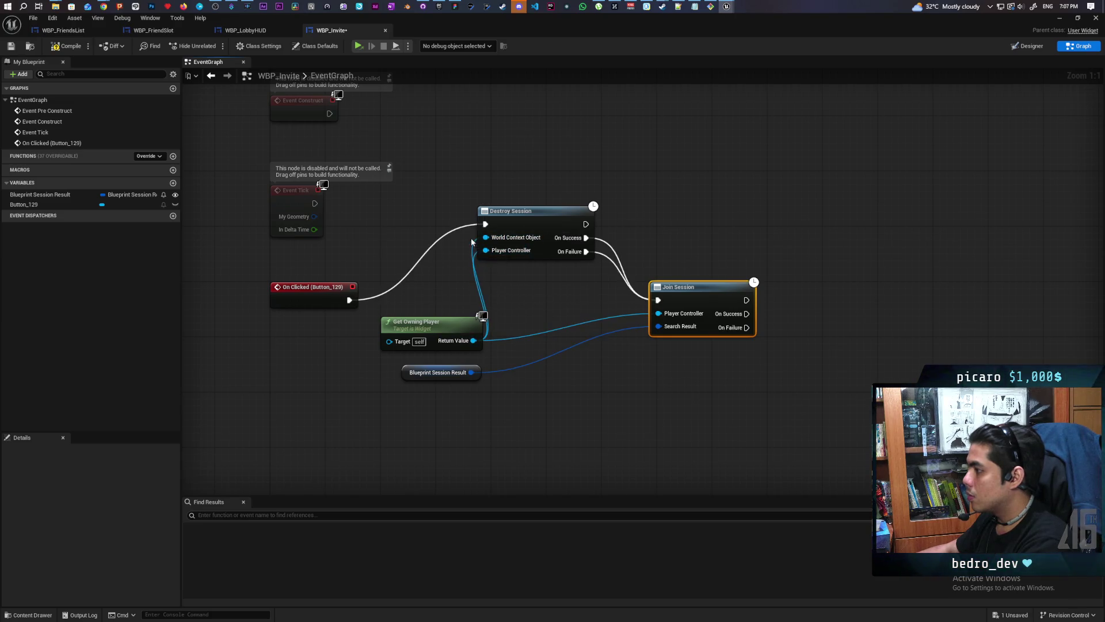
key(ctrl+z)
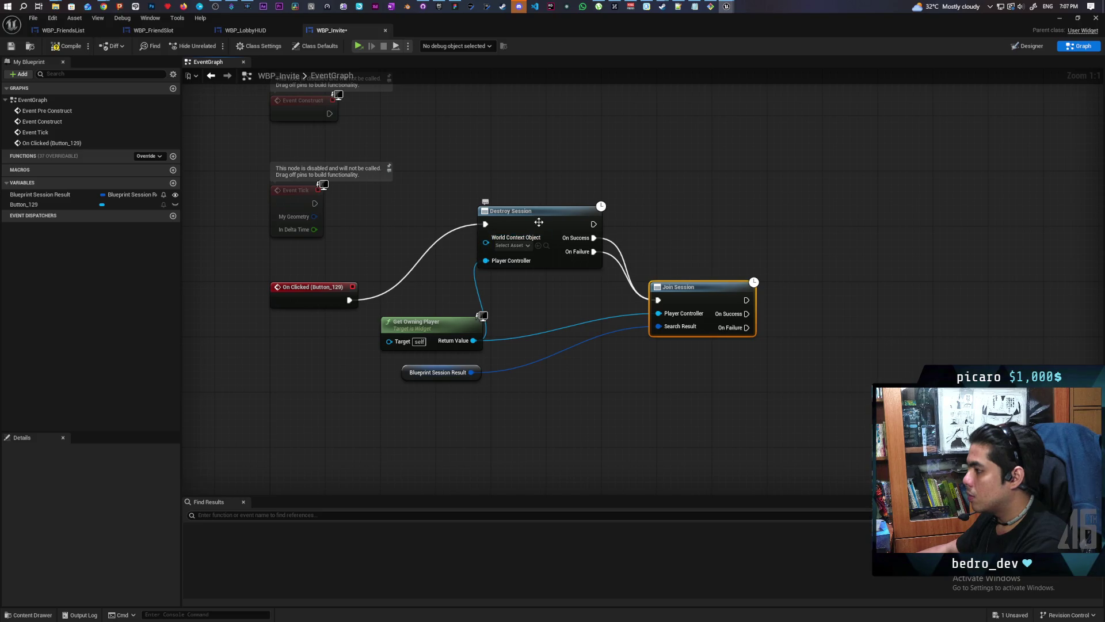
right_click(539, 215)
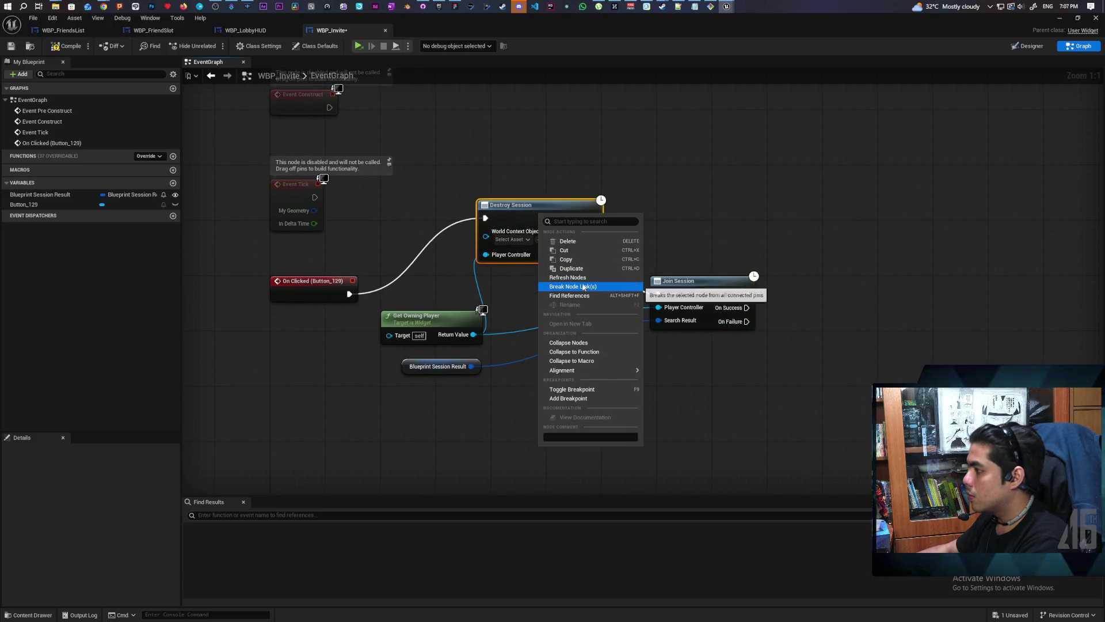
click(581, 278)
Step: Tidy the Destroy Session, Join Session and Blueprint Session Result nodes, then save the blueprint
mouse_move(527, 206)
mouse_down()
mouse_move(546, 285)
mouse_move(578, 283)
mouse_up()
drag(711, 286, 725, 299)
click(554, 380)
drag(417, 370, 551, 384)
key(ctrl+s)
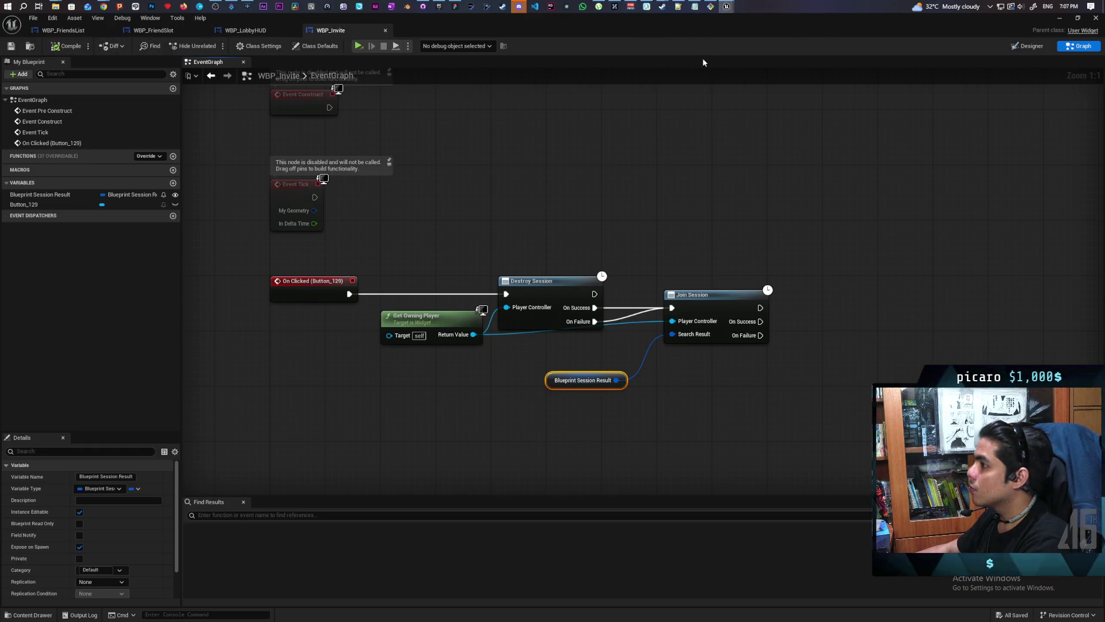
Step: Minimize WBP_Invite and inspect the OnSessionInviteAccepted chain in BP_AF_GameInstance's event graph
click(1058, 22)
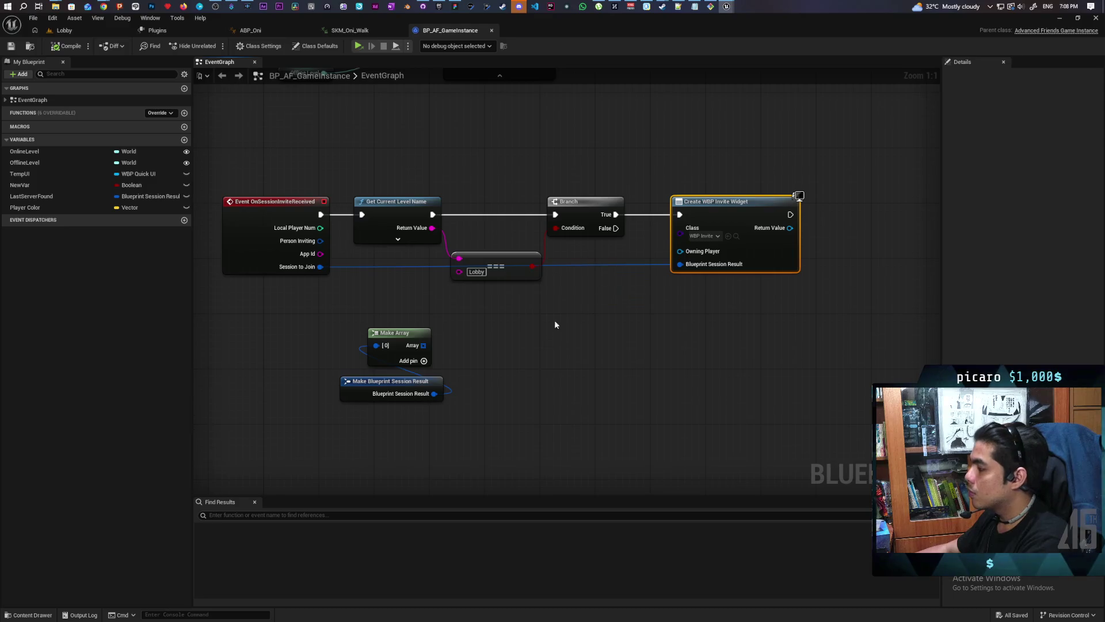
mouse_move(321, 203)
mouse_down()
mouse_move(581, 314)
mouse_move(760, 318)
mouse_up()
click(669, 360)
mouse_move(653, 350)
mouse_down()
mouse_move(596, 338)
mouse_move(550, 433)
mouse_up()
drag(517, 321, 545, 367)
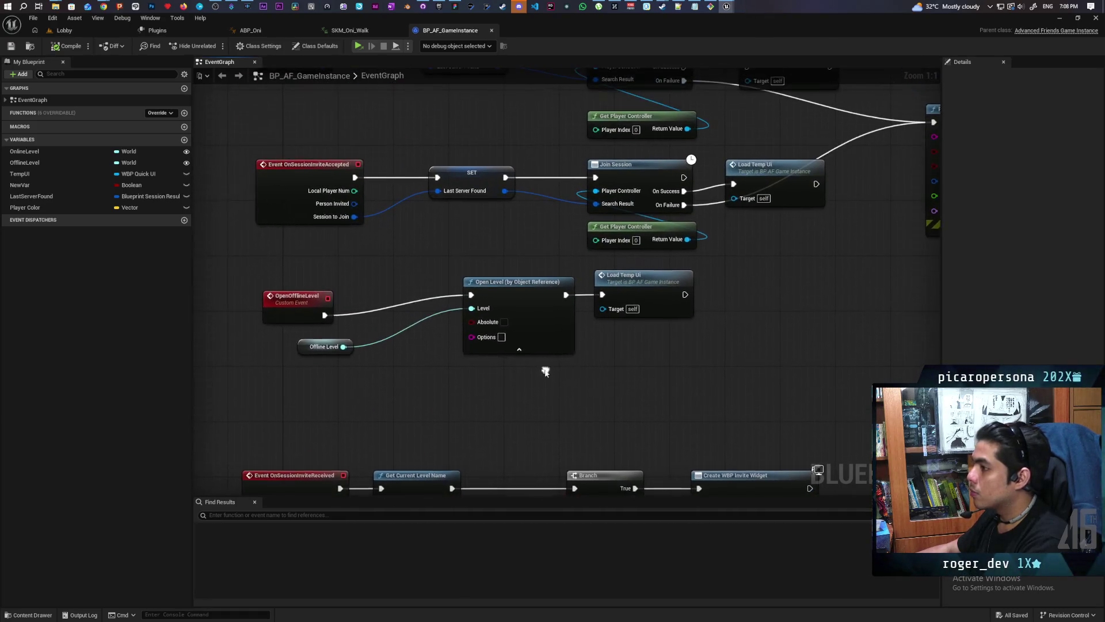
drag(305, 164, 311, 209)
click(311, 209)
mouse_move(364, 276)
mouse_down()
mouse_move(484, 279)
mouse_move(397, 204)
mouse_move(412, 216)
mouse_up()
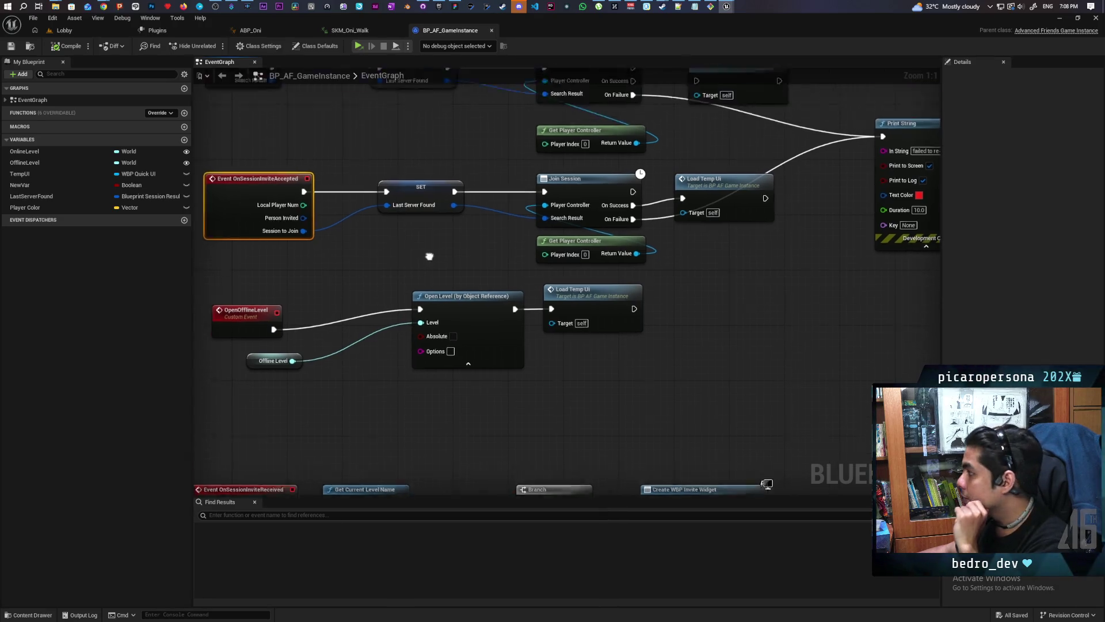
Step: Nudge the Load Temp Ui node right and pan over to the invite received chain
click(693, 297)
mouse_move(693, 297)
mouse_down()
mouse_move(710, 292)
mouse_move(802, 335)
mouse_move(745, 285)
mouse_up()
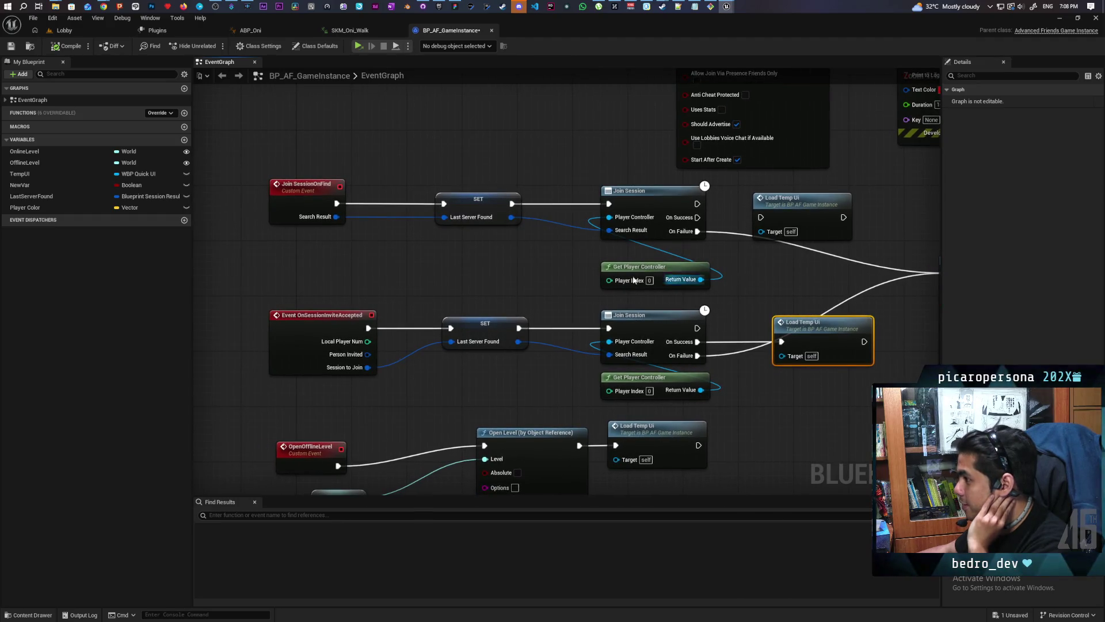
mouse_move(410, 269)
mouse_down()
mouse_move(501, 353)
mouse_move(530, 457)
mouse_up()
scroll(476, 460, down, 2)
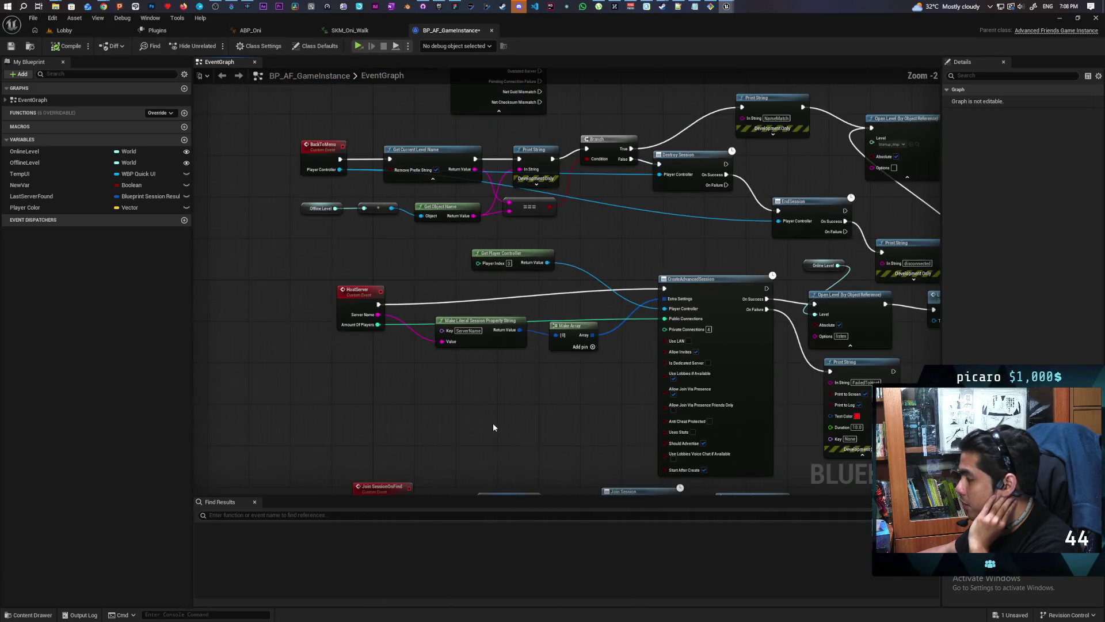
scroll(435, 397, down, 2)
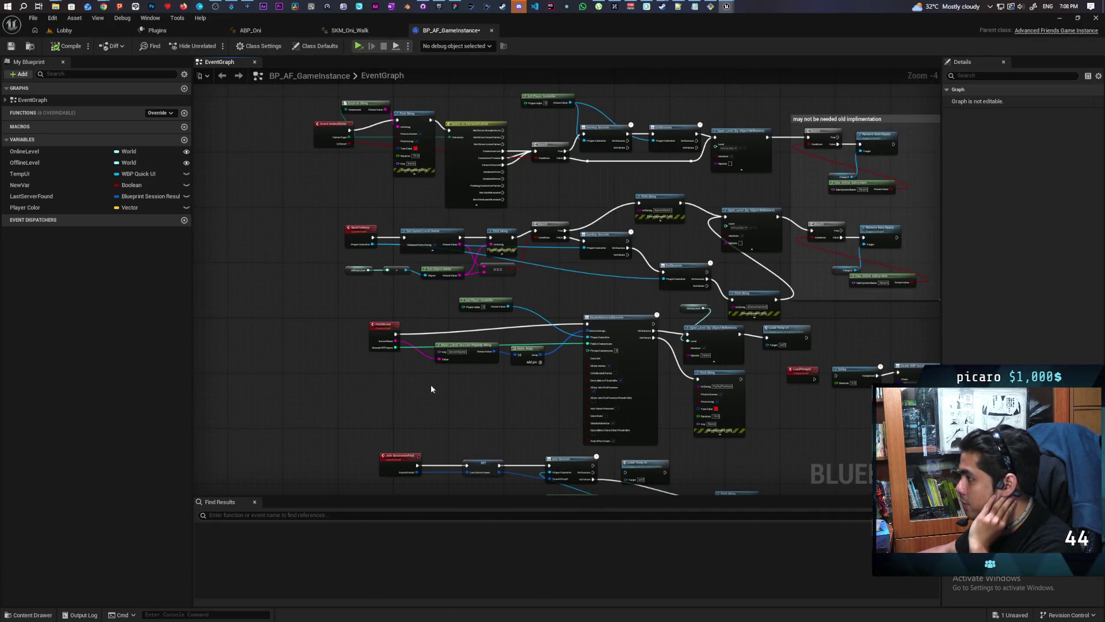
drag(432, 391, 414, 407)
drag(377, 365, 443, 285)
scroll(443, 284, up, 3)
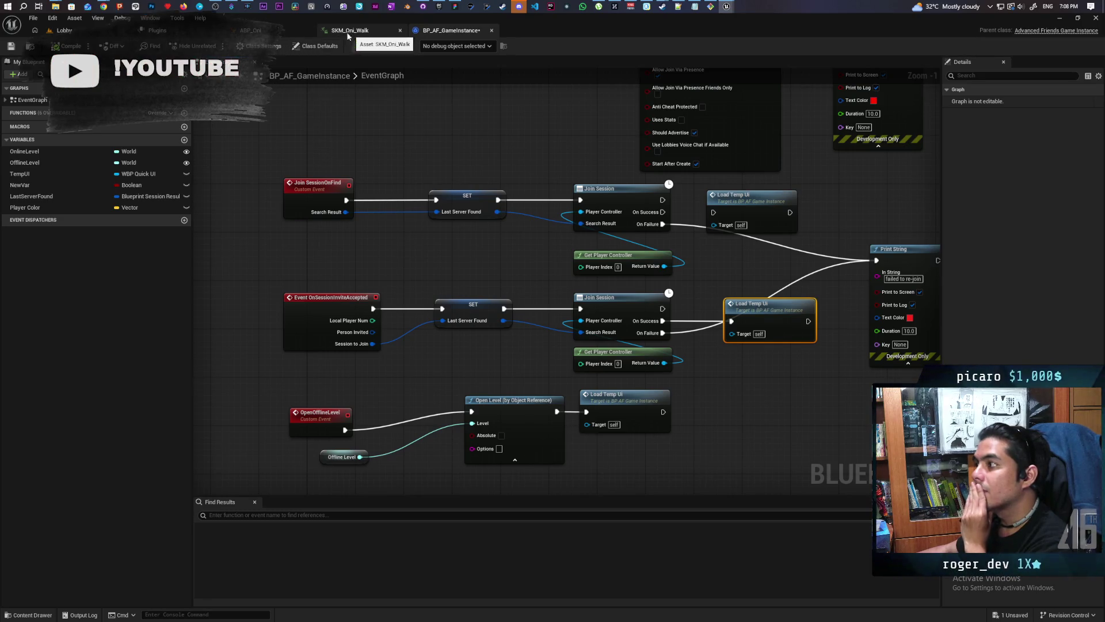
drag(366, 287, 401, 245)
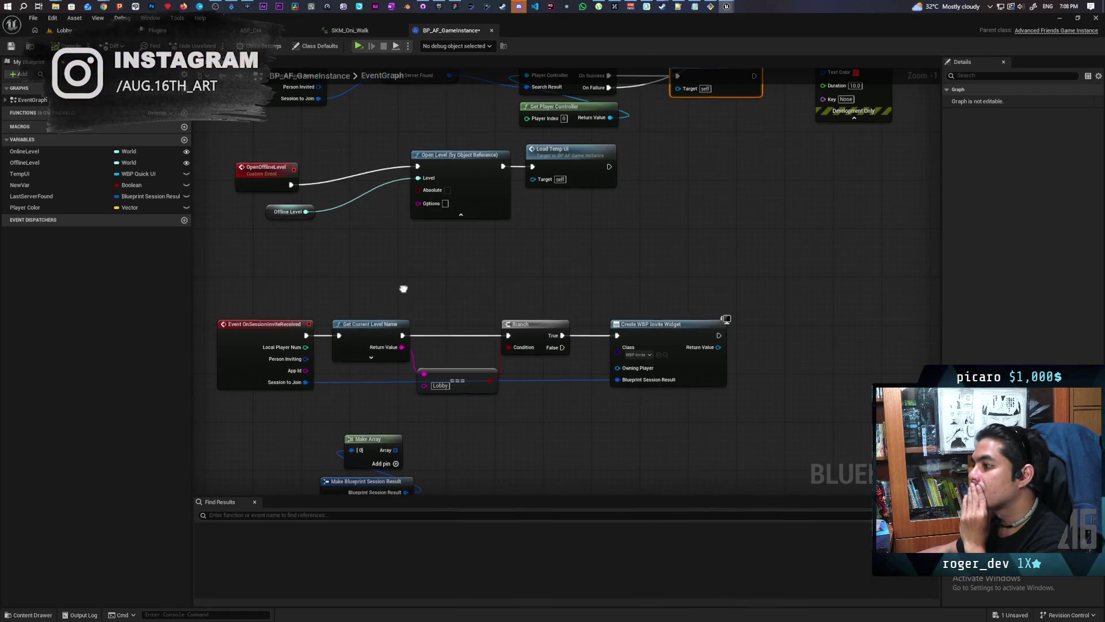
drag(401, 245, 360, 138)
scroll(365, 233, up, 1)
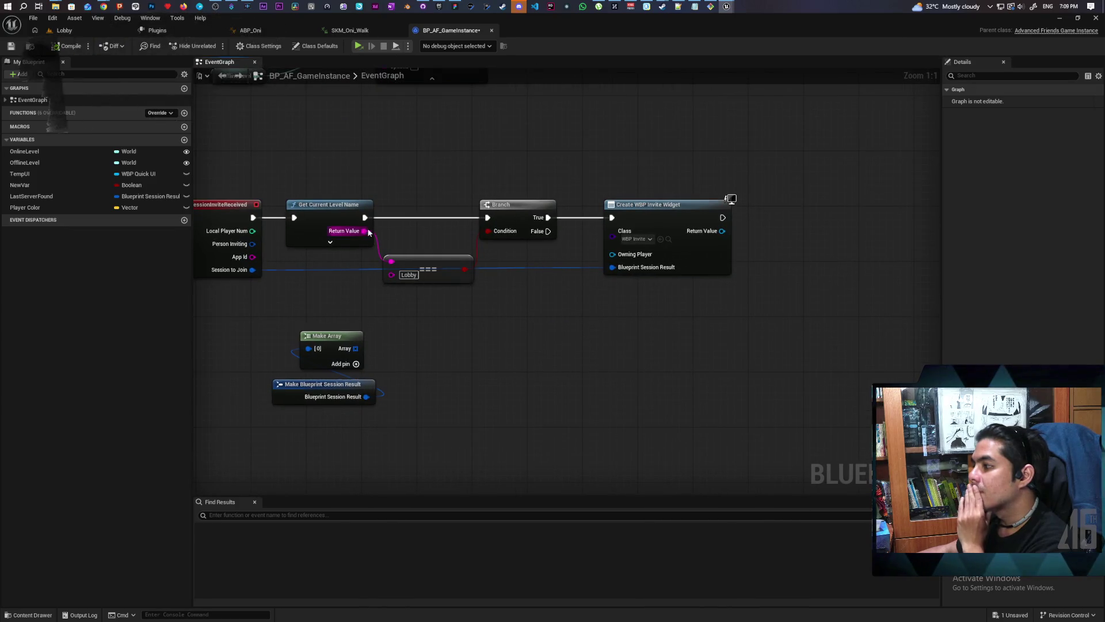
Step: Create the invite widget on the Branch's False output and change the compared level name from Lobby to Demo
drag(364, 231, 402, 202)
click(395, 190)
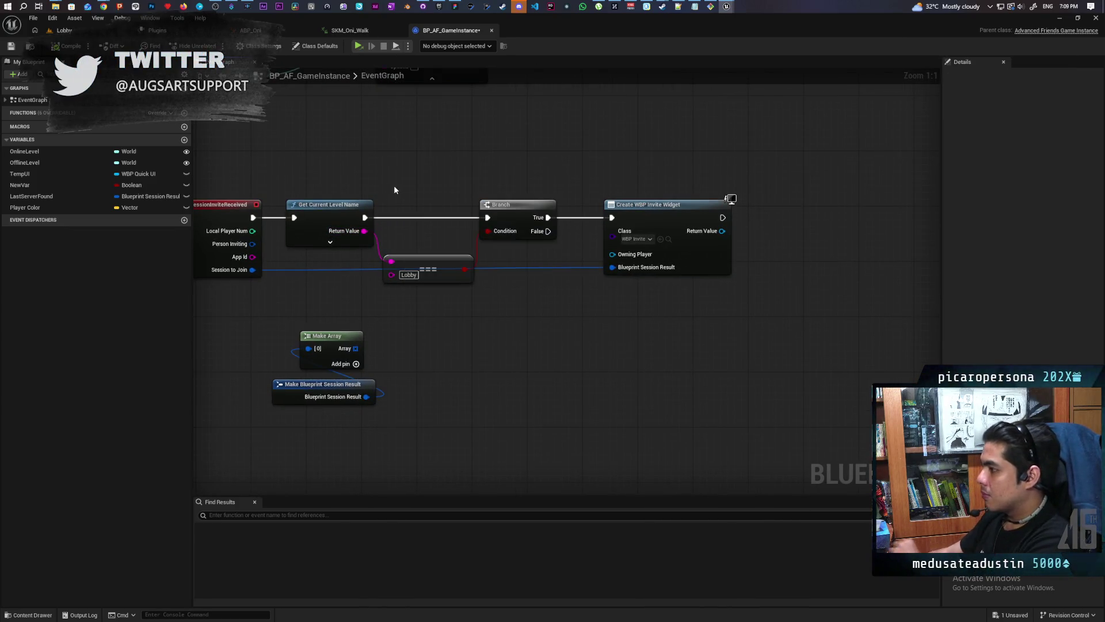
mouse_move(433, 262)
mouse_down()
mouse_move(446, 296)
mouse_move(433, 276)
mouse_move(493, 313)
mouse_up()
click(561, 285)
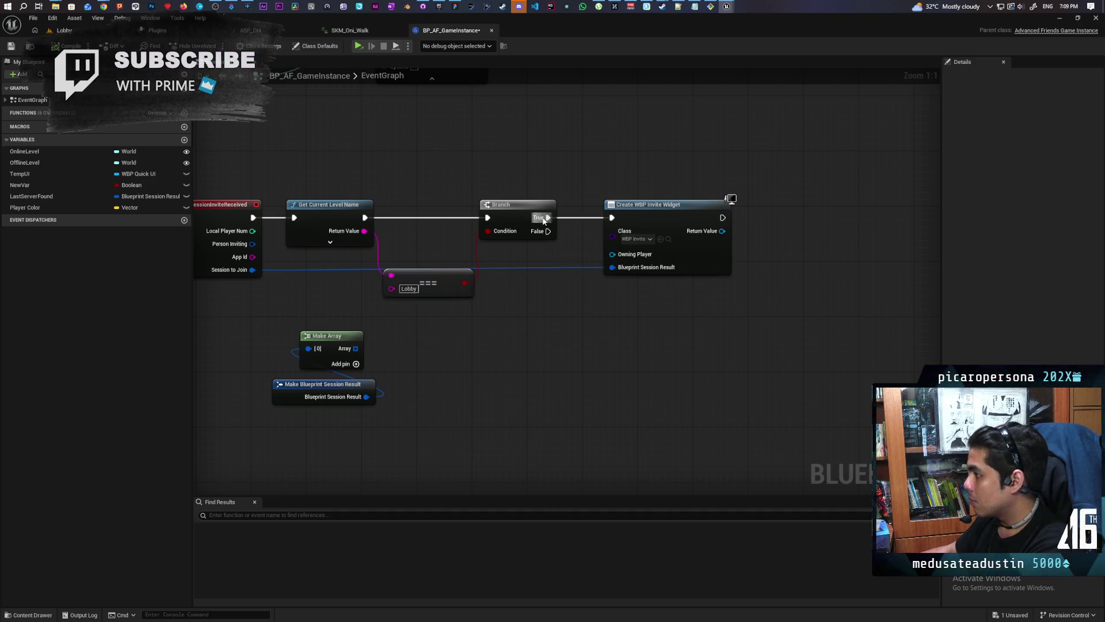
mouse_move(548, 231)
mouse_down()
mouse_move(612, 217)
mouse_move(669, 234)
mouse_up()
alt+click(548, 217)
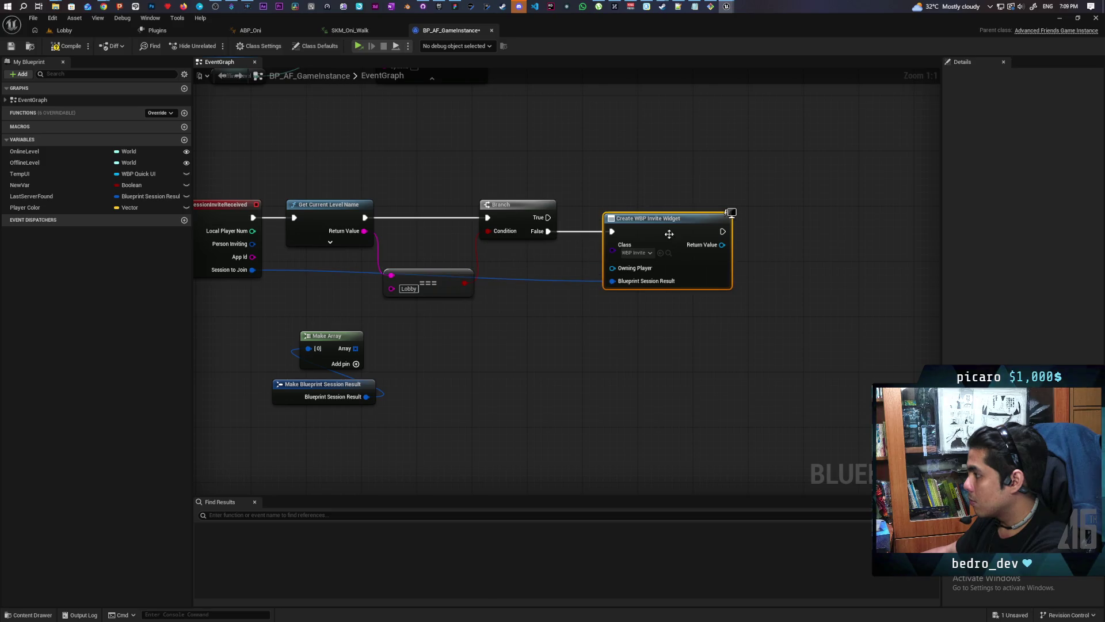
text(Demo)
click(433, 305)
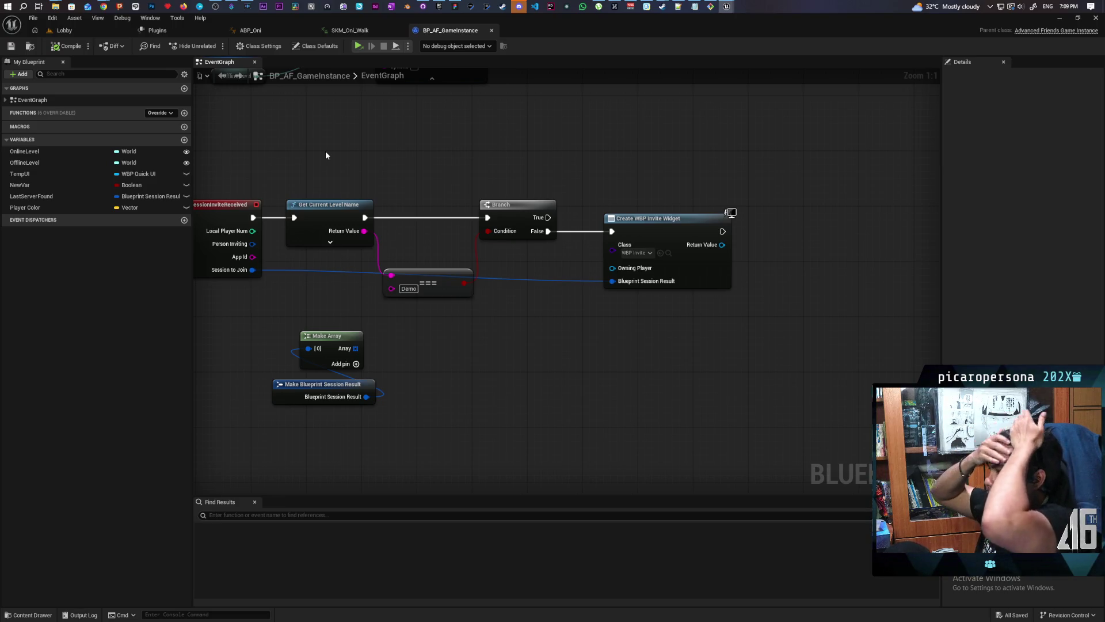
Step: Pan over the OnSessionInviteAccepted, Join Session and SET nodes to review them
mouse_move(326, 150)
mouse_down()
mouse_move(424, 247)
mouse_move(423, 314)
mouse_up()
drag(355, 156, 404, 244)
mouse_move(478, 155)
mouse_down()
mouse_move(443, 306)
mouse_move(388, 244)
mouse_move(329, 118)
mouse_up()
drag(398, 325, 425, 276)
mouse_move(308, 424)
mouse_down()
mouse_move(328, 450)
mouse_move(370, 364)
mouse_move(346, 433)
mouse_move(365, 385)
mouse_move(358, 350)
mouse_move(358, 444)
mouse_move(385, 437)
mouse_move(375, 326)
mouse_move(494, 437)
mouse_move(535, 348)
mouse_up()
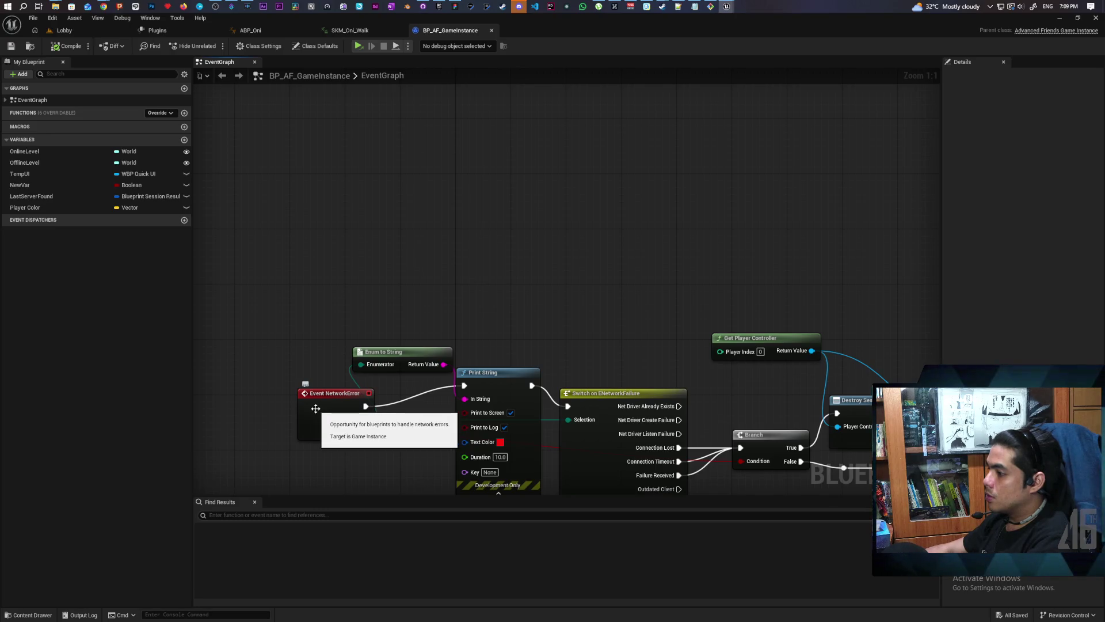
scroll(315, 408, down, 4)
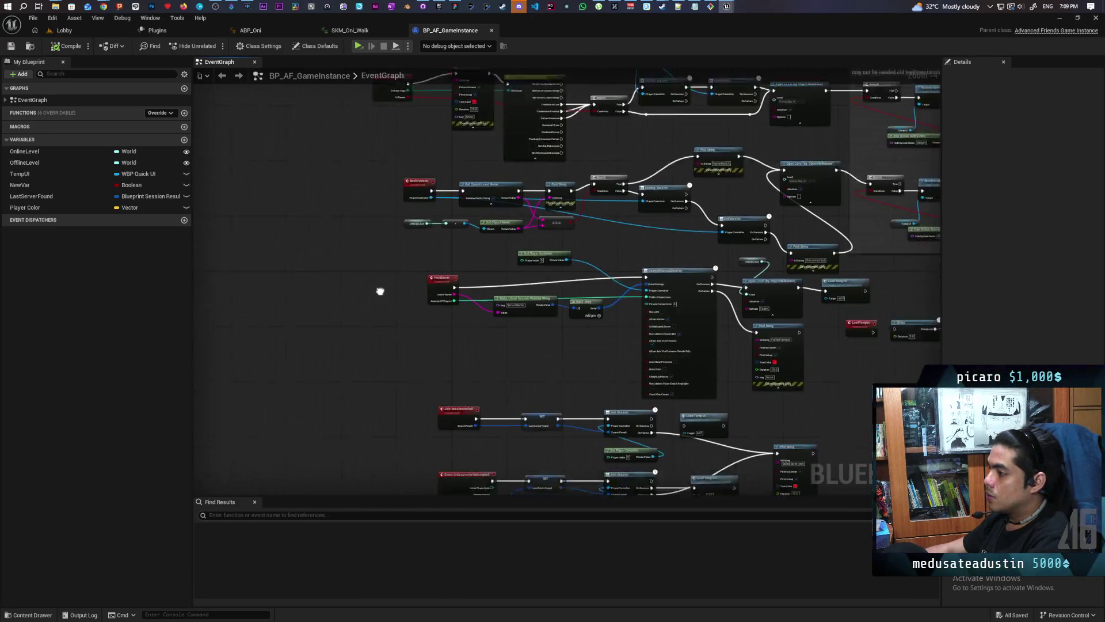
drag(381, 396, 373, 293)
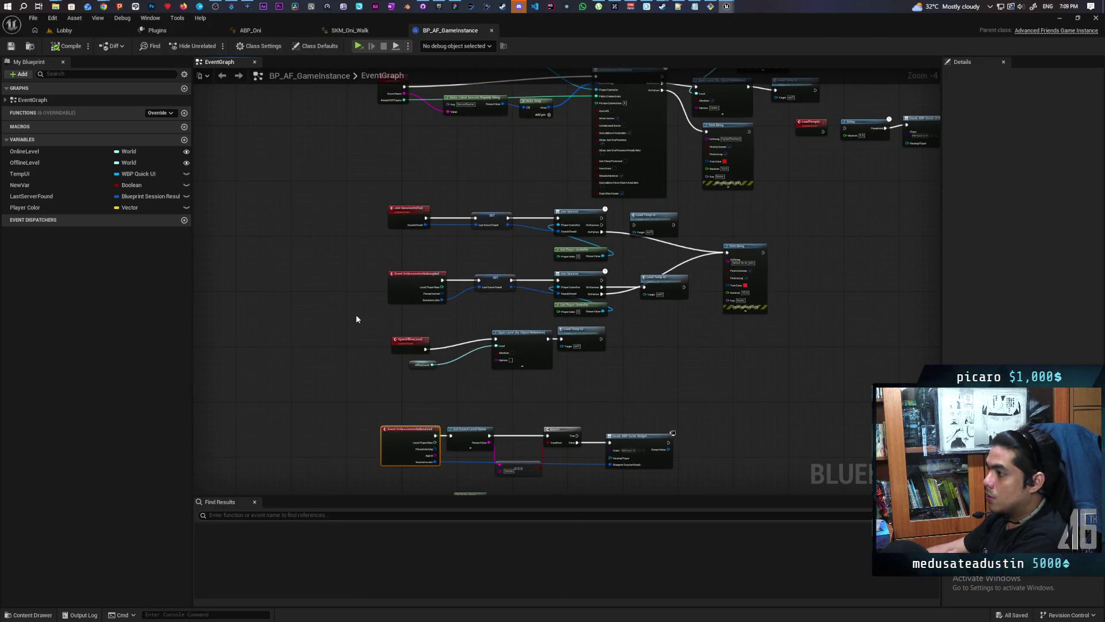
mouse_move(354, 306)
mouse_down()
mouse_move(350, 434)
mouse_move(364, 242)
mouse_move(332, 190)
mouse_up()
scroll(365, 249, up, 3)
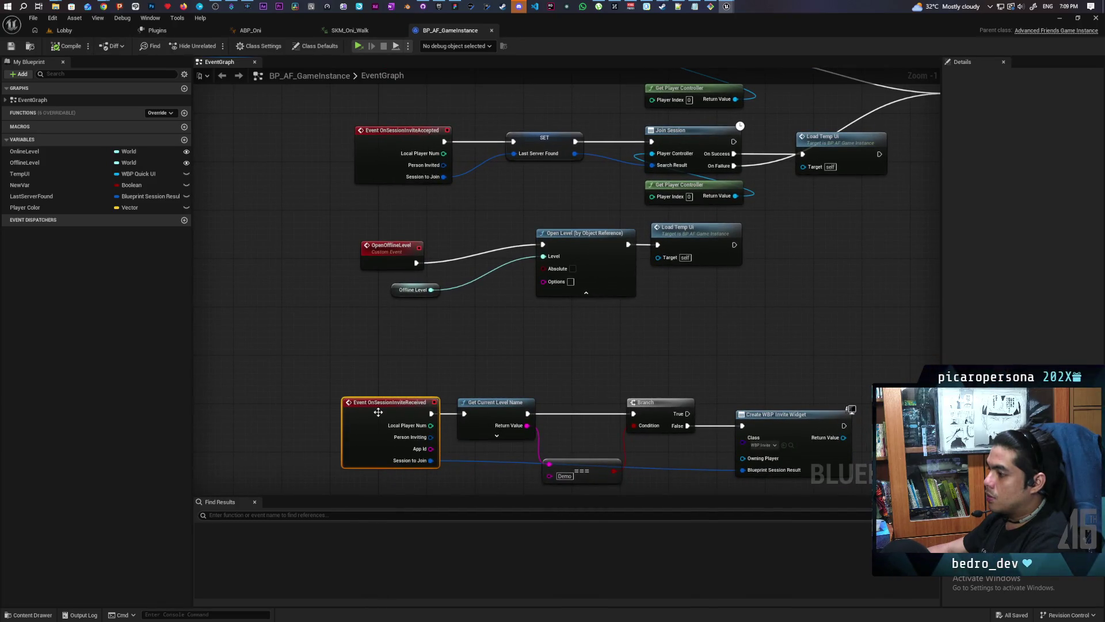
mouse_move(365, 356)
mouse_down()
mouse_move(357, 327)
mouse_move(375, 254)
mouse_move(363, 326)
mouse_move(375, 312)
mouse_up()
right_click(451, 323)
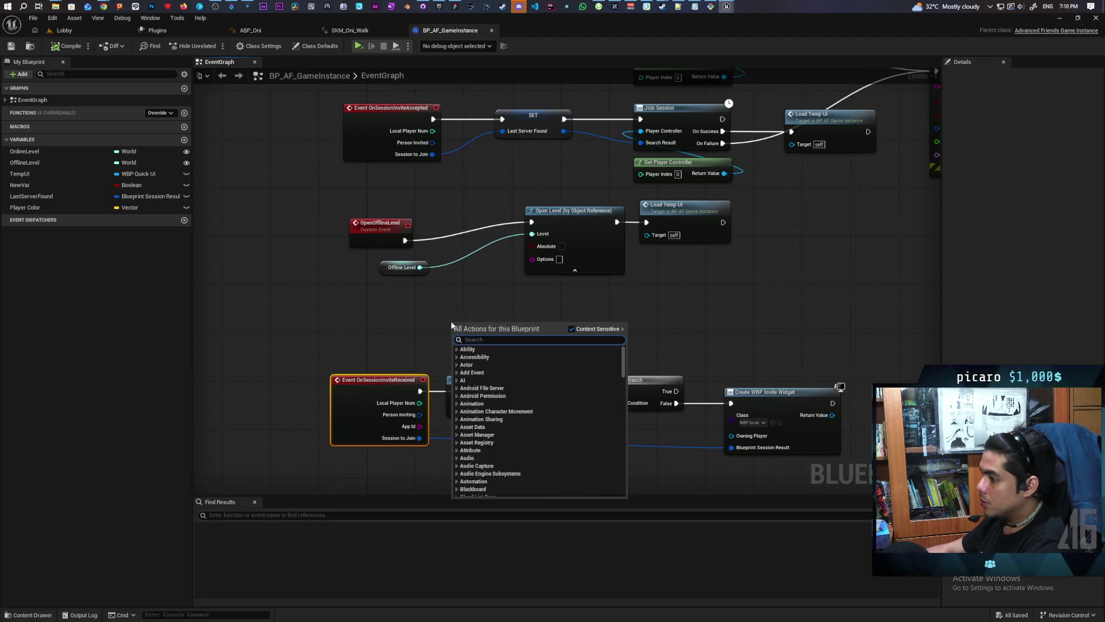
text(accept)
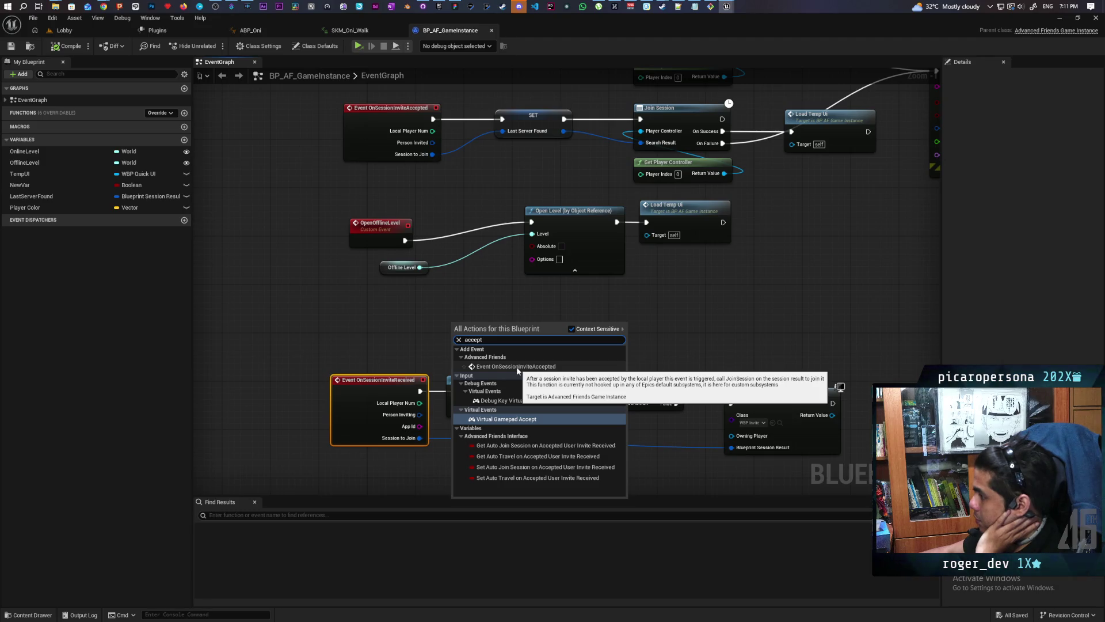
click(688, 336)
drag(689, 336, 654, 210)
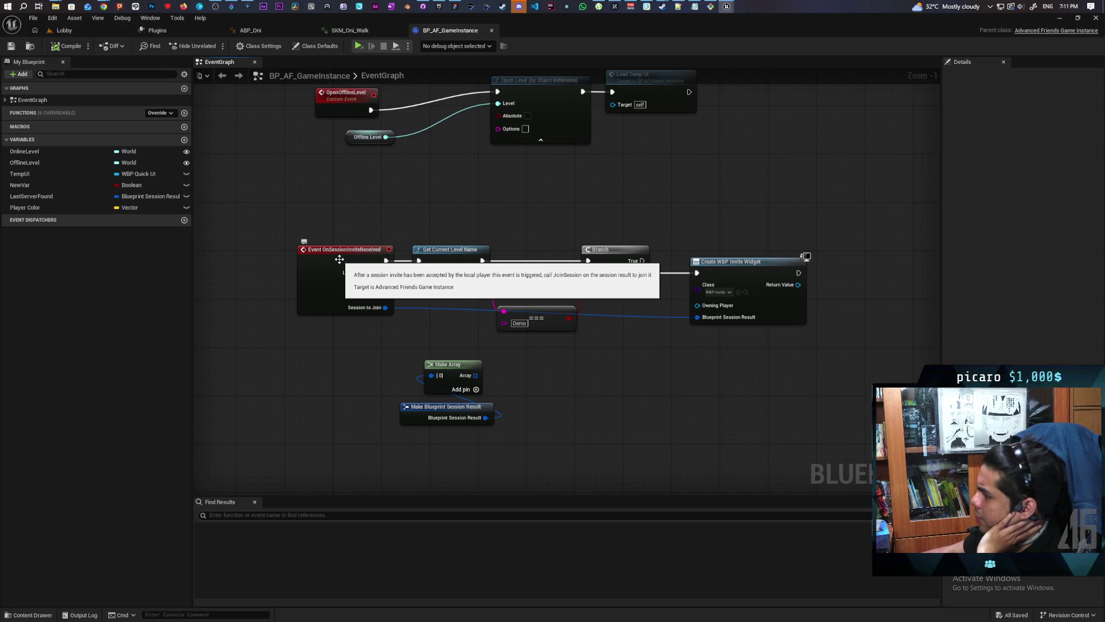
drag(414, 217, 355, 403)
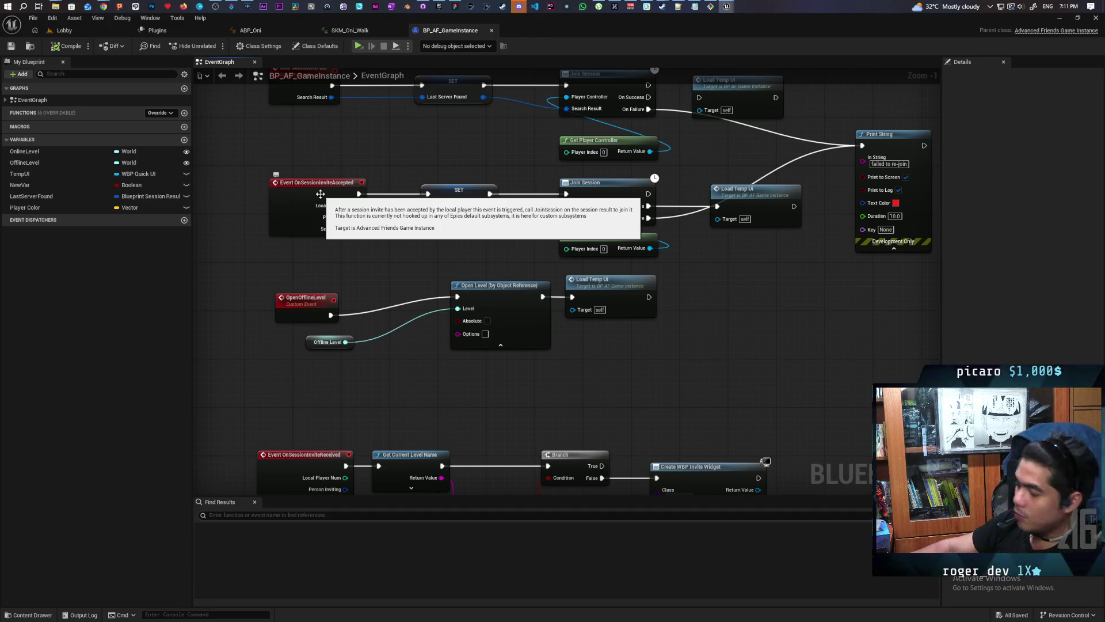
mouse_move(505, 328)
mouse_down()
mouse_move(491, 257)
mouse_move(454, 217)
mouse_move(494, 192)
mouse_up()
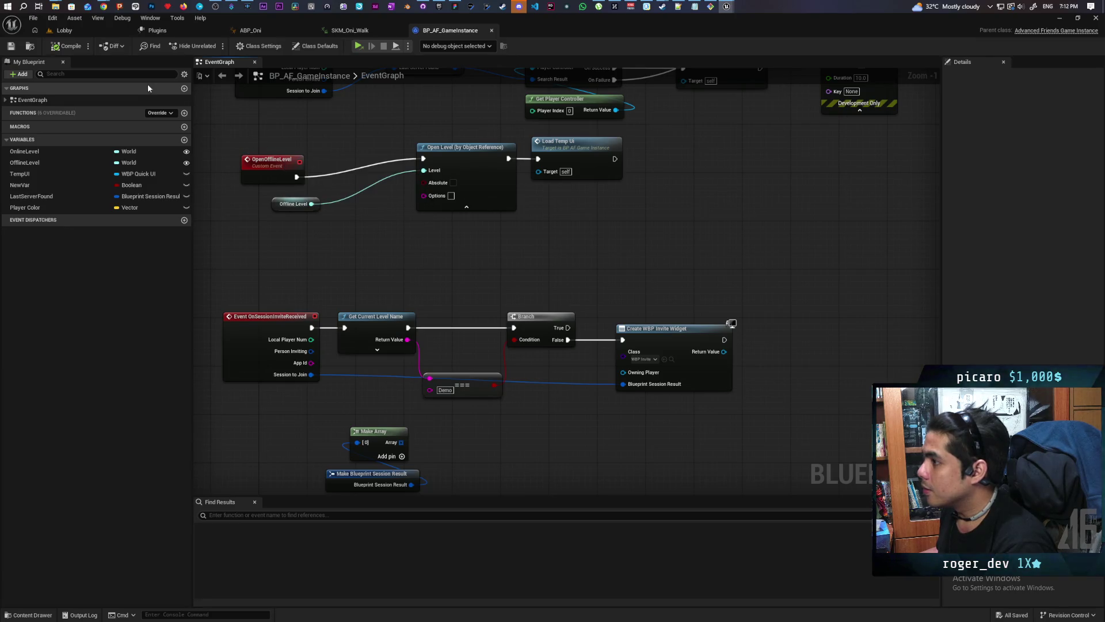
click(61, 31)
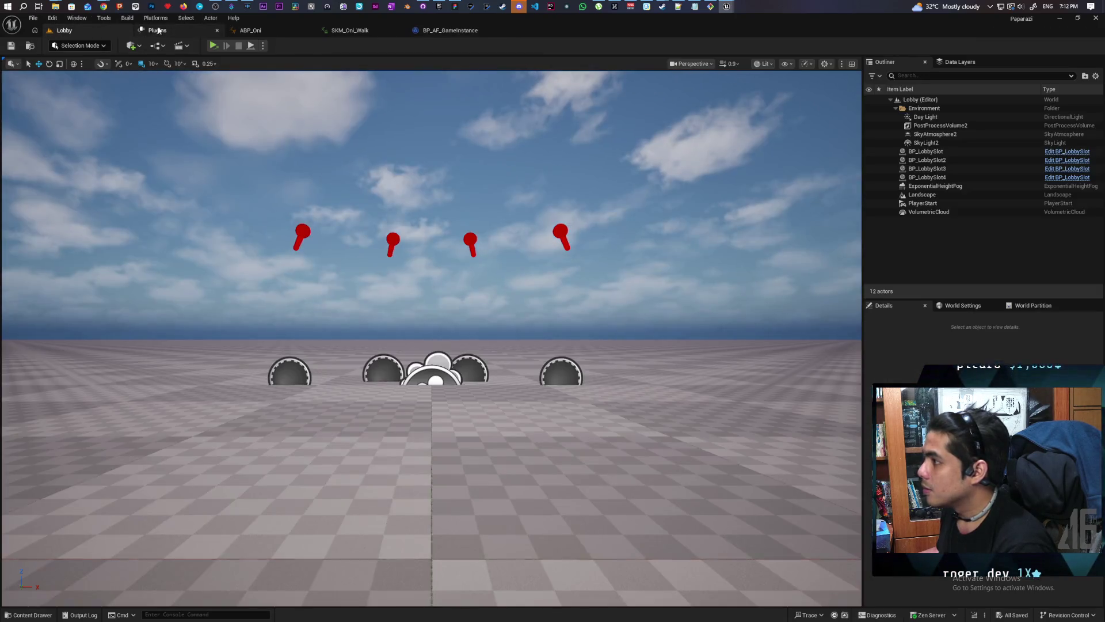
Step: Rebuild all levels from the Build menu with the Lobby level open
click(127, 18)
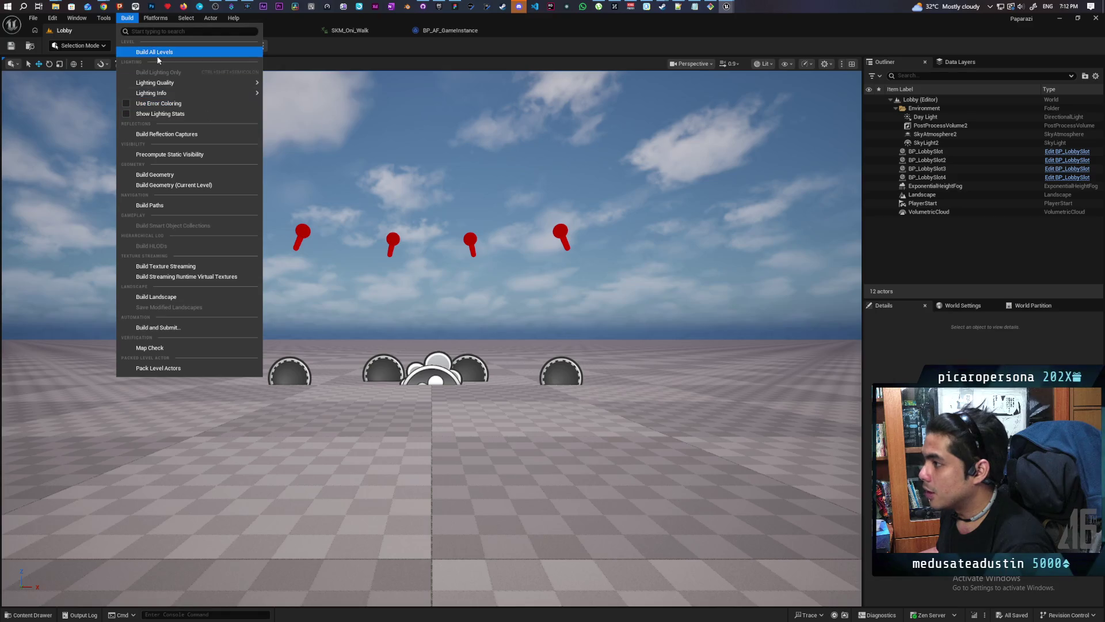
click(427, 55)
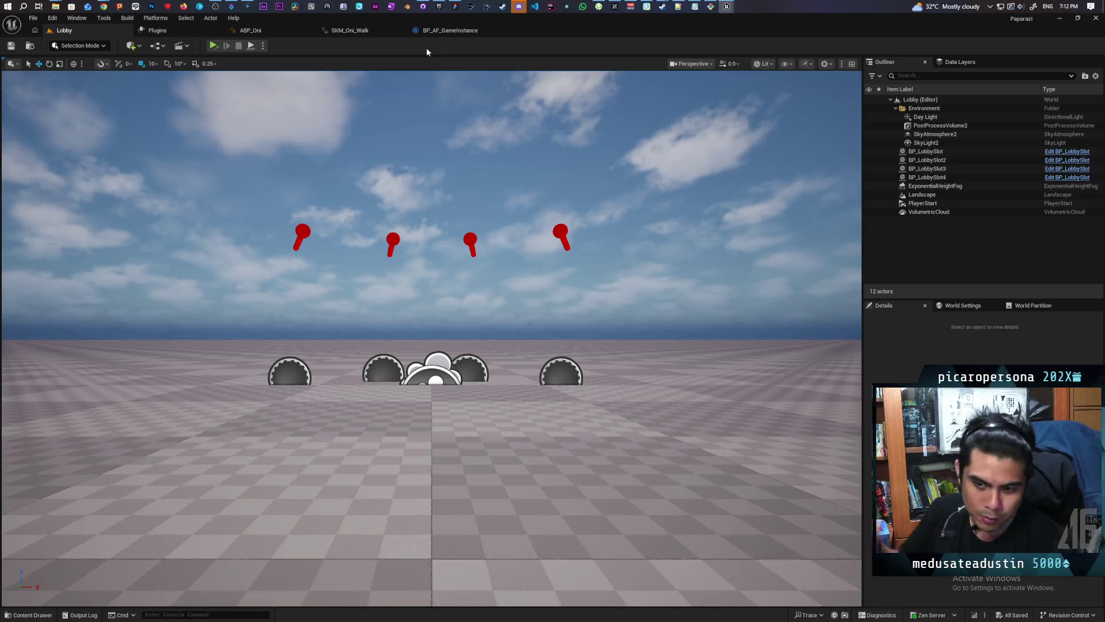
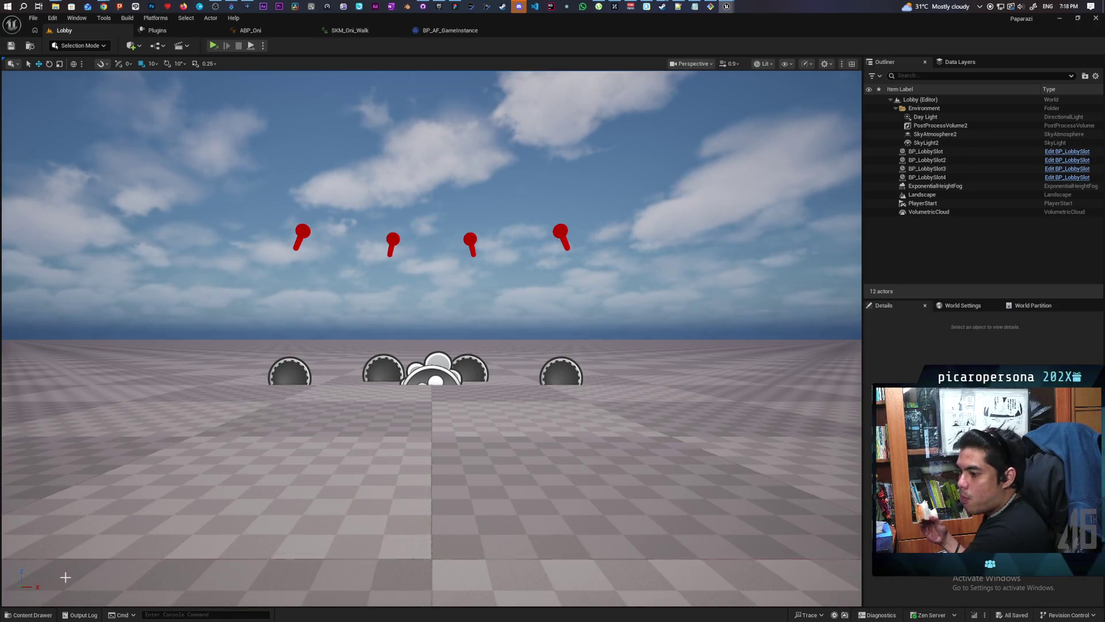
Step: Load Startup_Map from Favorite Levels and bring up the Ohh_Bee content drawer
click(33, 18)
mouse_move(101, 69)
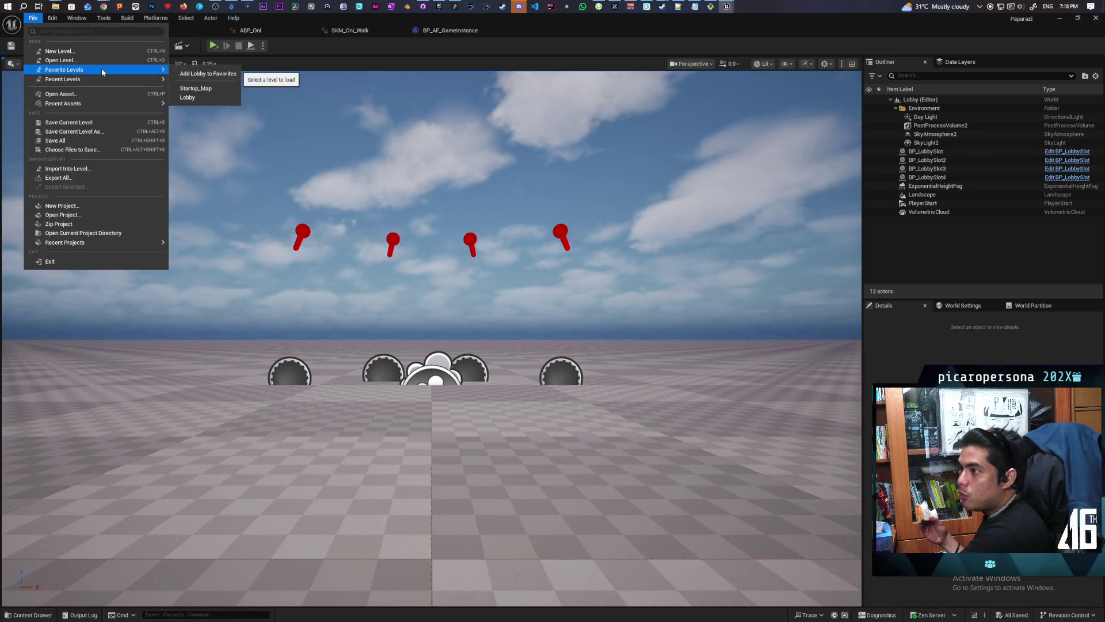
click(194, 88)
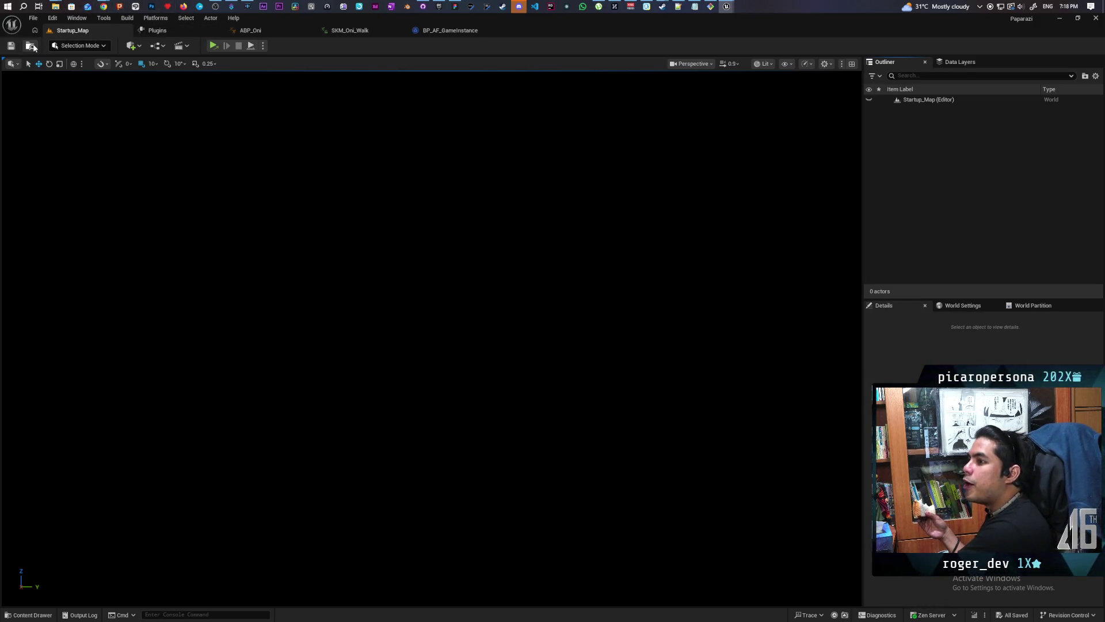
key(ctrl+space)
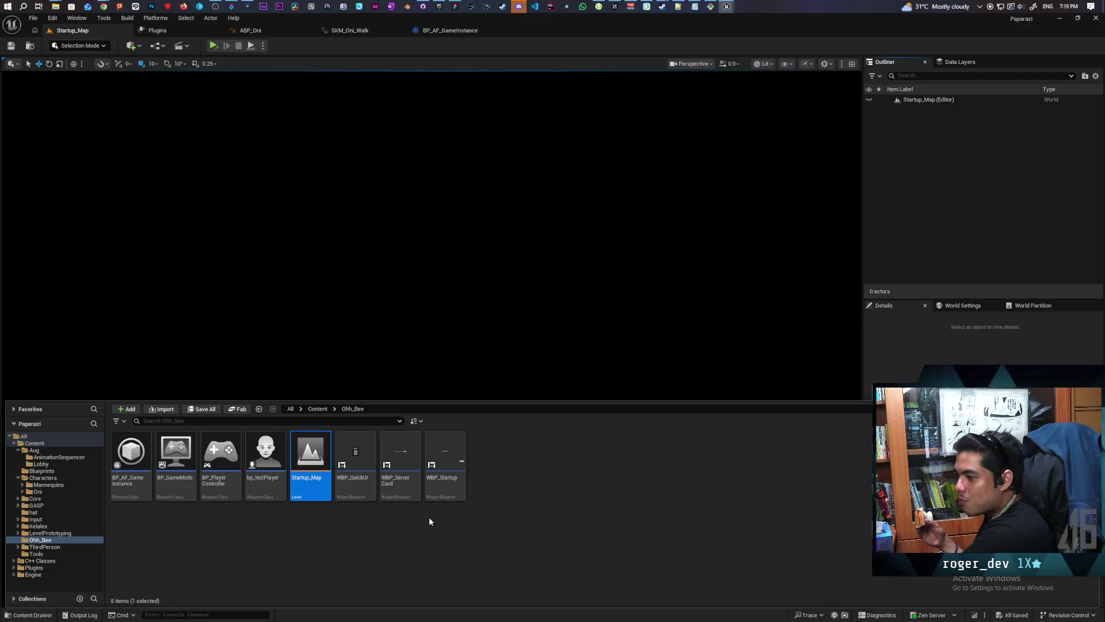
Step: Open WBP_Startup and hide the session text so SoloStart, Host Game and Join appear
mouse_move(453, 490)
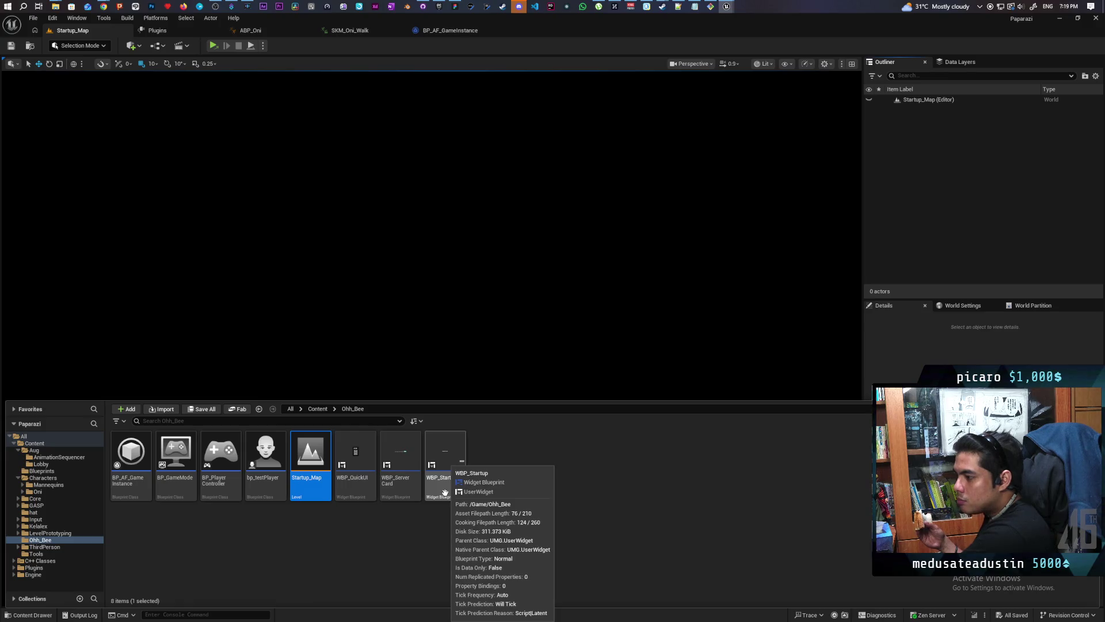
double_click(445, 493)
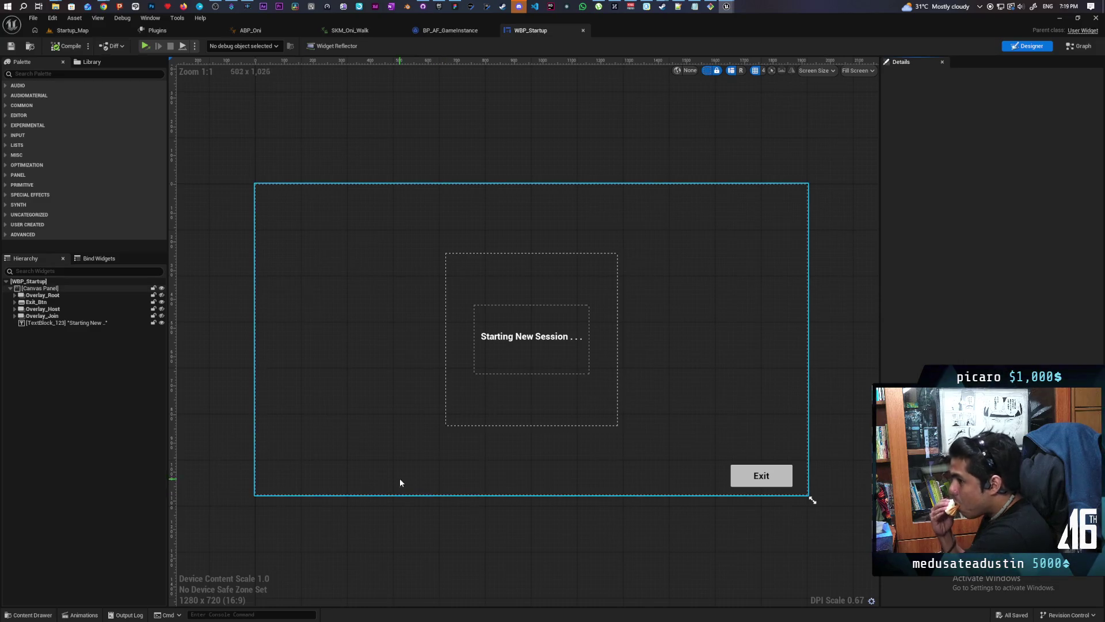
click(162, 323)
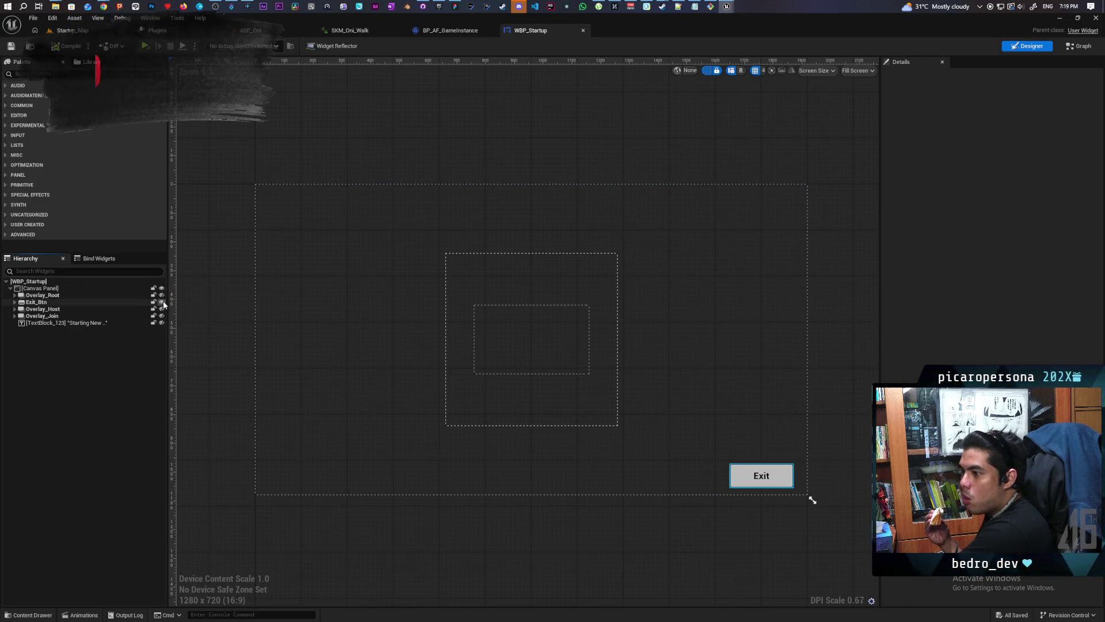
click(162, 295)
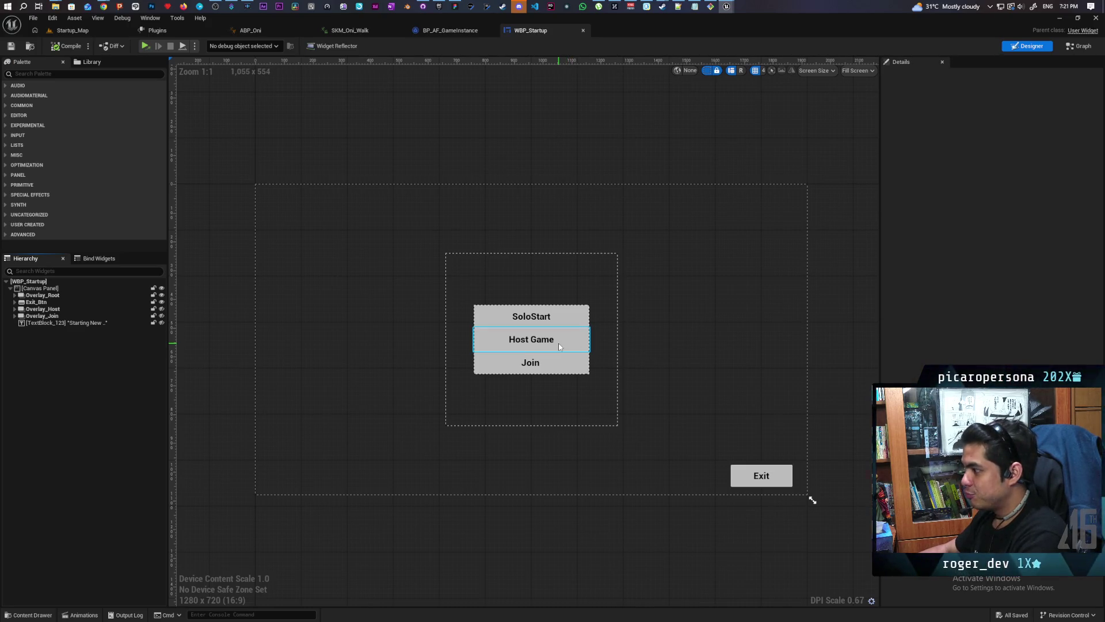
Step: Set Join_Btn's Visibility to Collapsed through the Details filter and save WBP_Startup
click(553, 370)
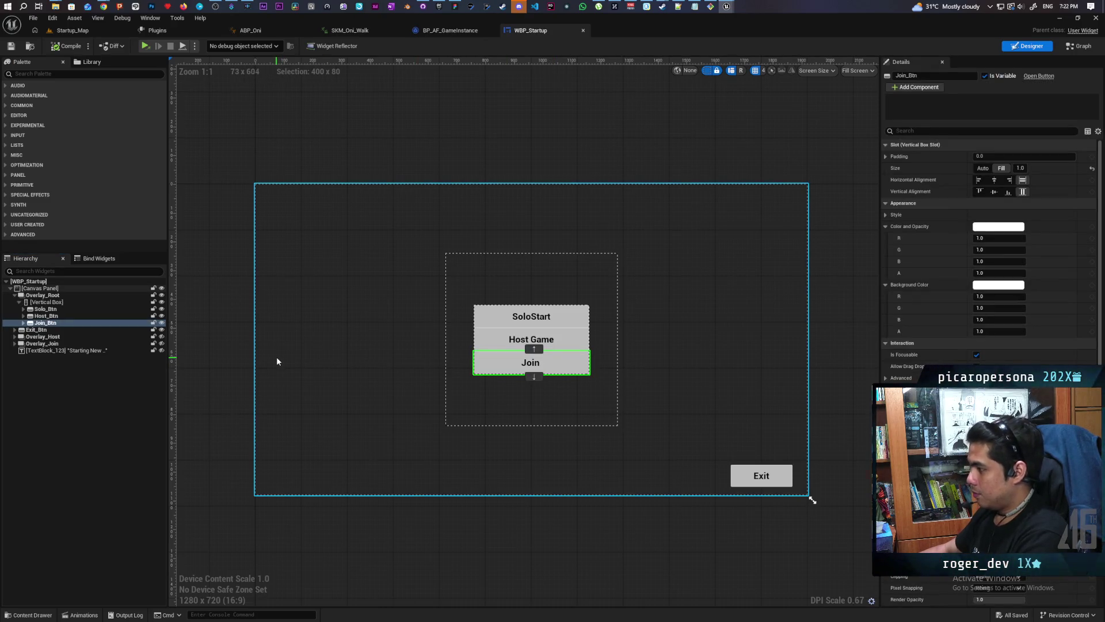
click(161, 323)
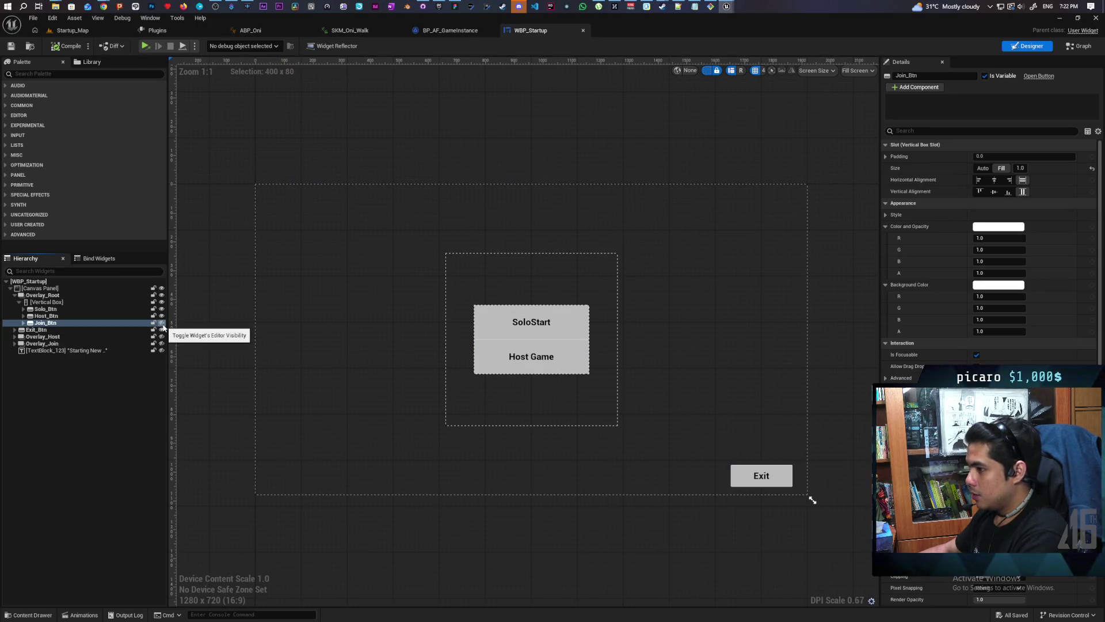
click(911, 133)
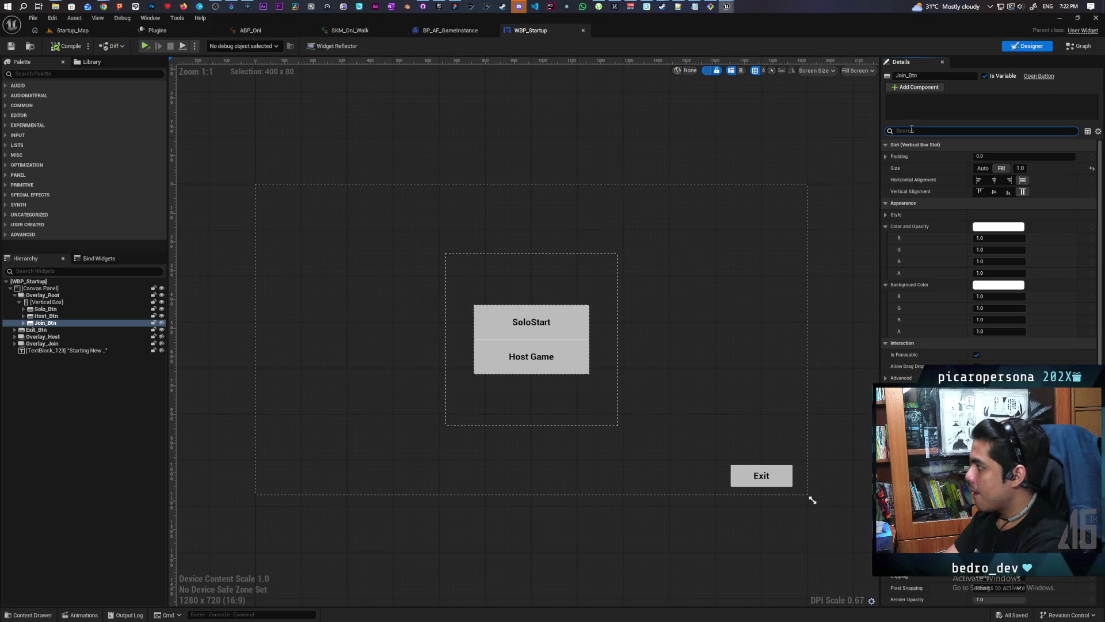
text(c)
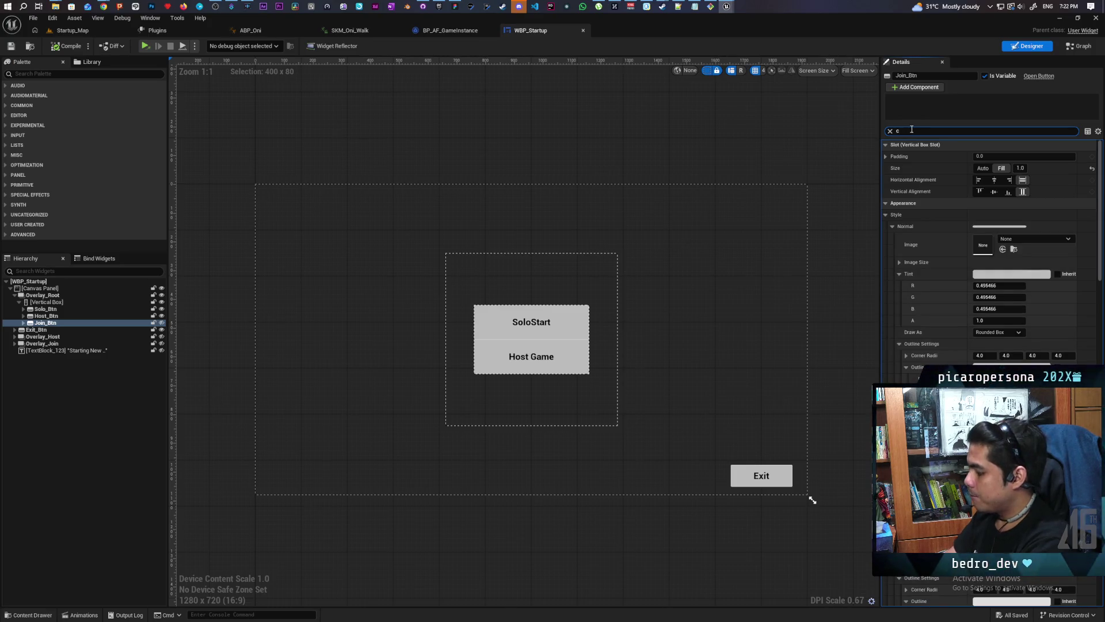
text(isi)
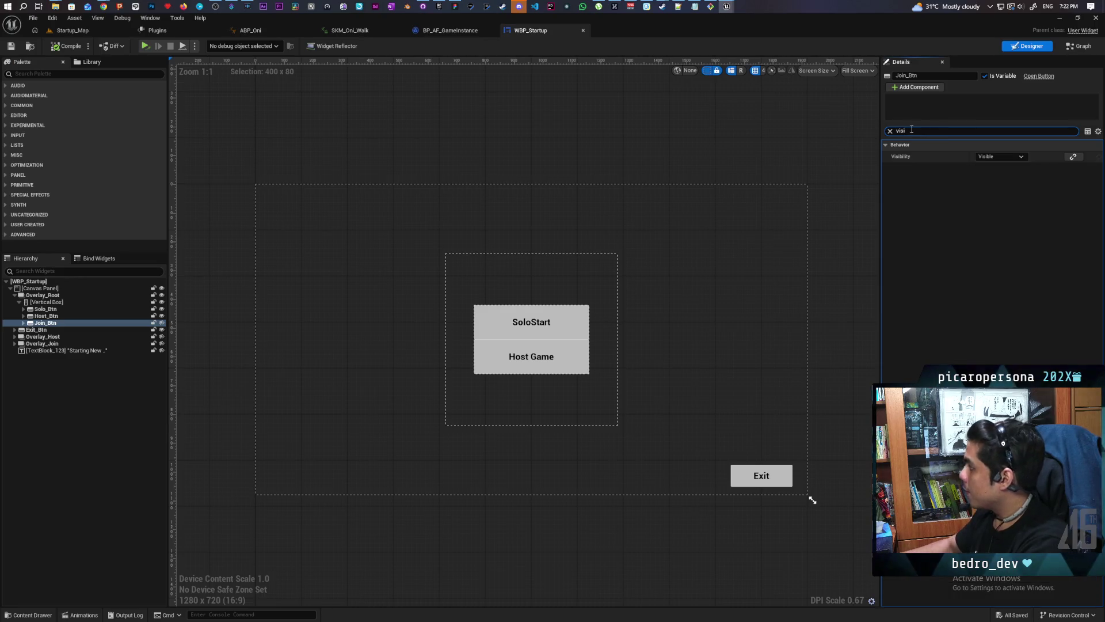
click(998, 161)
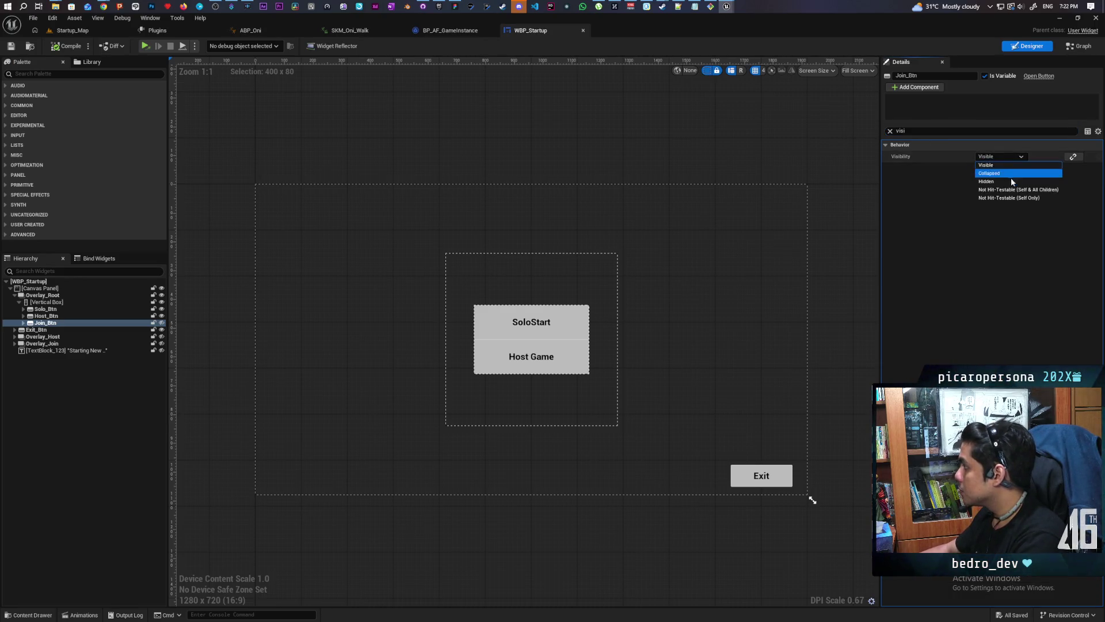
click(1012, 174)
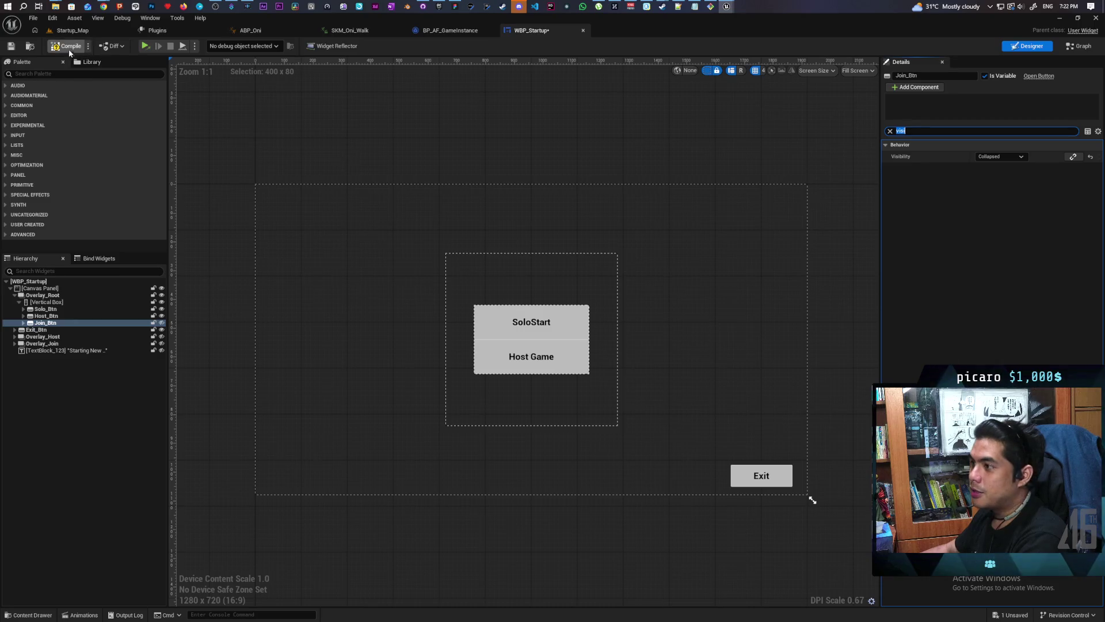
key(ctrl+s)
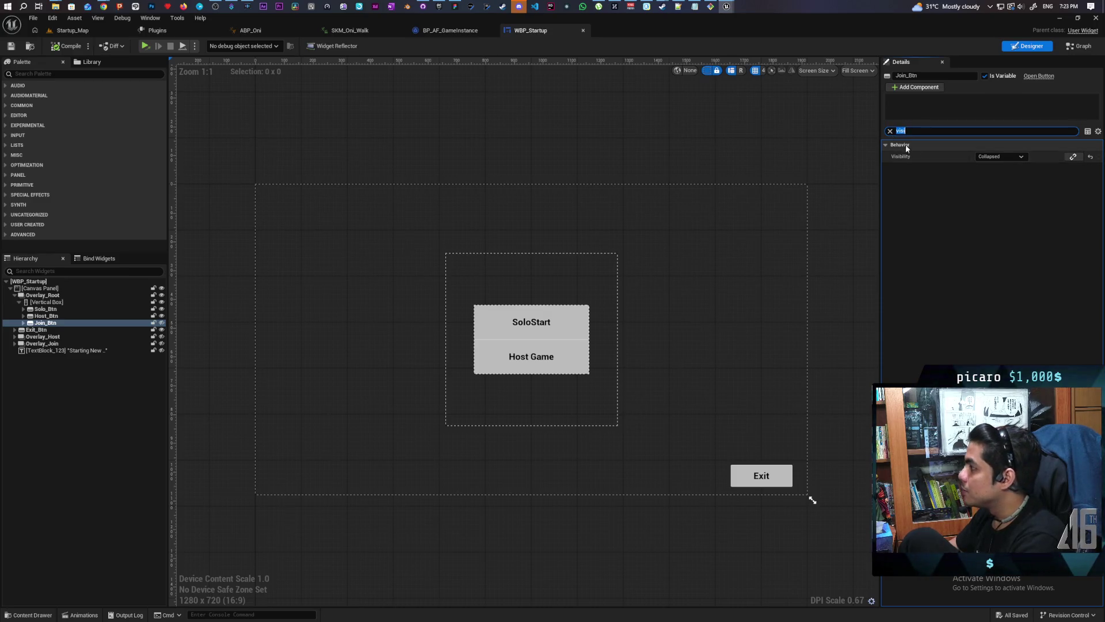
Step: Clear the Details property filter and select the Host Game button
key(BackSpace)
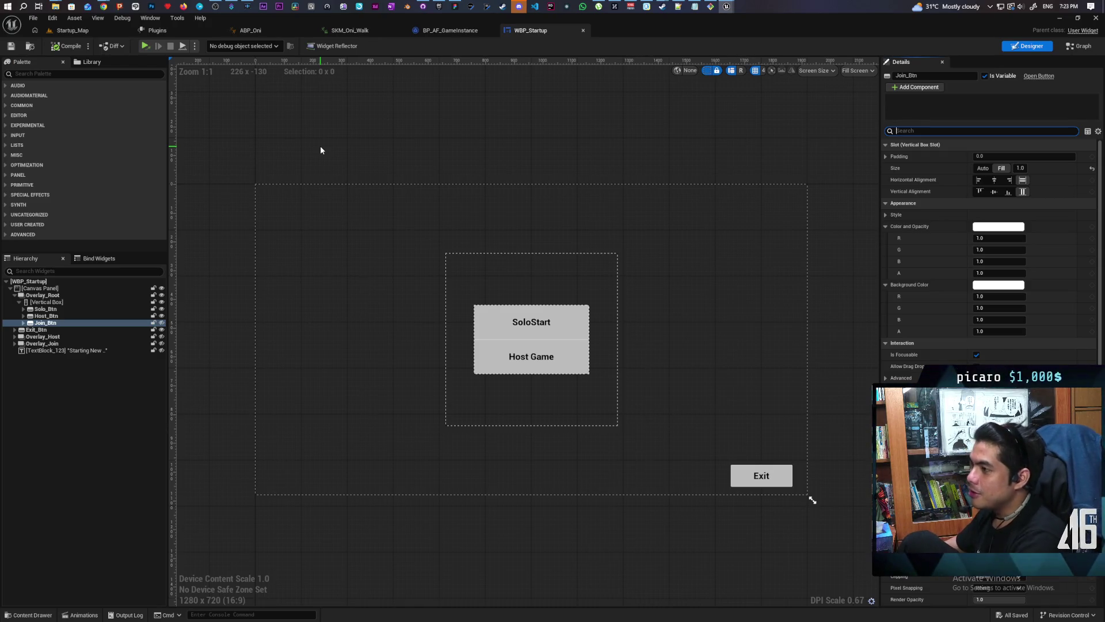
click(578, 368)
Step: Jump to the Host_Btn click event graph and move the As BP AF Game Instance node up
scroll(990, 259, down, 5)
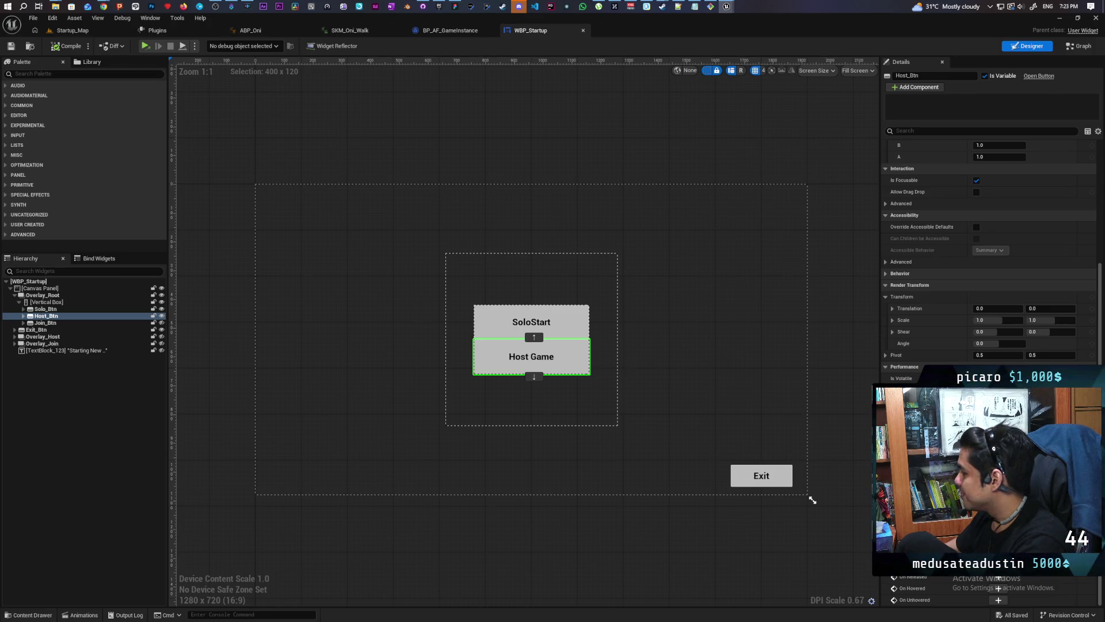
click(998, 553)
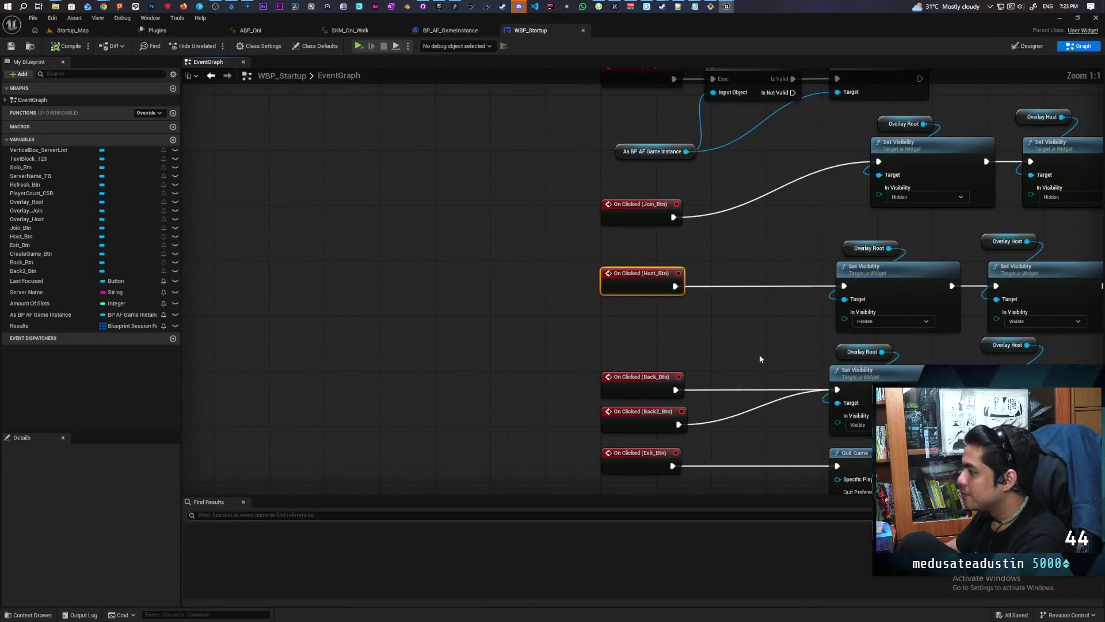
drag(521, 305, 412, 322)
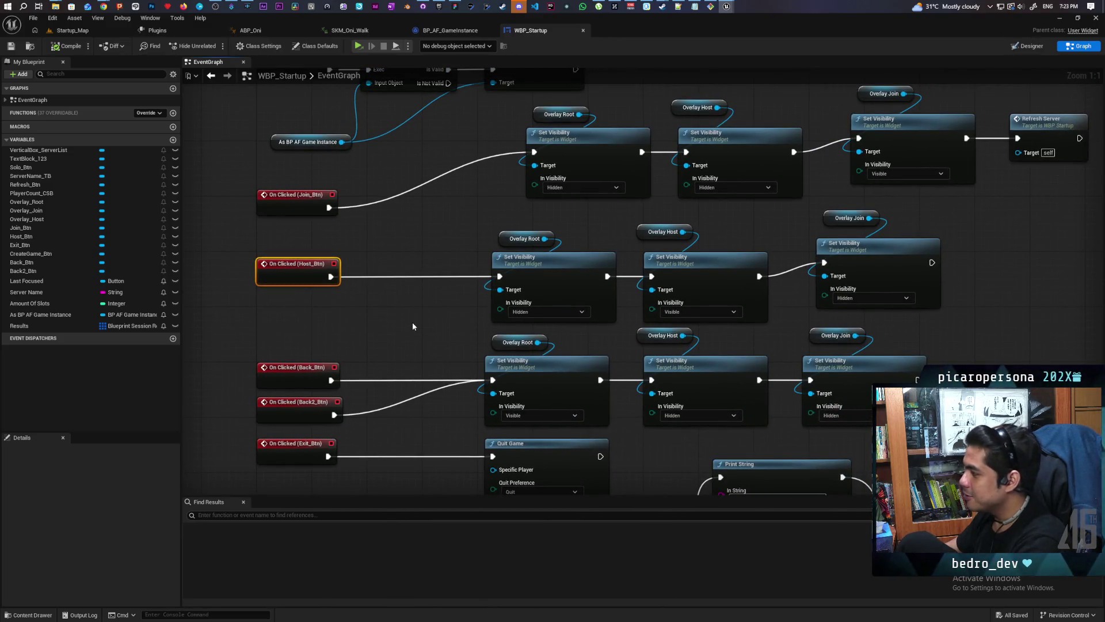
mouse_move(412, 326)
mouse_down()
mouse_move(419, 276)
mouse_move(322, 353)
mouse_up()
drag(255, 304, 261, 269)
click(274, 313)
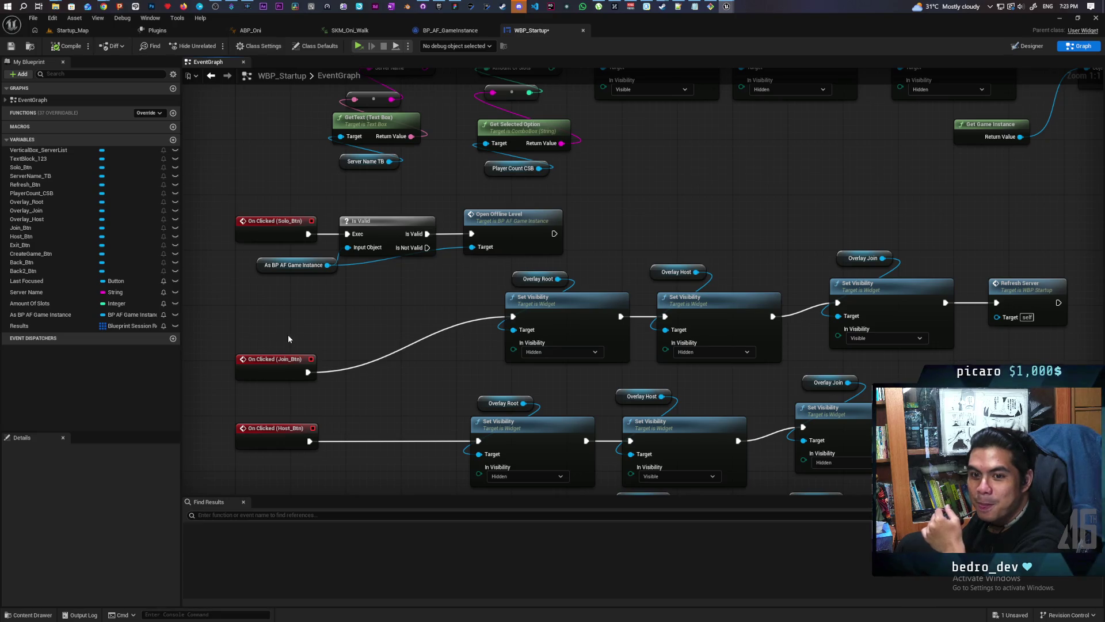
Step: Align On Clicked (Join_Btn) with its visibility row and select the Host_Btn event nodes
drag(272, 373, 274, 315)
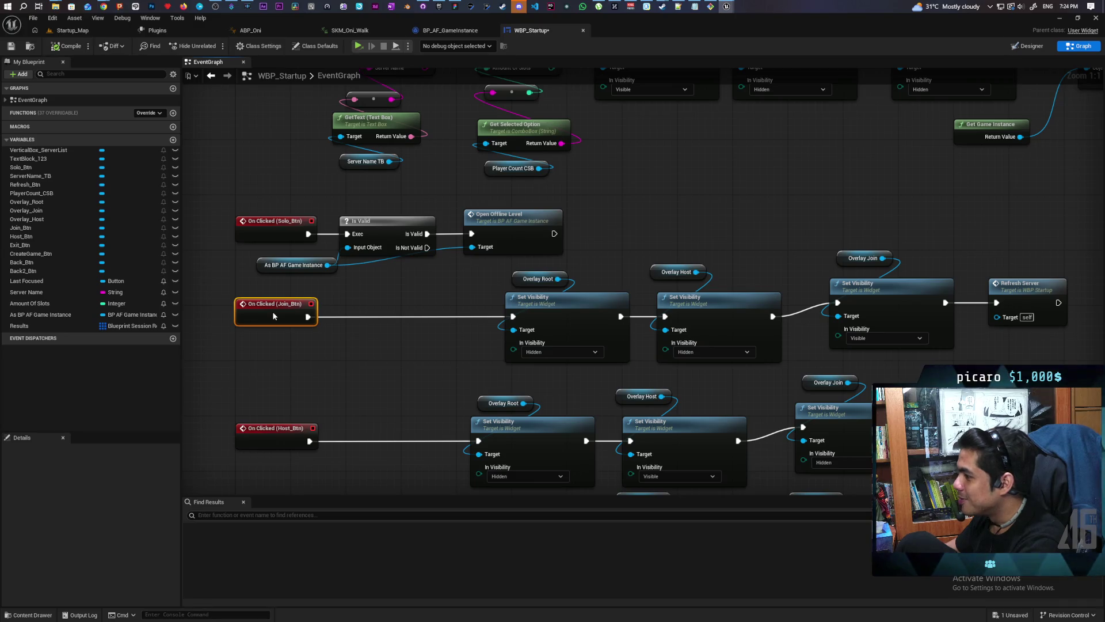
click(282, 375)
scroll(348, 323, down, 5)
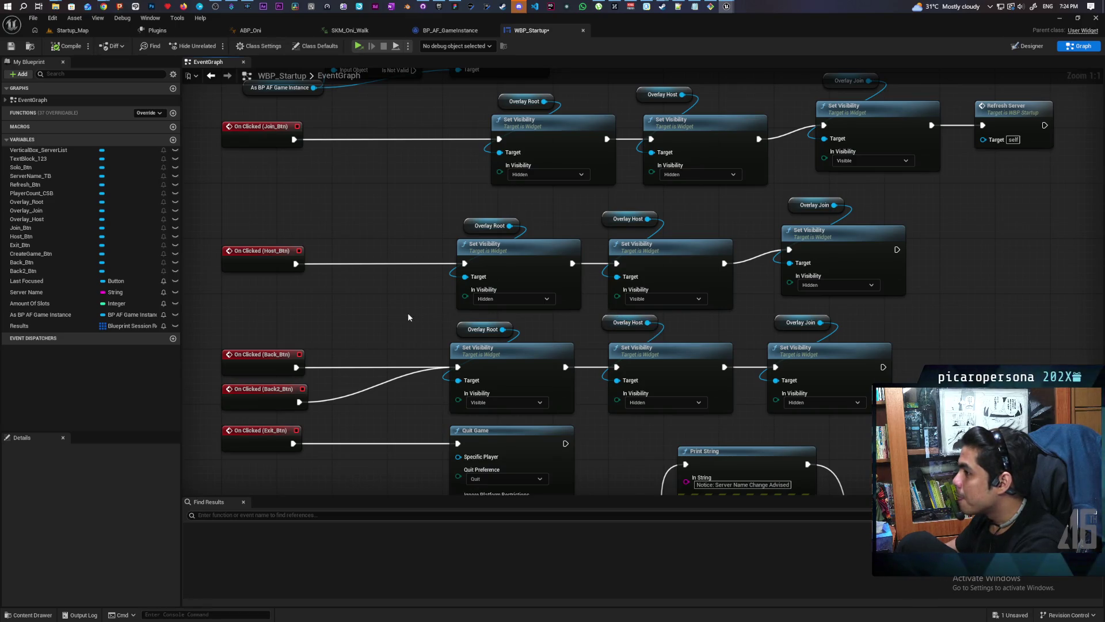
mouse_move(407, 249)
mouse_down()
mouse_move(382, 316)
mouse_move(449, 301)
mouse_move(449, 259)
mouse_move(439, 254)
mouse_up()
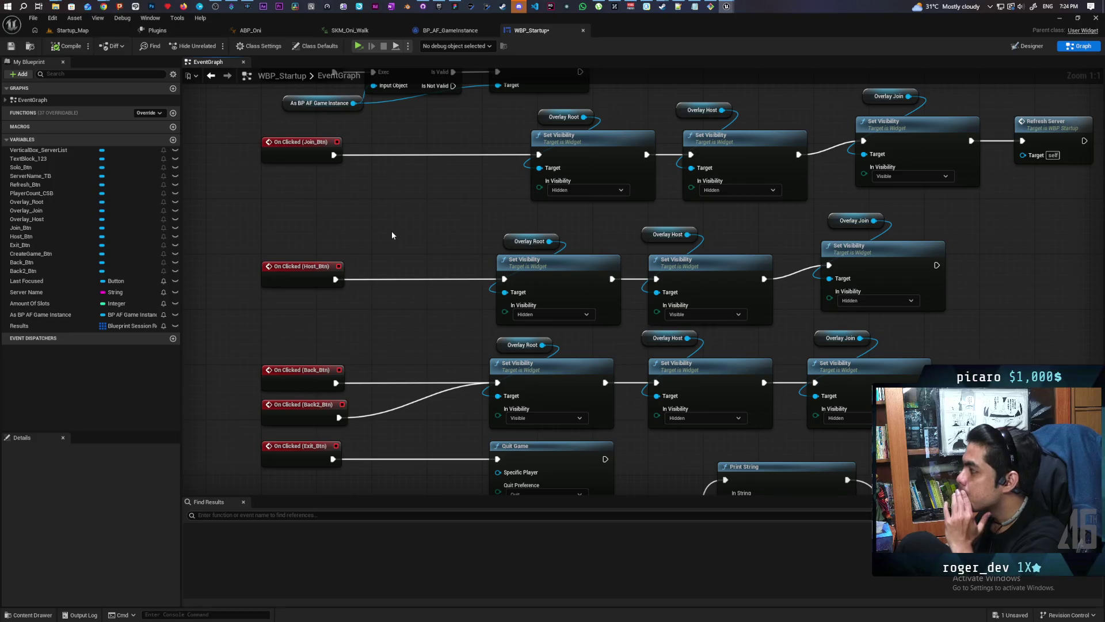
mouse_move(331, 232)
mouse_down()
mouse_move(777, 325)
mouse_move(947, 314)
mouse_up()
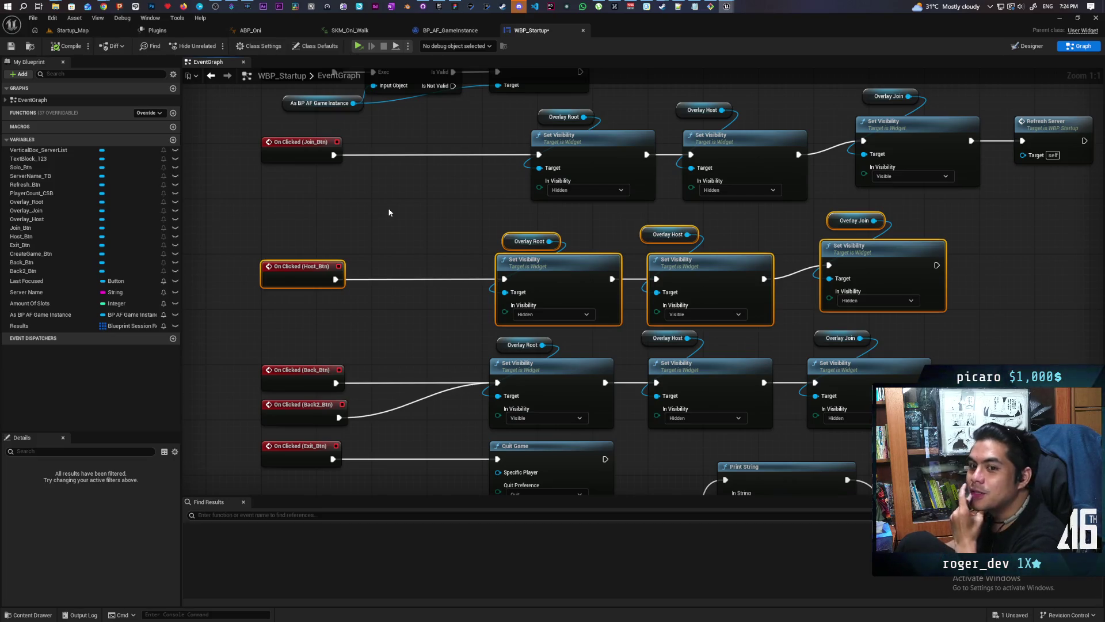
click(1030, 47)
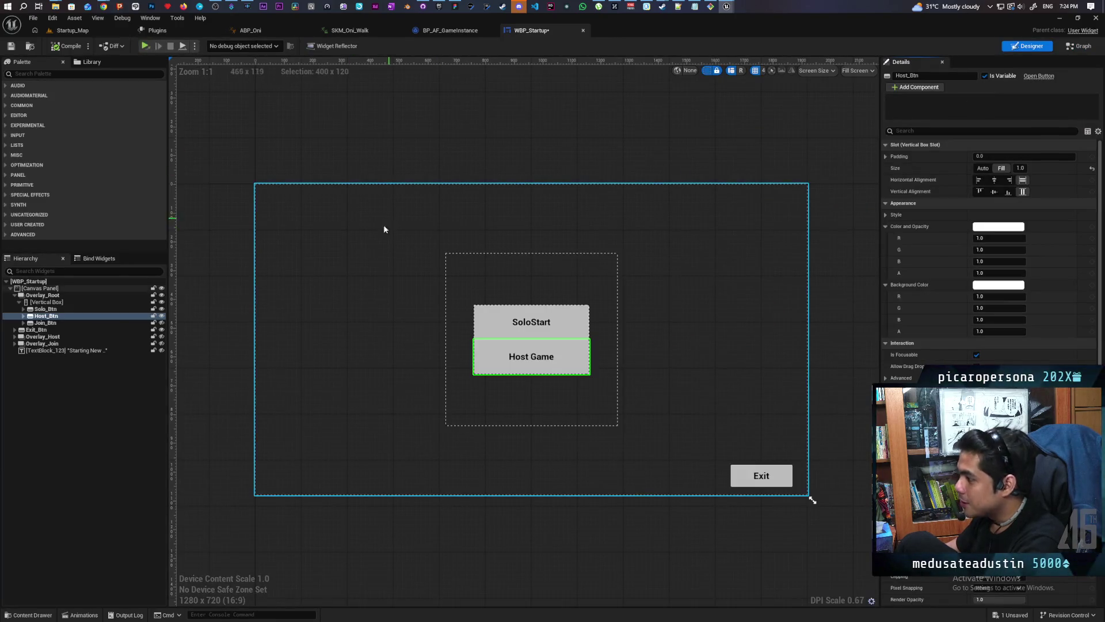
Step: Select Exit_Btn and toggle Overlay_Host's eye icon until the Name Your Event panel shows
click(52, 330)
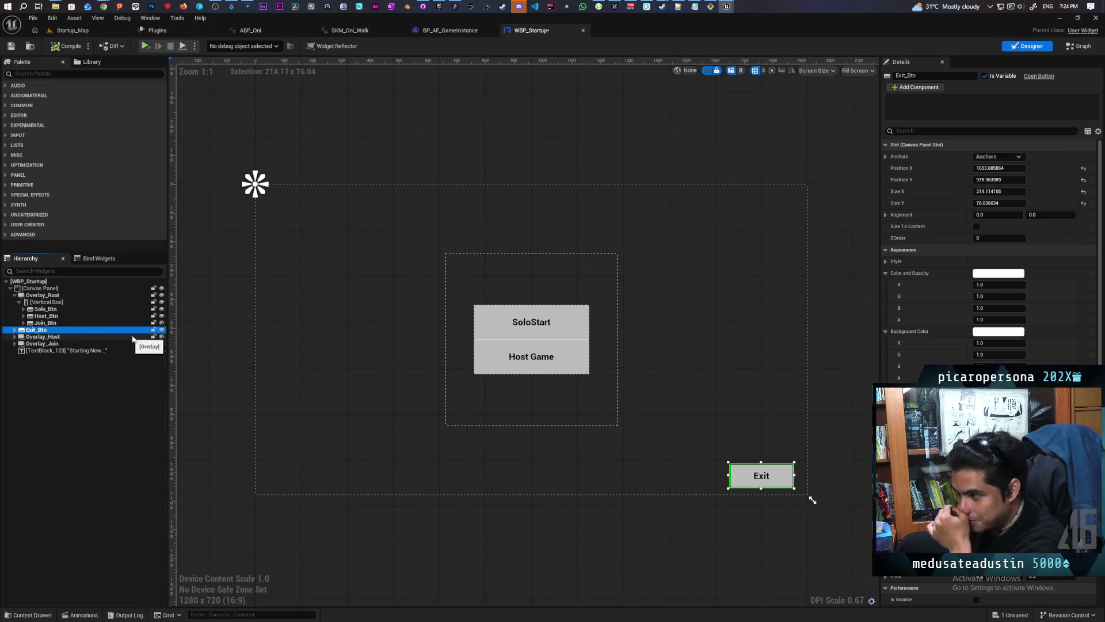
click(161, 323)
click(161, 323)
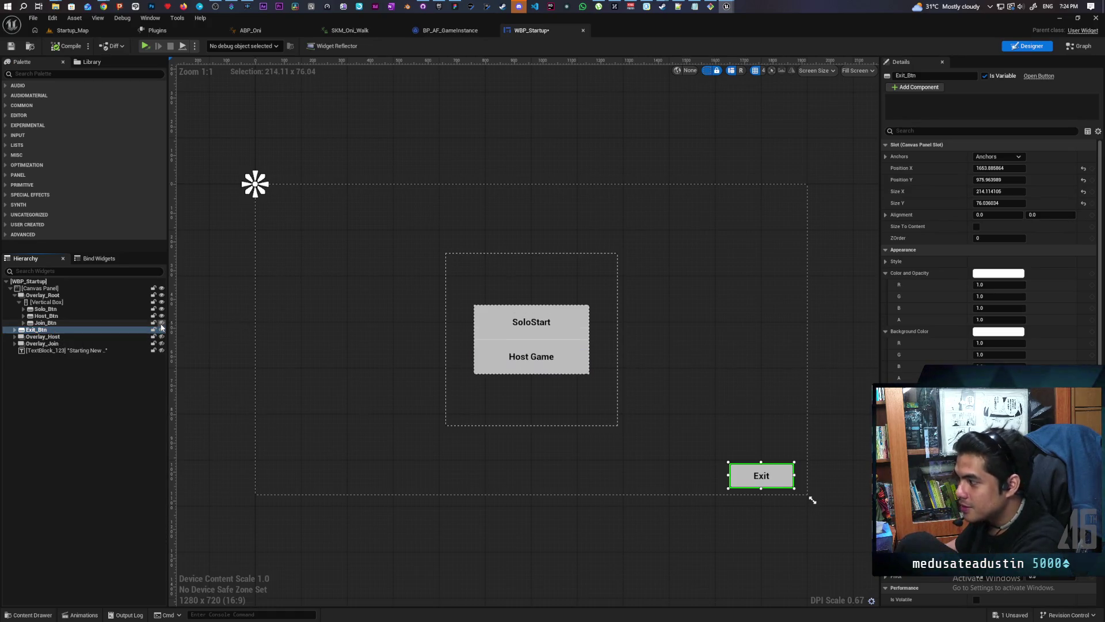
click(162, 337)
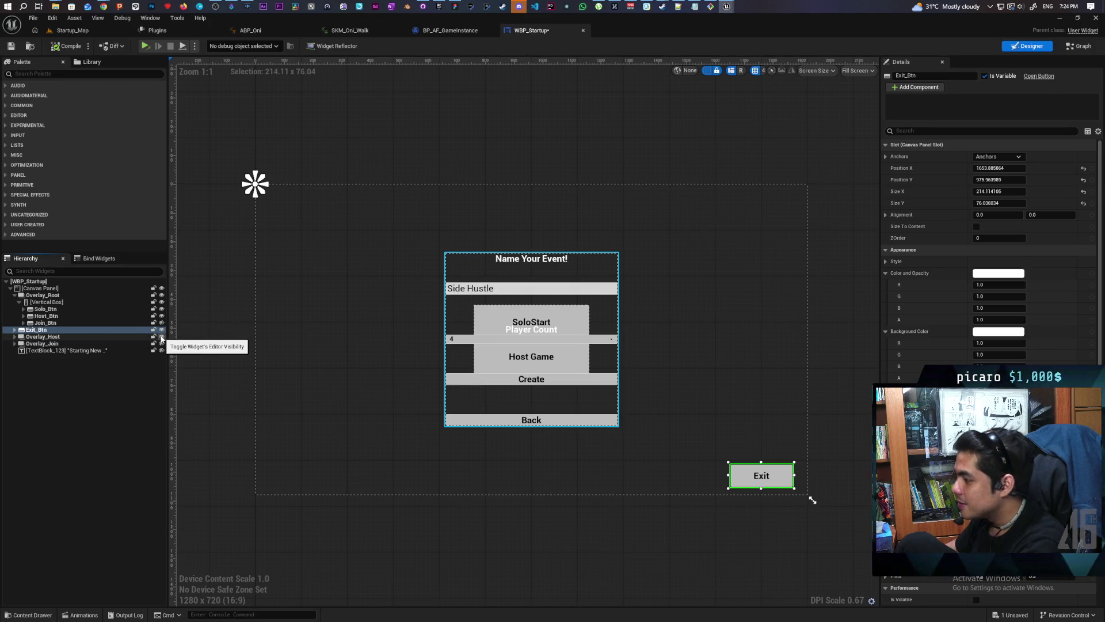
click(162, 337)
click(162, 337)
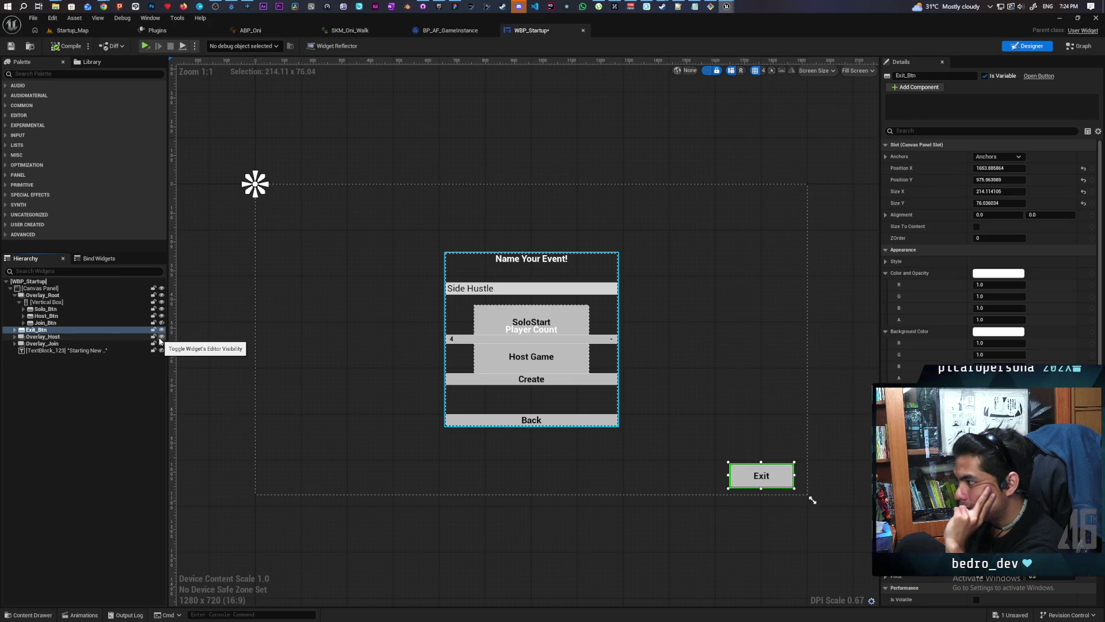
click(161, 337)
click(161, 338)
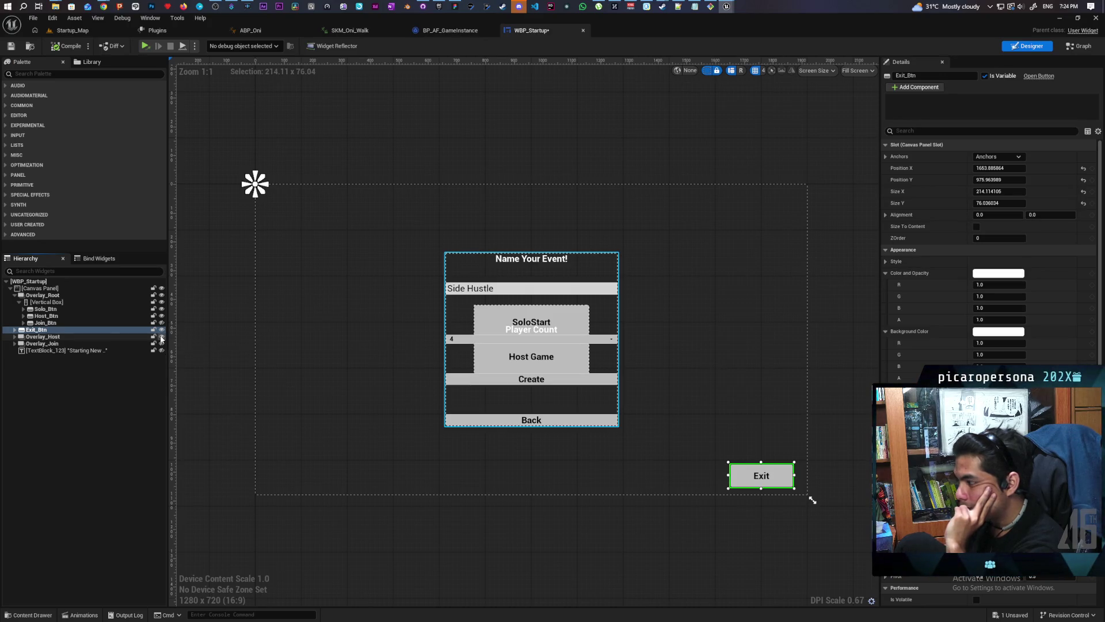
click(161, 337)
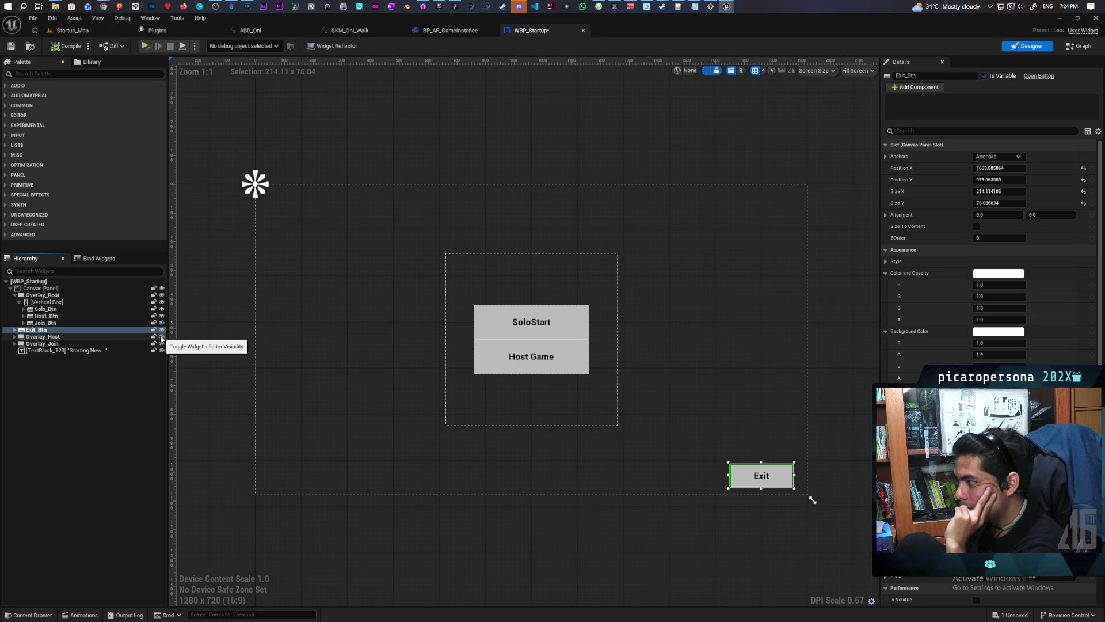
click(161, 337)
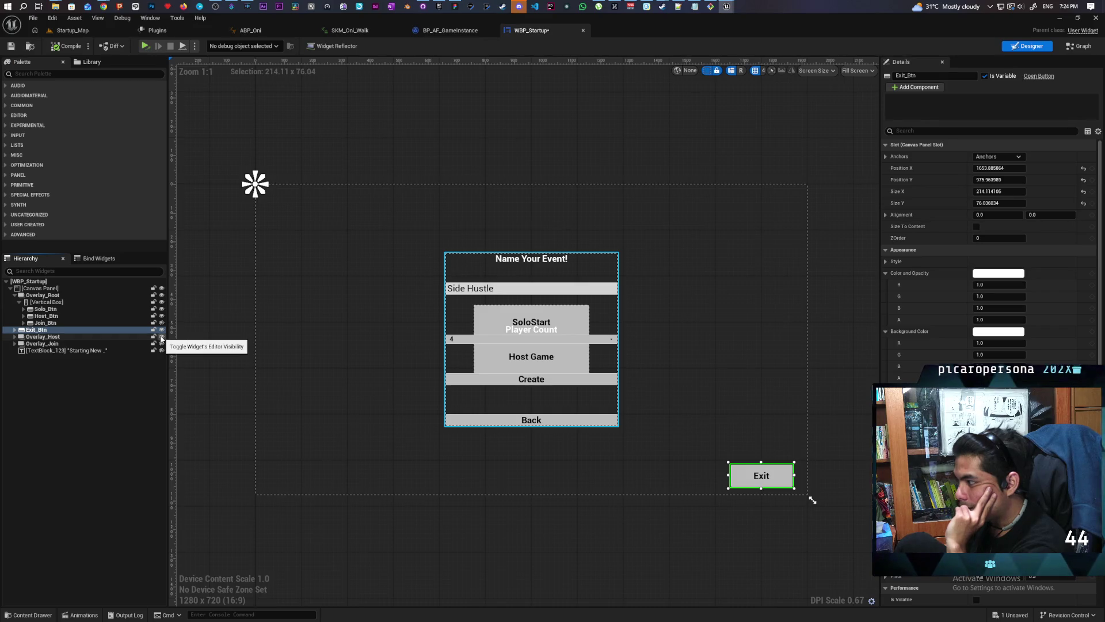
Step: Select CreateGame_Btn and jump to its click handler in the graph
click(531, 379)
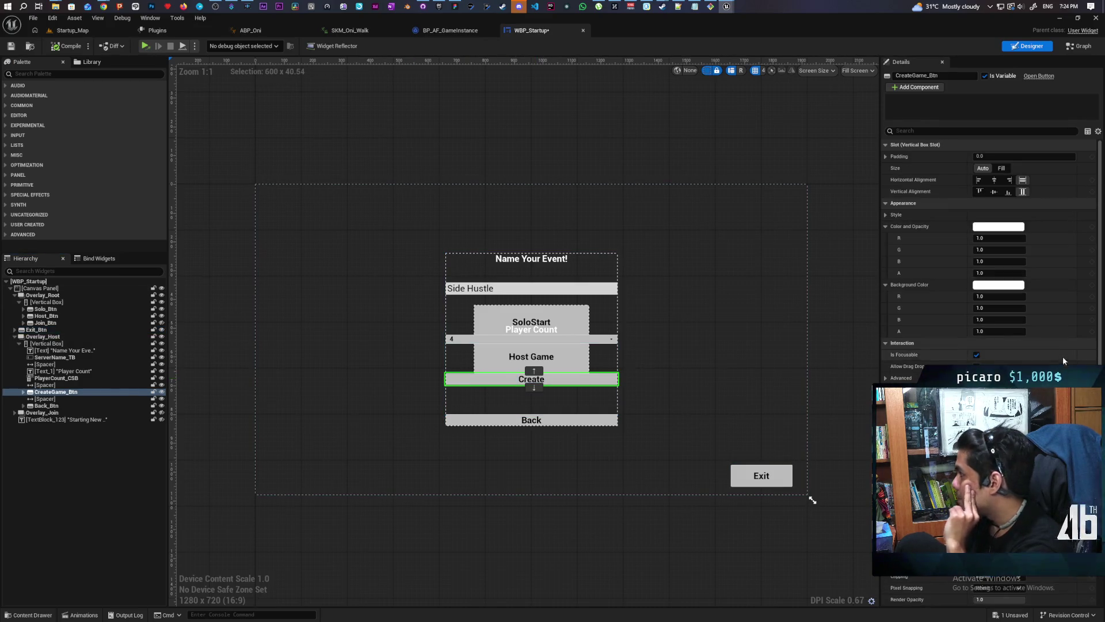
scroll(957, 361, down, 5)
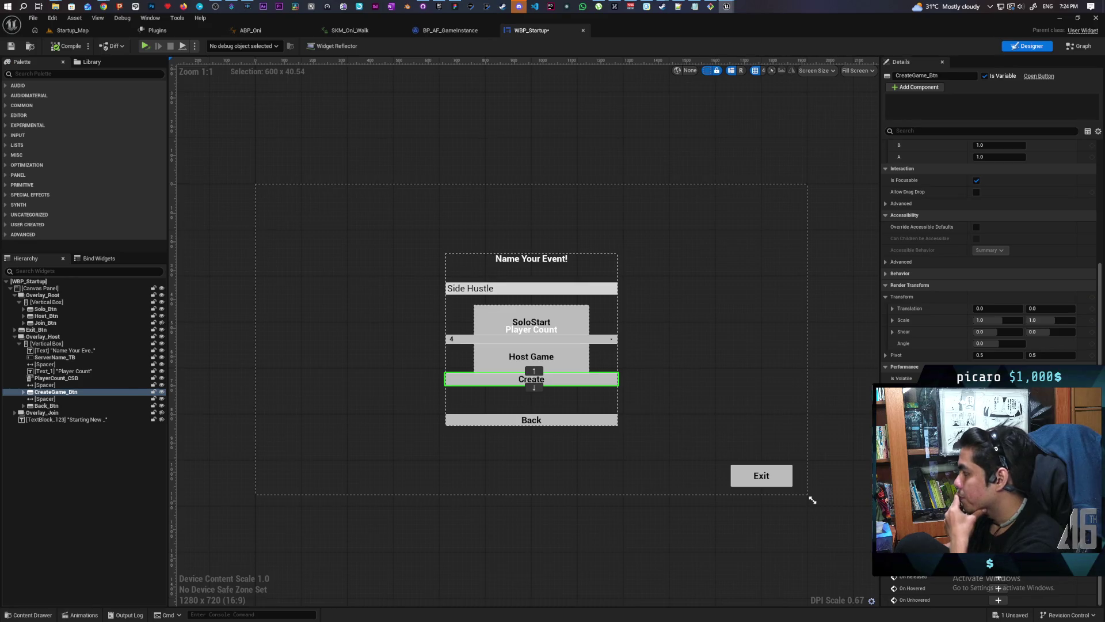
click(999, 553)
scroll(688, 395, down, 5)
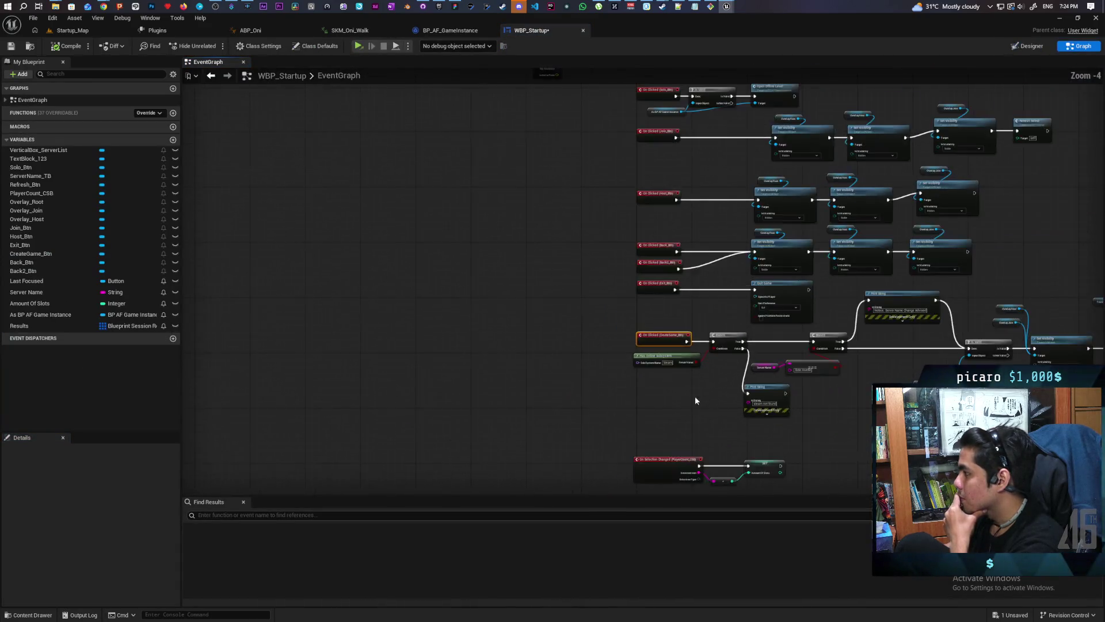
Step: Add an Open Lobby custom event and wire it into the online-subsystem Branch
scroll(586, 427, up, 4)
mouse_move(561, 422)
mouse_down()
mouse_move(516, 390)
mouse_move(332, 362)
mouse_up()
mouse_move(473, 375)
mouse_down()
mouse_move(440, 371)
mouse_move(573, 374)
mouse_move(498, 368)
mouse_move(676, 348)
mouse_up()
mouse_move(391, 363)
mouse_down()
mouse_move(519, 354)
mouse_move(564, 390)
mouse_move(529, 414)
mouse_up()
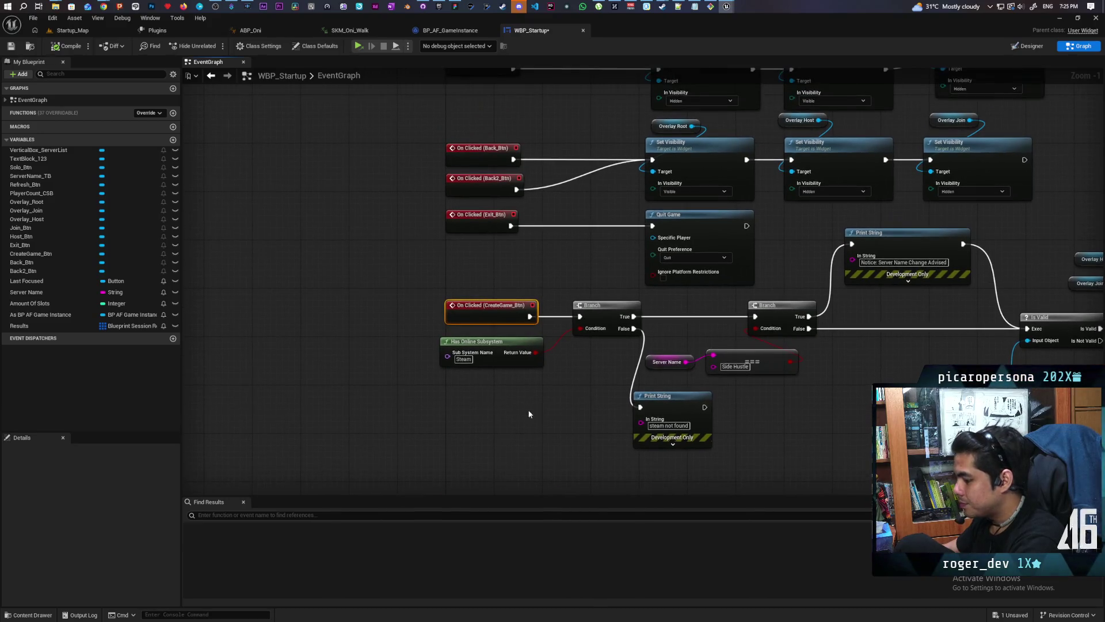
click(446, 390)
text(Open Lo)
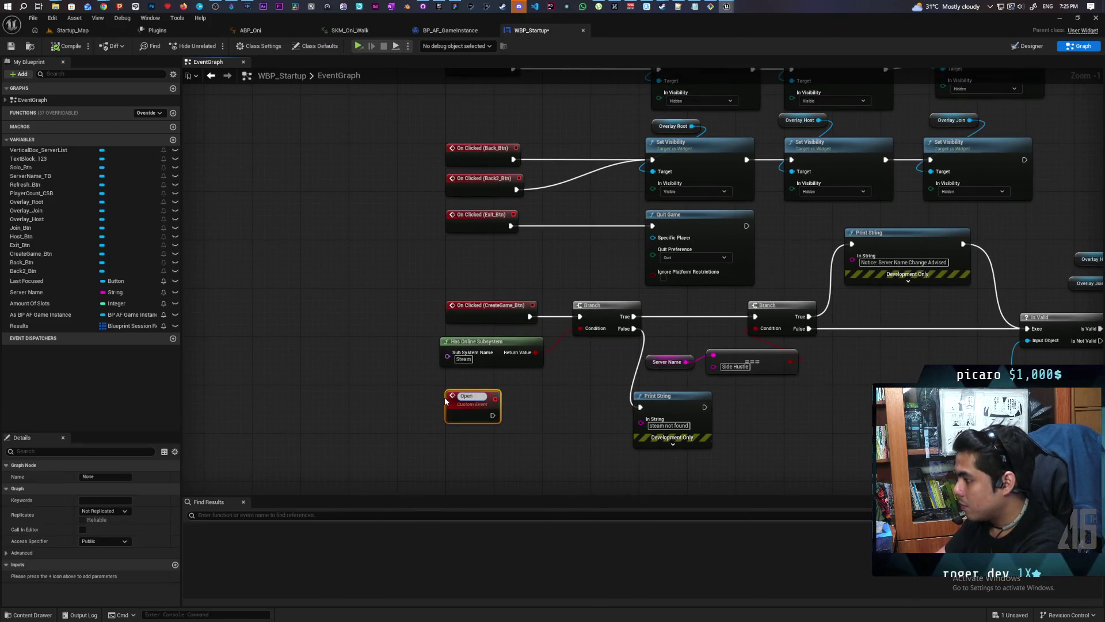
text(bby)
key(Return)
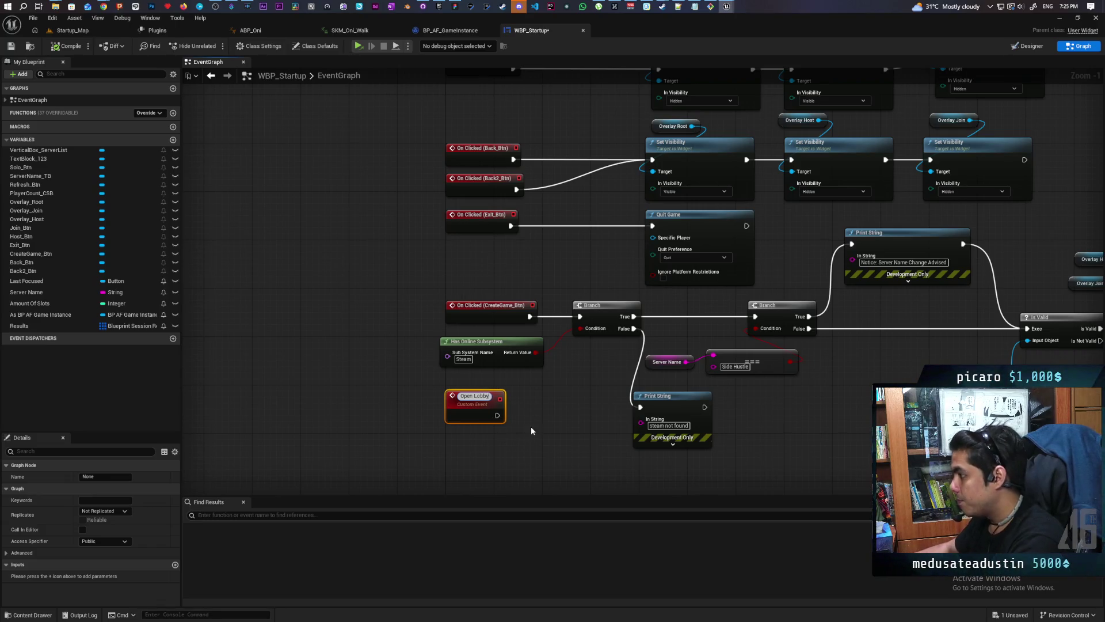
click(530, 426)
drag(492, 412, 579, 316)
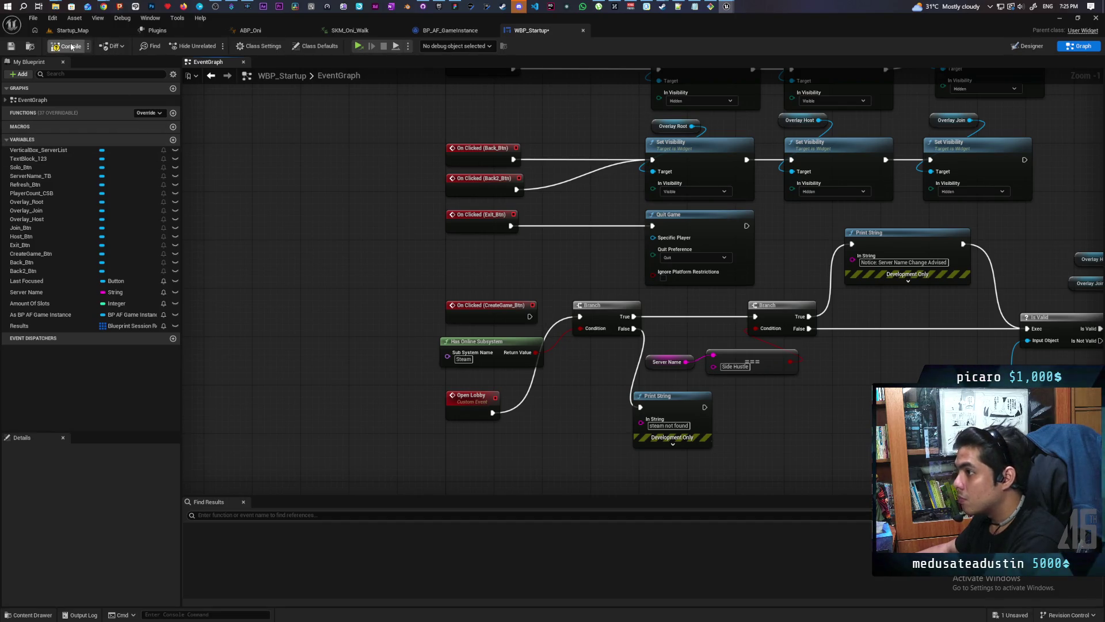
Step: Save WBP_Startup and pan across the Create Game logic to the Delay and Host Server nodes
key(ctrl+s)
drag(438, 297, 275, 305)
mouse_move(602, 396)
mouse_down()
mouse_move(565, 403)
mouse_move(644, 439)
mouse_move(464, 422)
mouse_move(741, 423)
mouse_up()
mouse_move(550, 392)
mouse_down()
mouse_move(751, 408)
mouse_move(688, 390)
mouse_move(558, 387)
mouse_move(773, 385)
mouse_move(698, 389)
mouse_up()
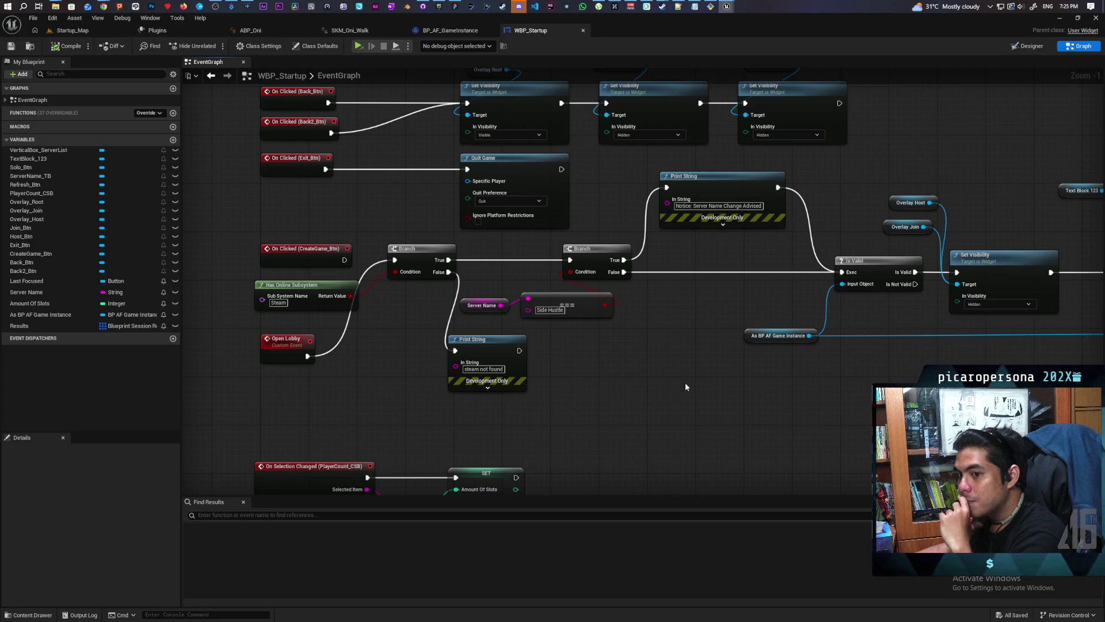
mouse_move(685, 382)
mouse_down()
mouse_move(523, 370)
mouse_move(468, 386)
mouse_move(693, 397)
mouse_move(621, 397)
mouse_up()
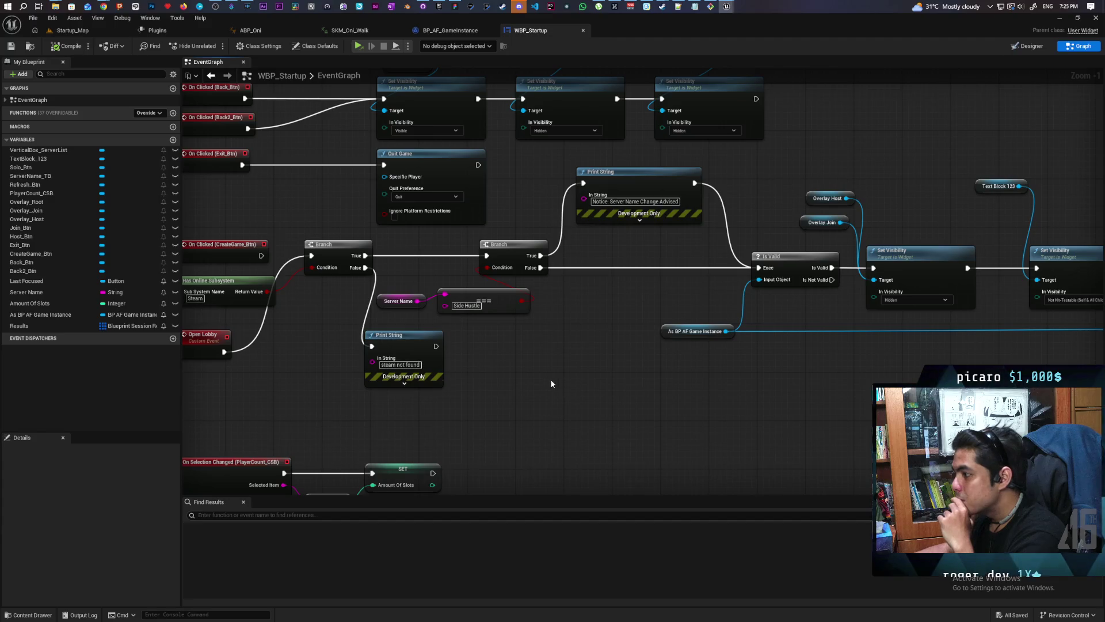
Step: Wire the first Branch's True output into the Is Valid check and compile the blueprint
mouse_move(365, 256)
mouse_down()
mouse_move(677, 280)
mouse_move(758, 268)
mouse_move(557, 291)
mouse_up()
drag(803, 412, 582, 391)
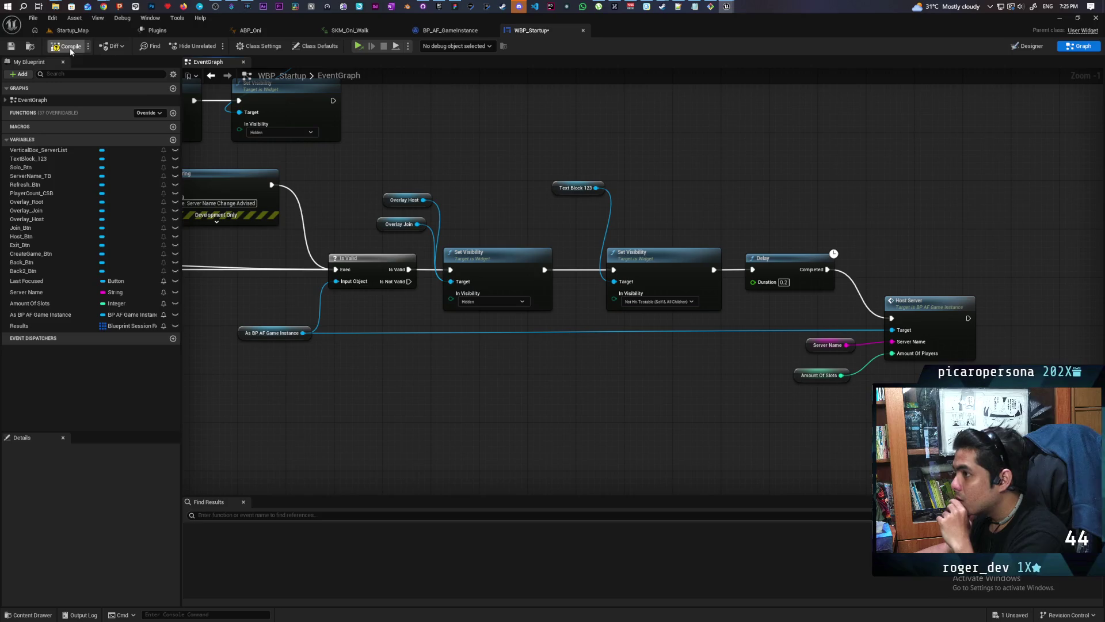
click(10, 47)
Step: Check that Amount Of Slots defaults to 0, then select the Server Name getter feeding Host Server
drag(739, 377, 524, 344)
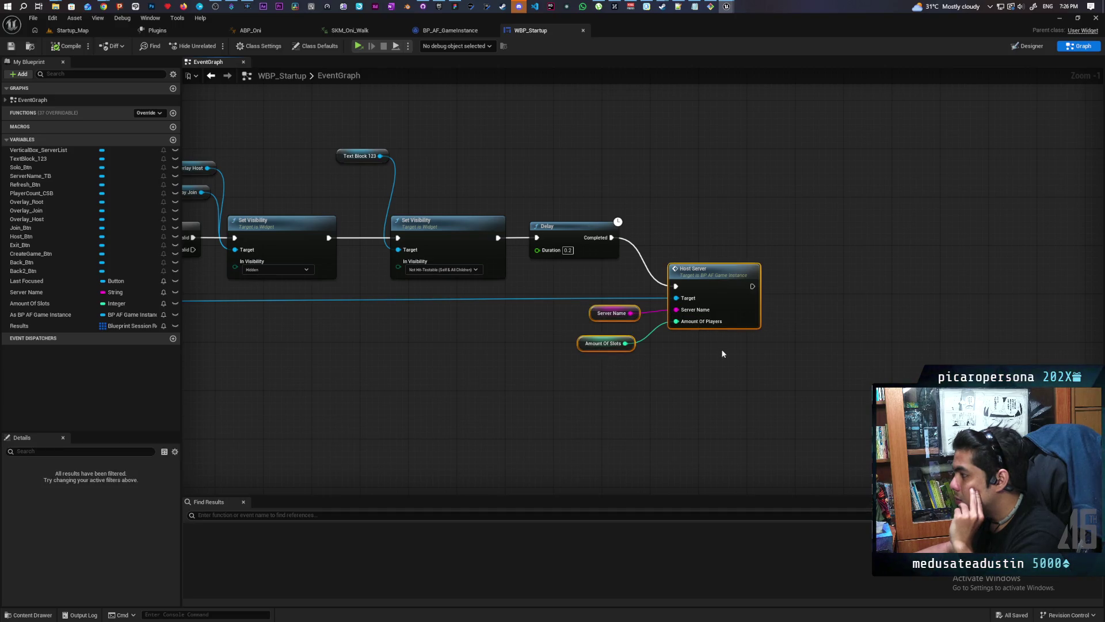
drag(675, 368, 699, 369)
click(605, 342)
scroll(130, 549, down, 5)
click(98, 591)
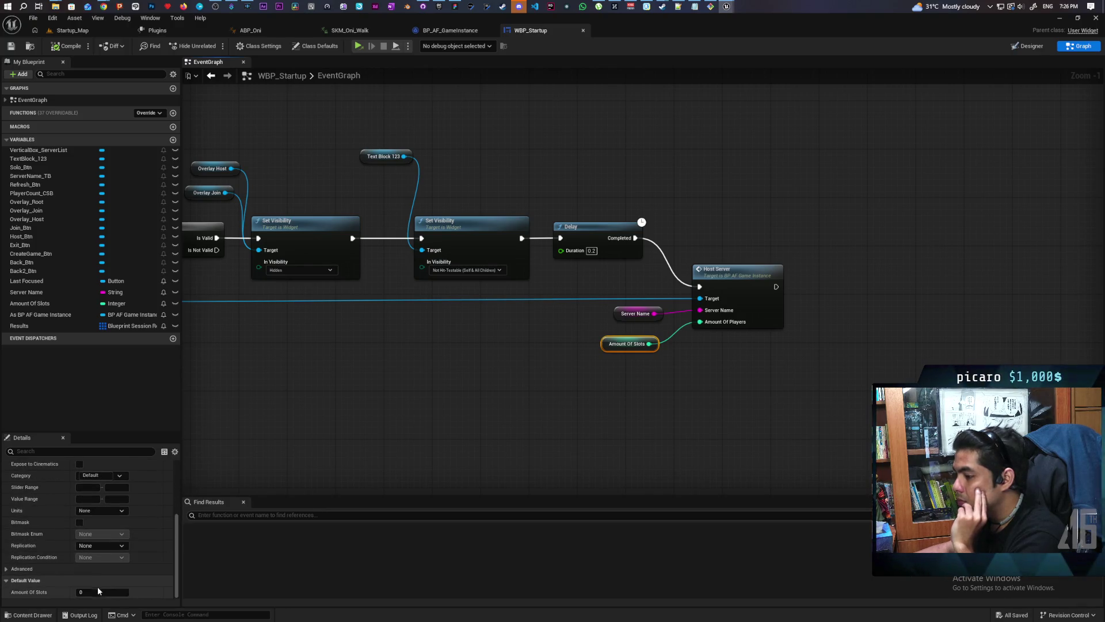
click(441, 353)
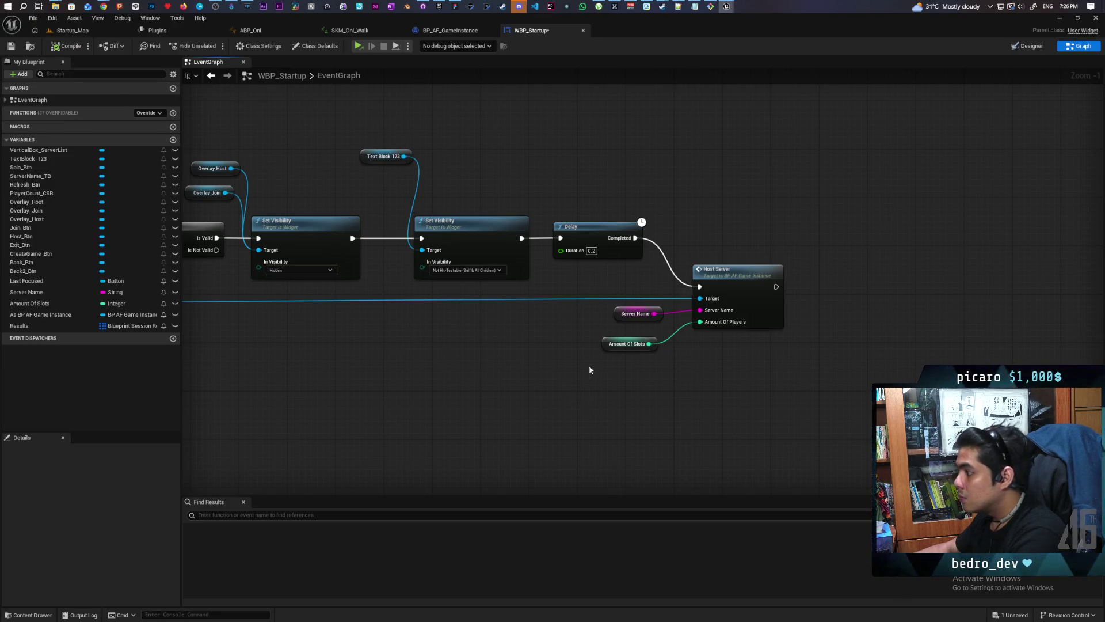
click(617, 314)
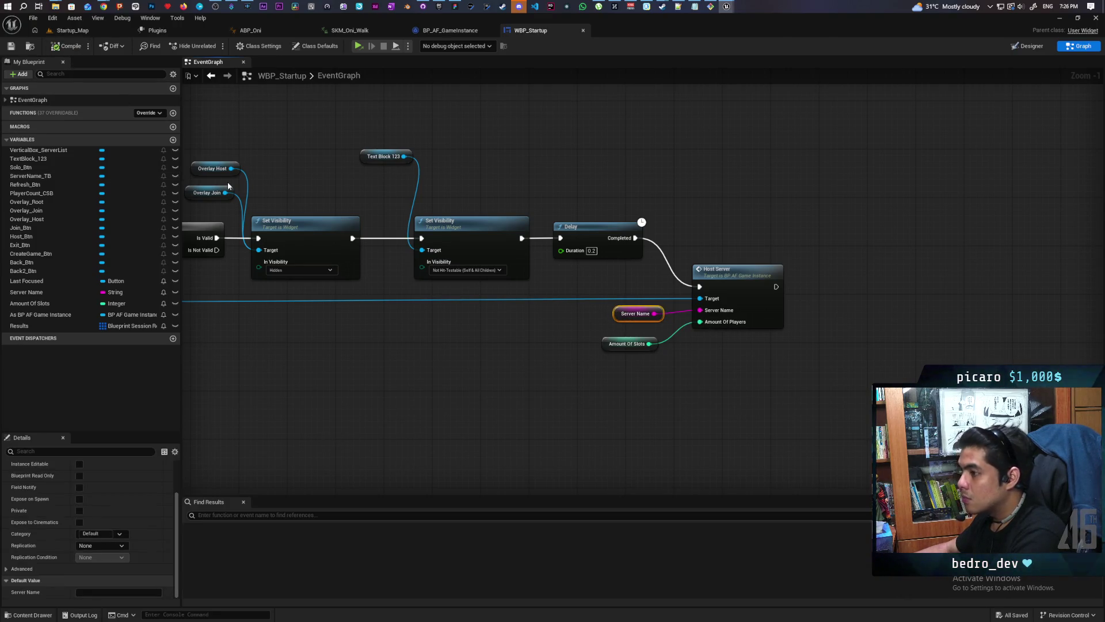
Step: Open the HostServer event in BP_AF_GameInstance, nudge it upward, and save the blueprint
double_click(736, 278)
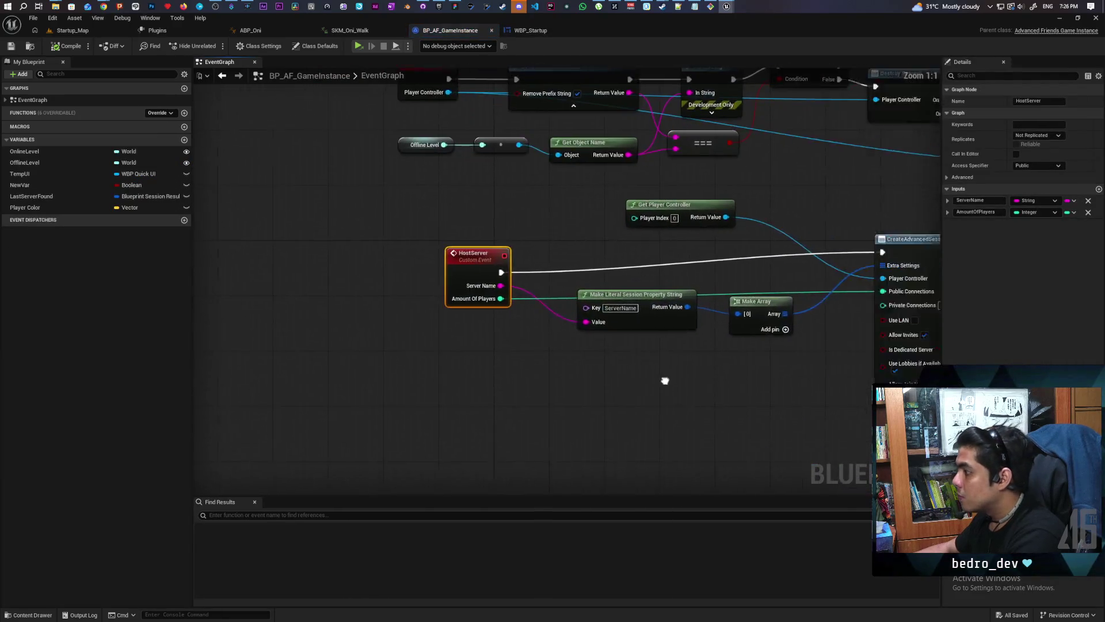
mouse_move(511, 390)
mouse_down()
mouse_move(478, 394)
mouse_move(362, 363)
mouse_move(456, 366)
mouse_up()
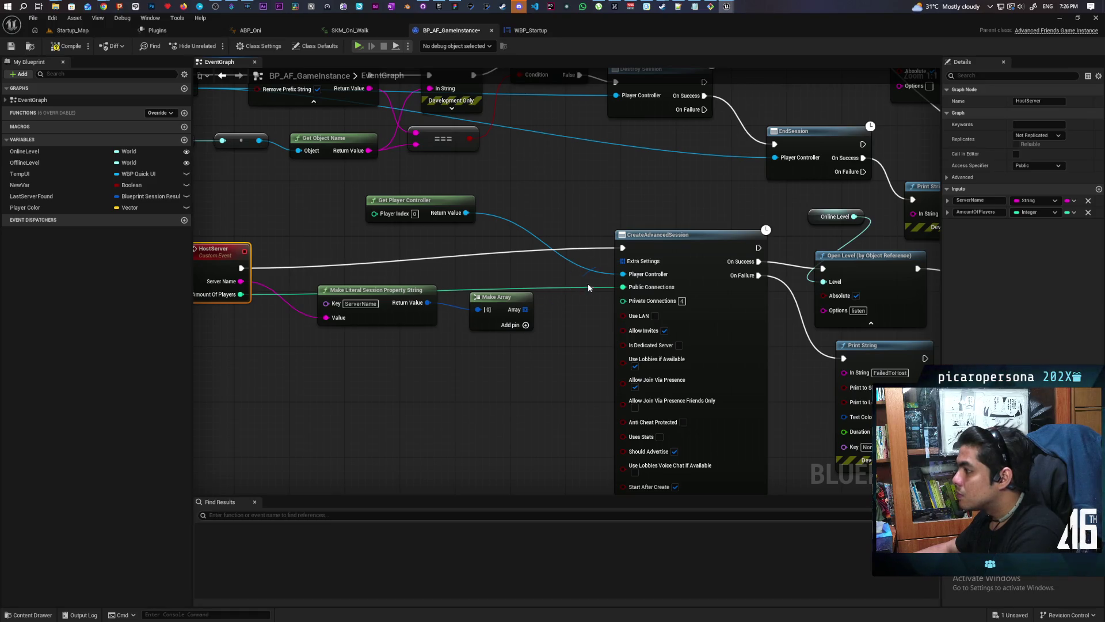
drag(245, 285, 249, 261)
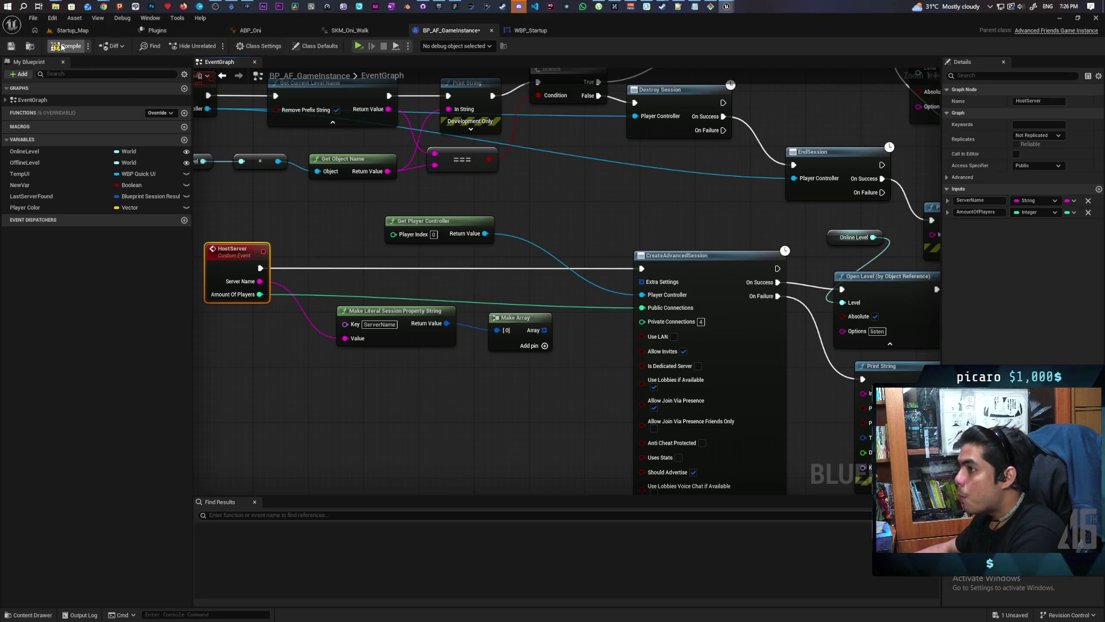
mouse_move(656, 245)
mouse_down()
mouse_move(526, 236)
mouse_move(429, 211)
mouse_move(402, 183)
mouse_up()
key(ctrl+s)
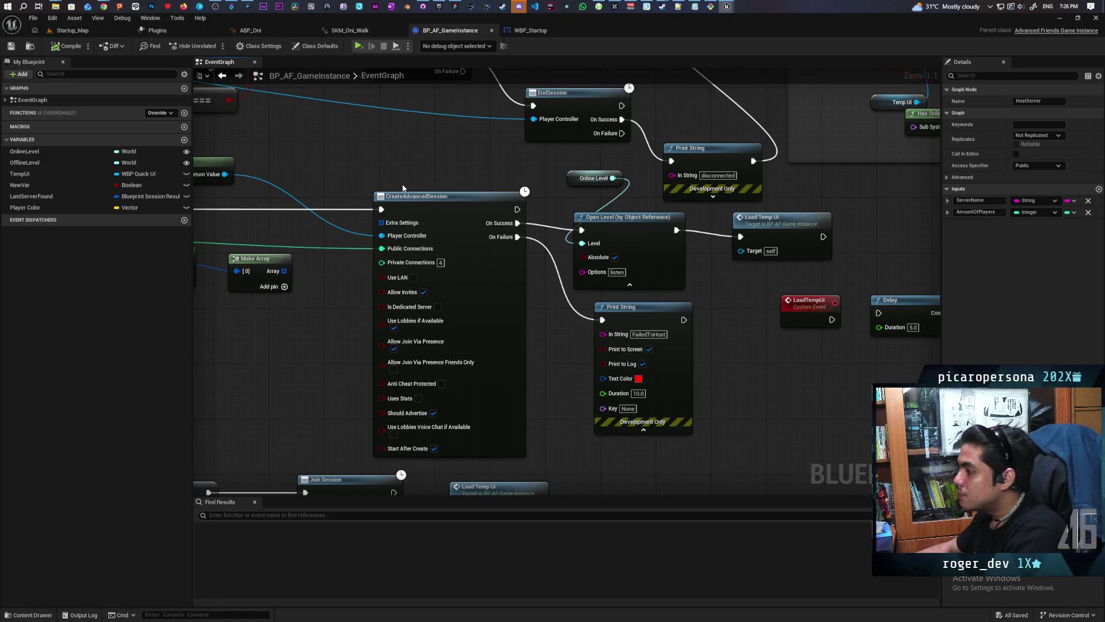
Step: Break the Online Level wire and set Open Level's level to Lobby
drag(403, 187, 379, 200)
drag(605, 246, 605, 268)
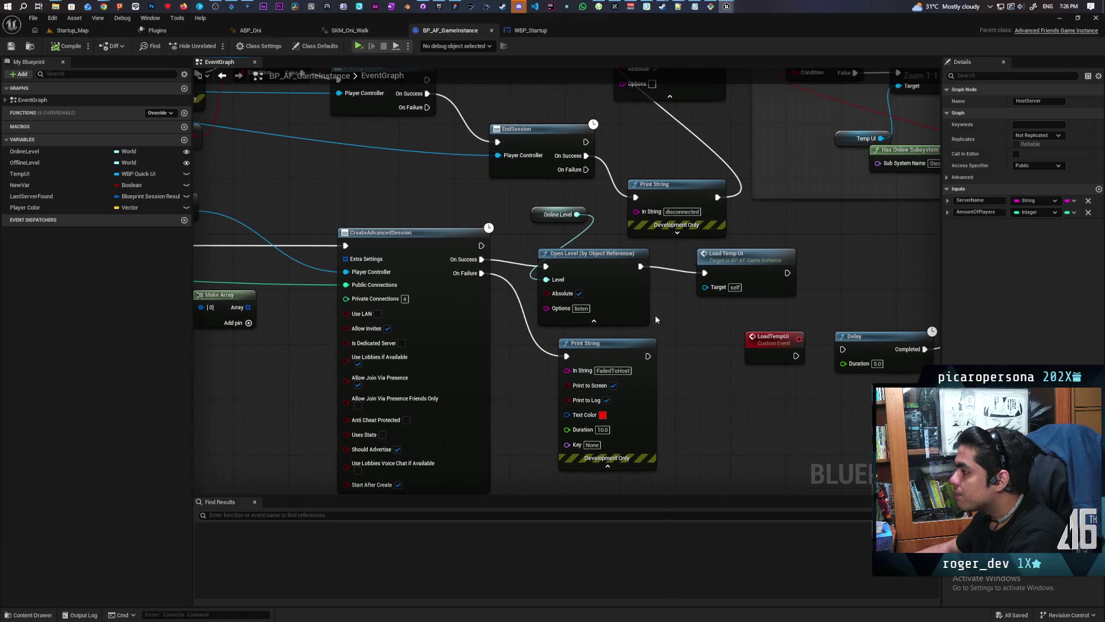
click(539, 214)
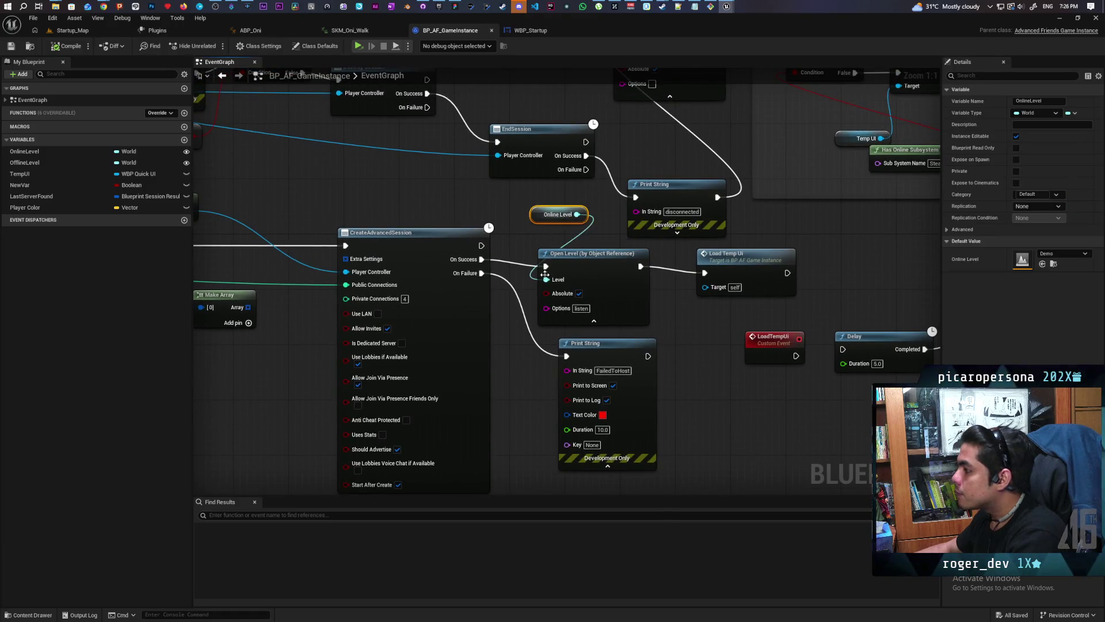
alt+click(546, 279)
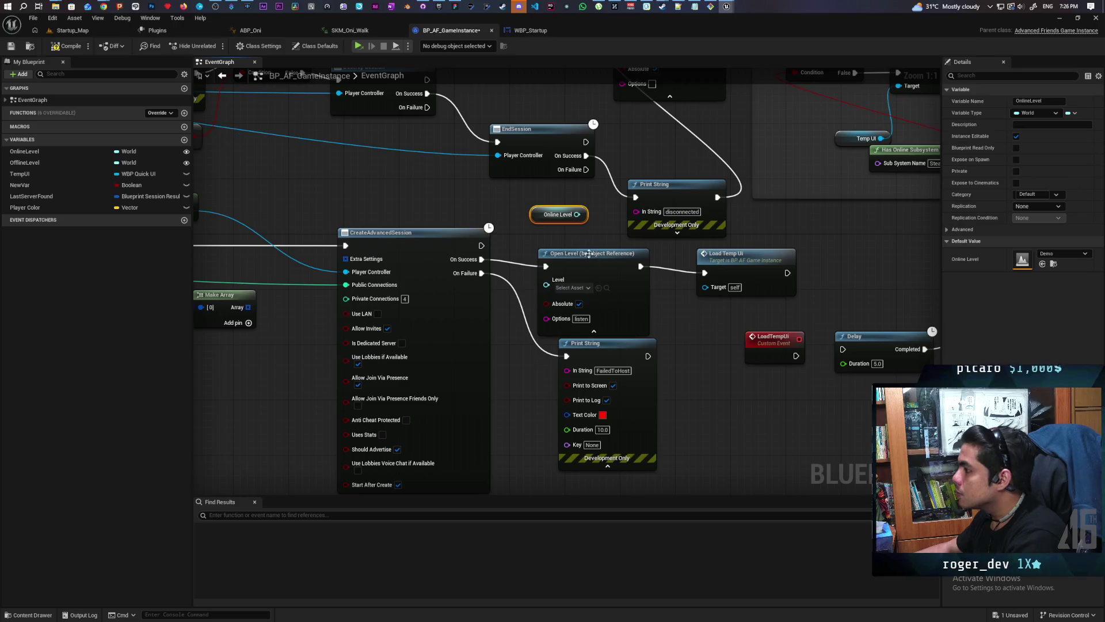
click(575, 288)
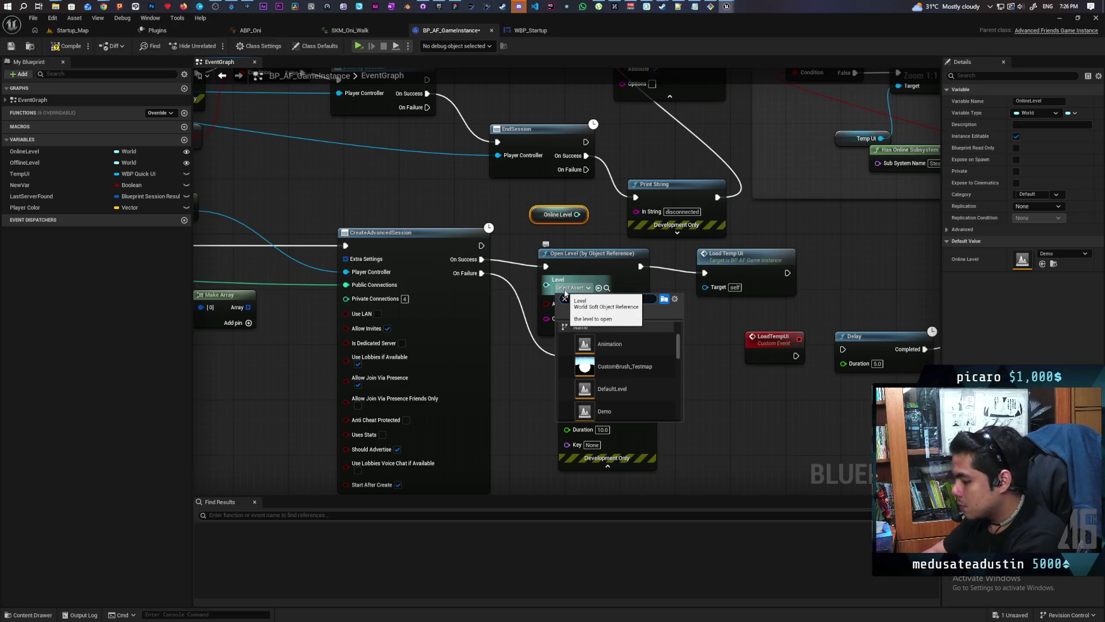
text(lobby)
click(610, 344)
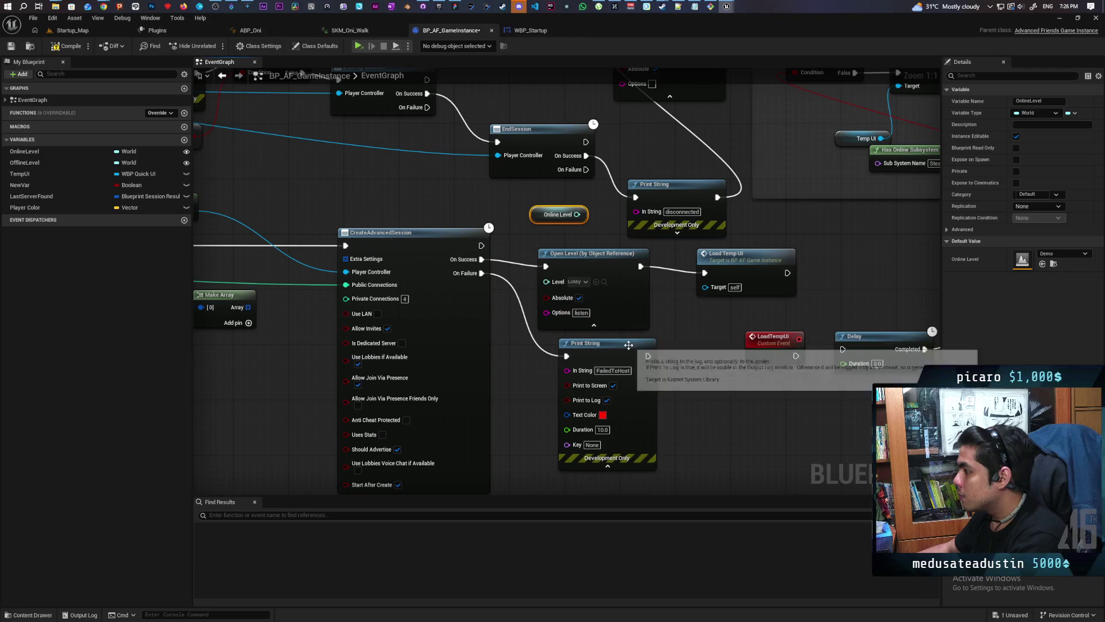
Step: Realign the Open Level and Load Temp Ui nodes beside CreateAdvancedSession's On Success
drag(685, 316, 581, 347)
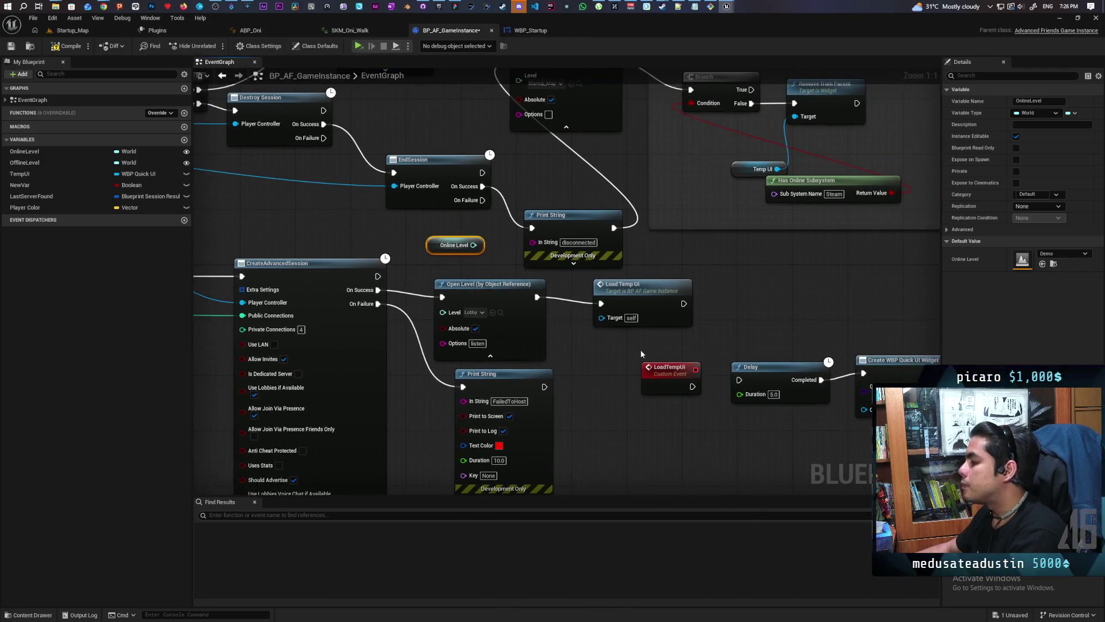
mouse_move(474, 291)
mouse_down()
mouse_move(465, 284)
mouse_move(483, 284)
mouse_up()
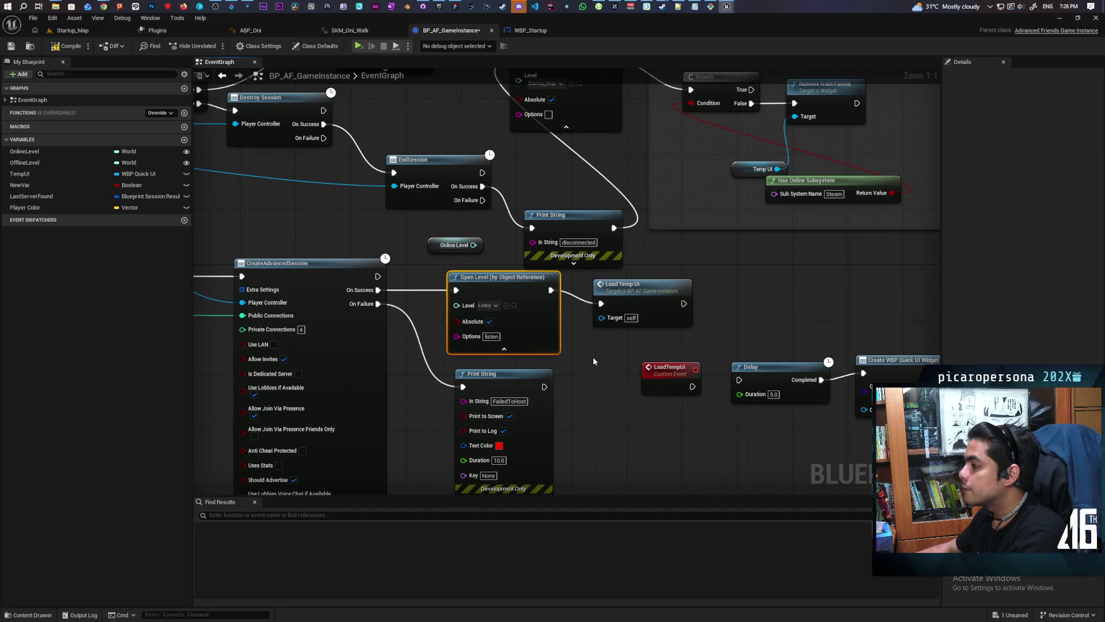
mouse_move(635, 302)
mouse_down()
mouse_move(649, 287)
mouse_move(685, 289)
mouse_up()
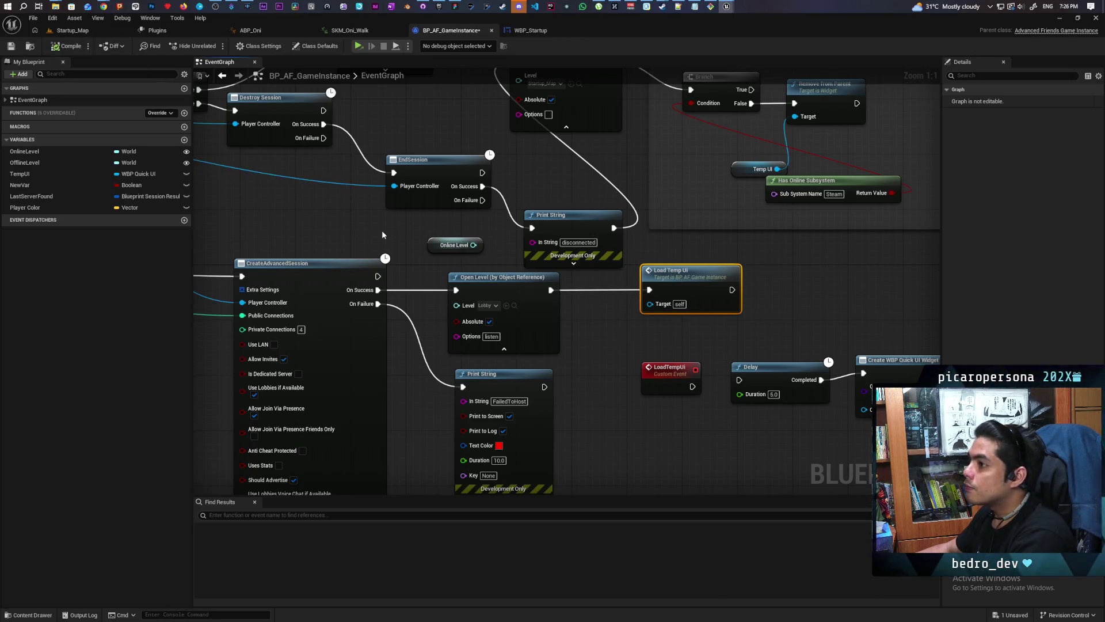
drag(582, 294, 668, 280)
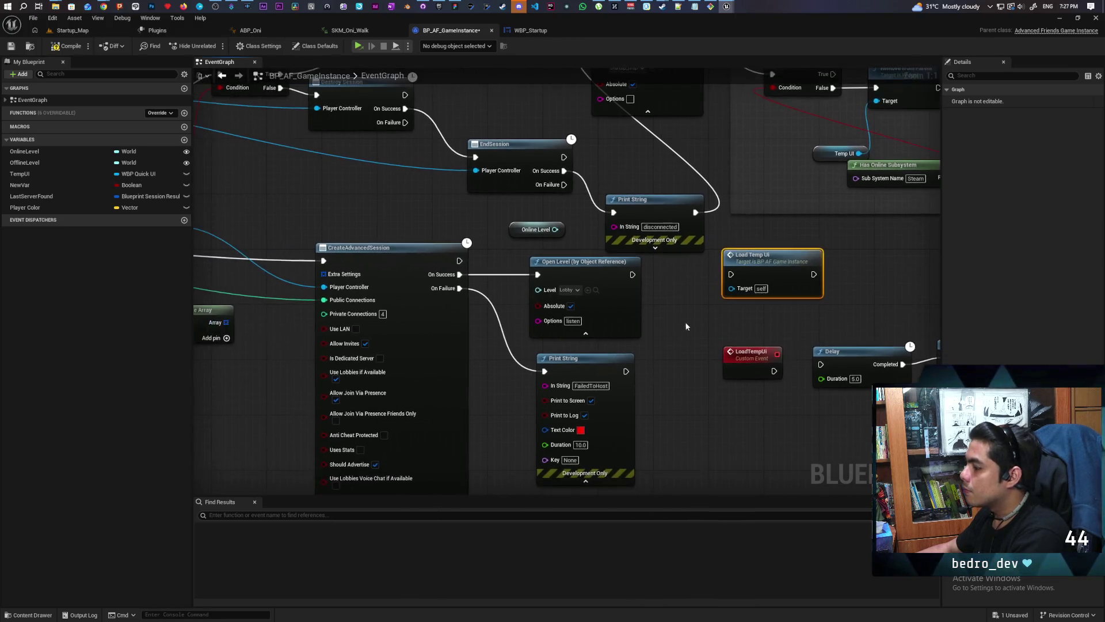
mouse_move(594, 337)
mouse_down()
mouse_move(731, 311)
mouse_move(875, 320)
mouse_up()
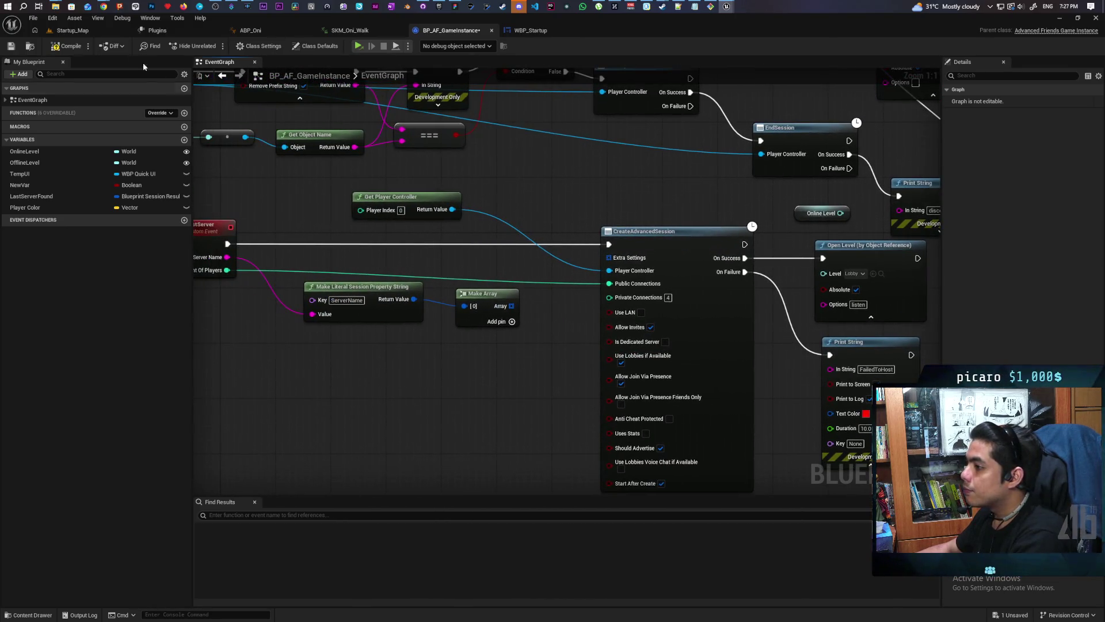
Step: Save BP_AF_GameInstance, review its event graph, and return to the Startup_Map level editor
key(ctrl+s)
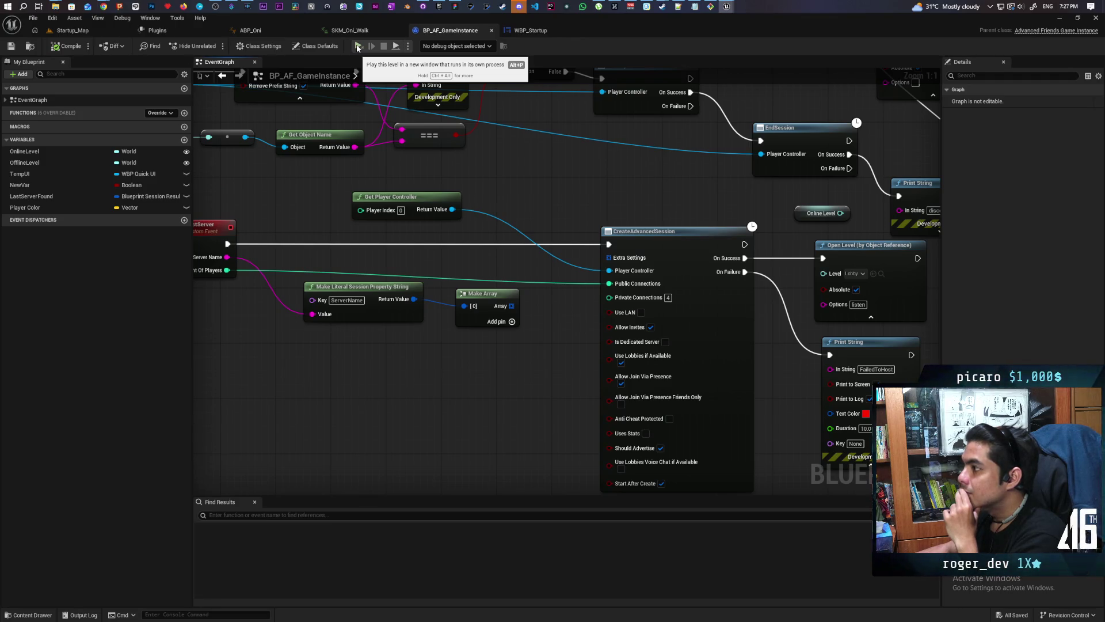
mouse_move(471, 142)
mouse_down()
mouse_move(470, 293)
mouse_move(541, 362)
mouse_up()
scroll(542, 362, down, 4)
scroll(437, 258, up, 2)
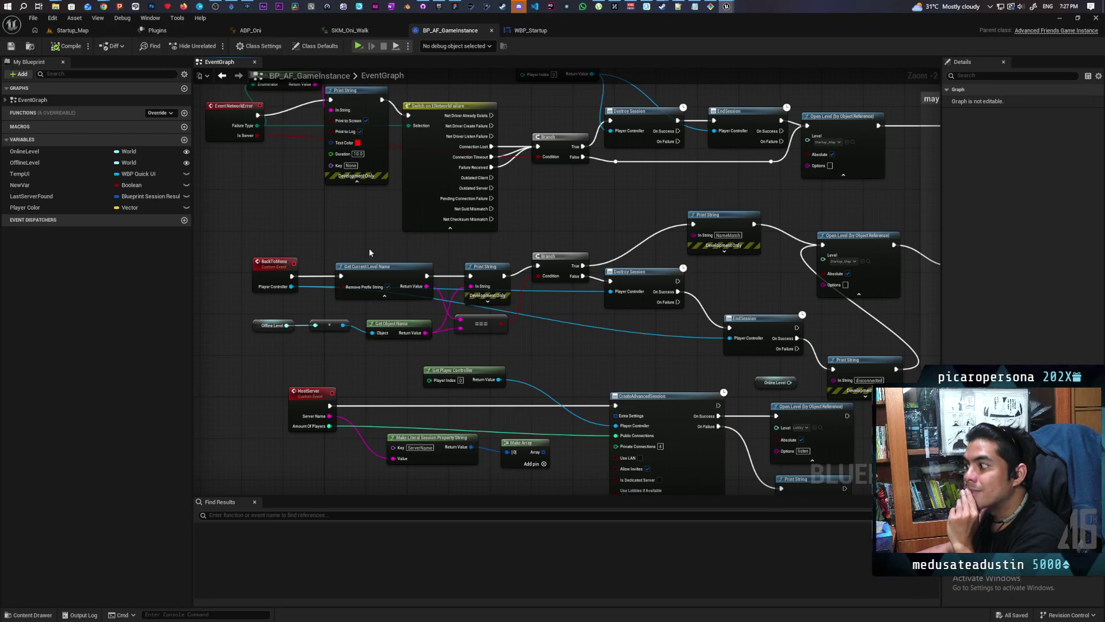
scroll(369, 256, down, 2)
scroll(361, 256, up, 1)
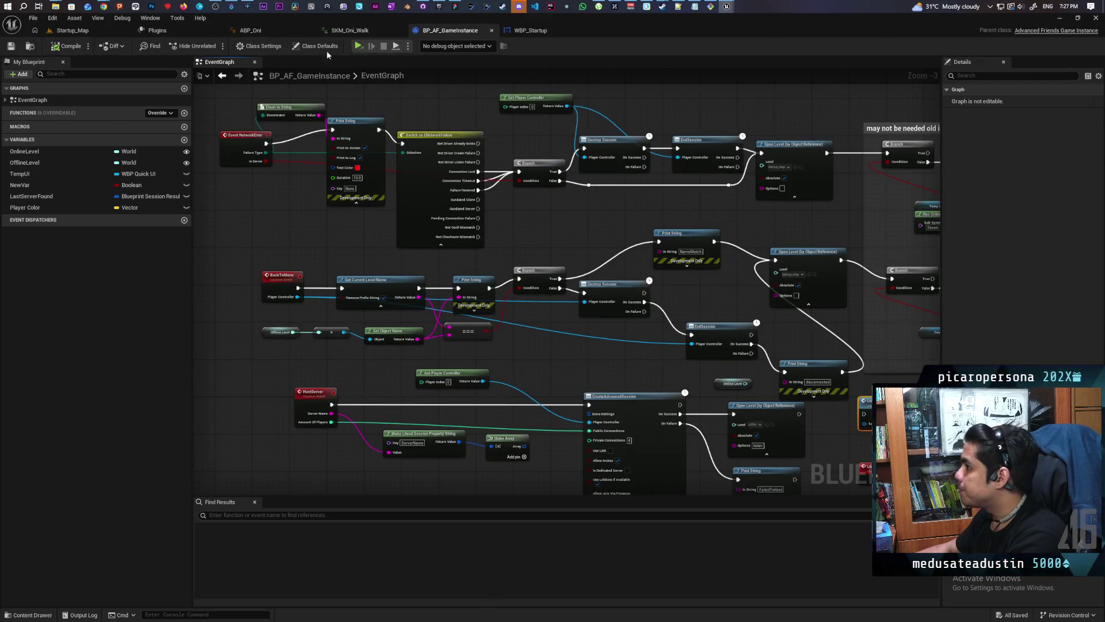
click(72, 31)
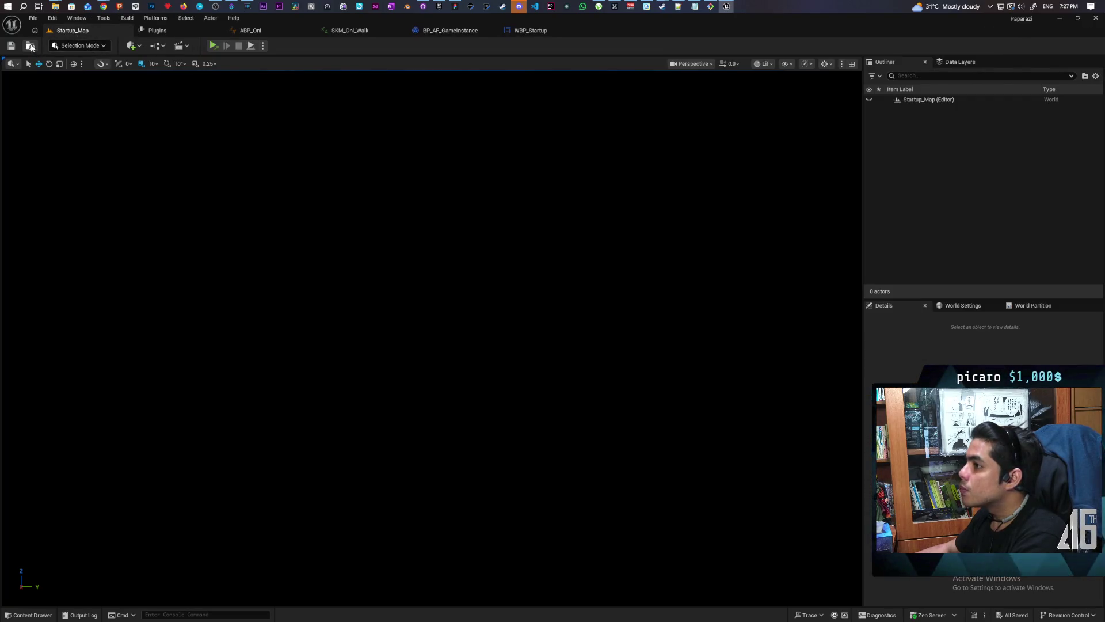
Step: Load the Lobby level from Recent Levels and open WBP_LobbyHUD from the Lobby folder
key(ctrl+space)
click(318, 409)
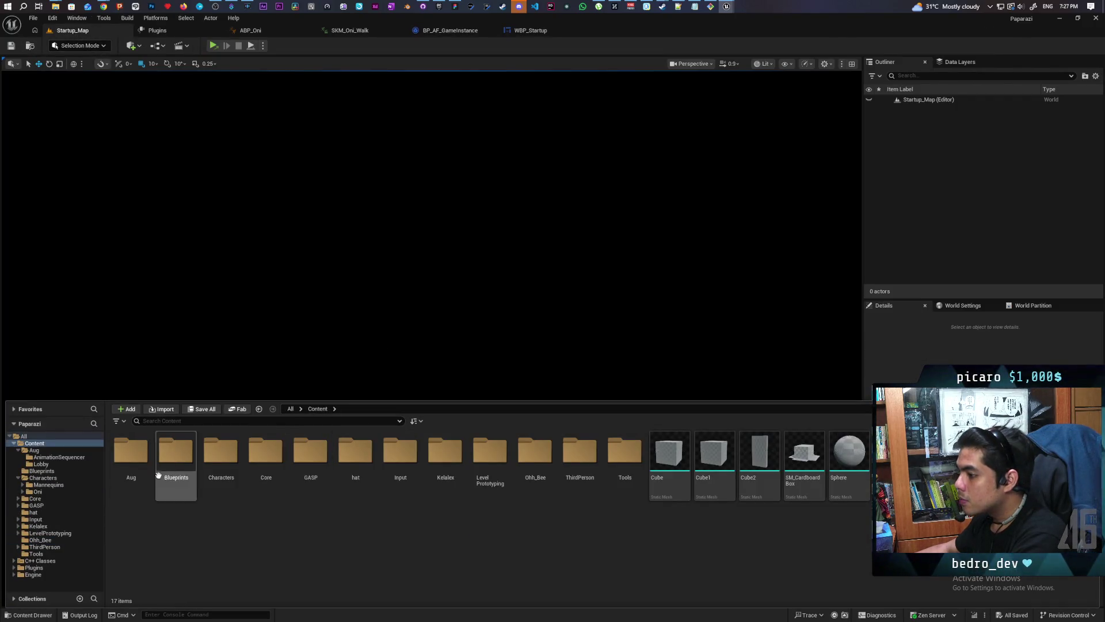
click(32, 18)
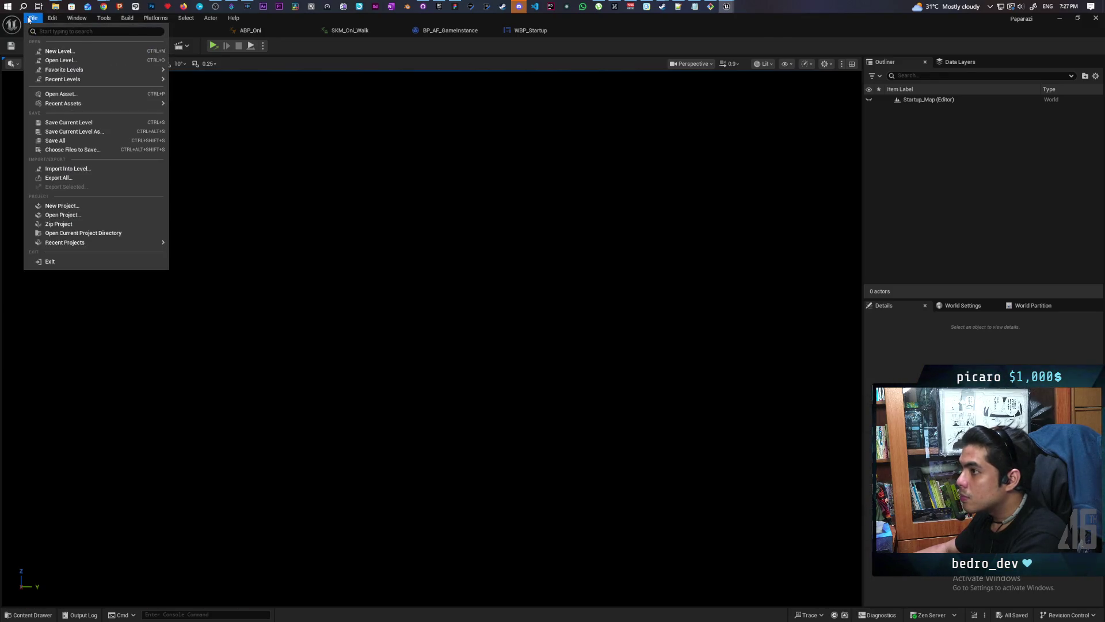
mouse_move(104, 79)
click(247, 95)
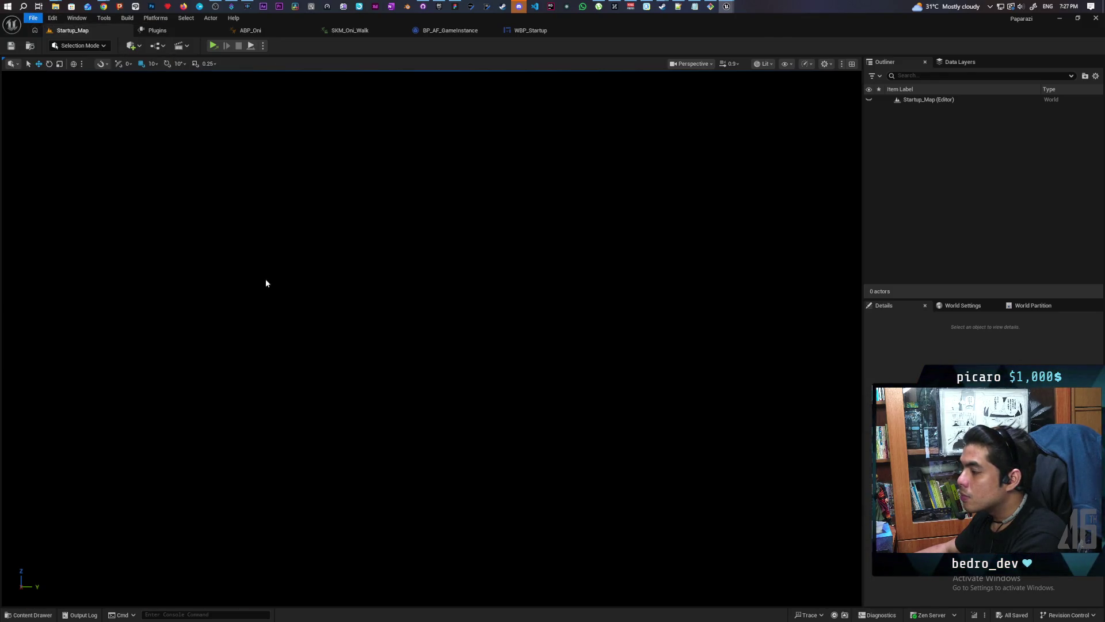
key(ctrl+space)
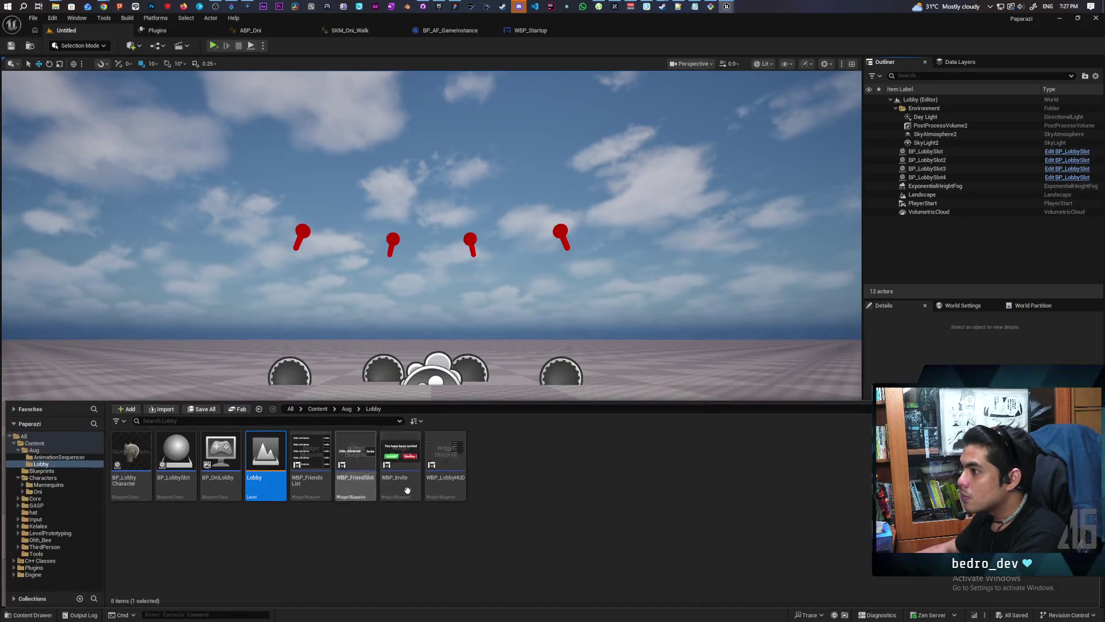
double_click(448, 488)
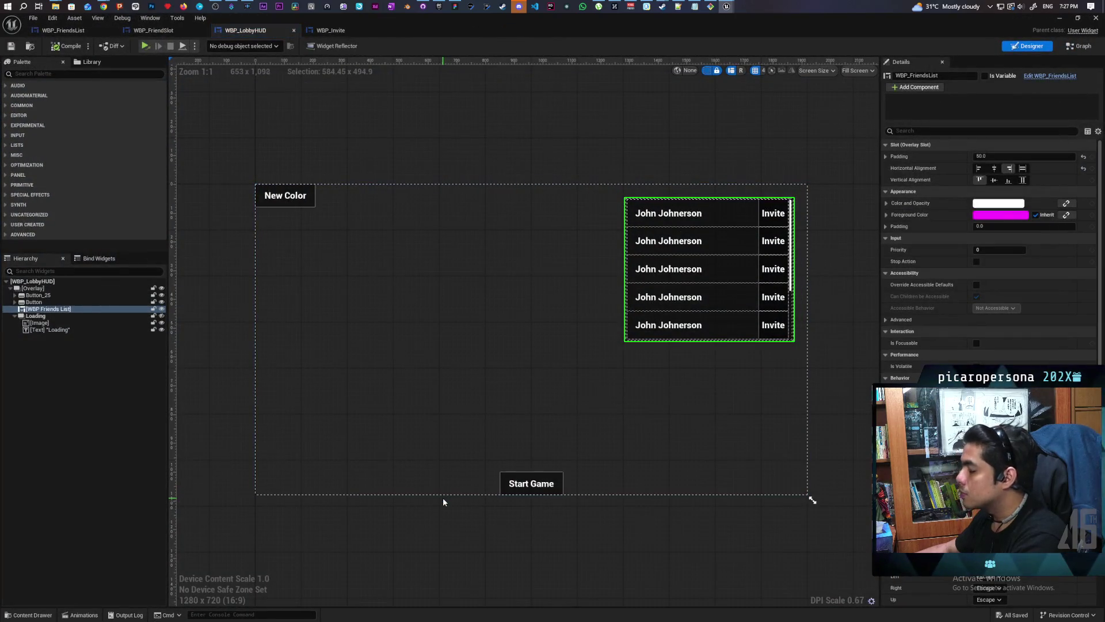
Step: Duplicate the New Color button and relabel the copy's text as Back
click(37, 296)
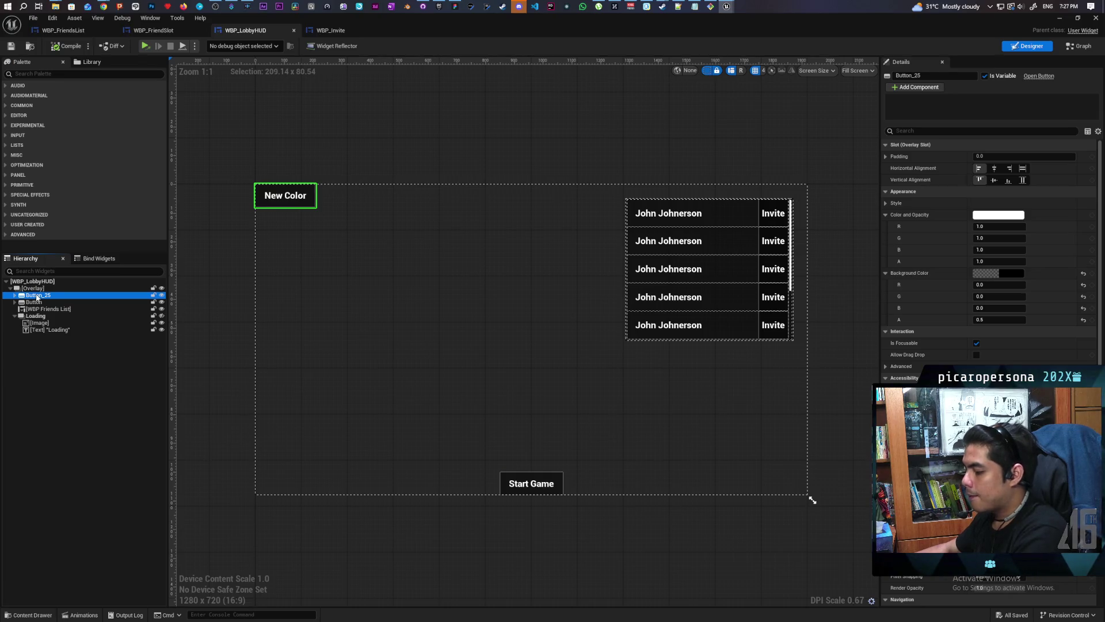
key(ctrl+d)
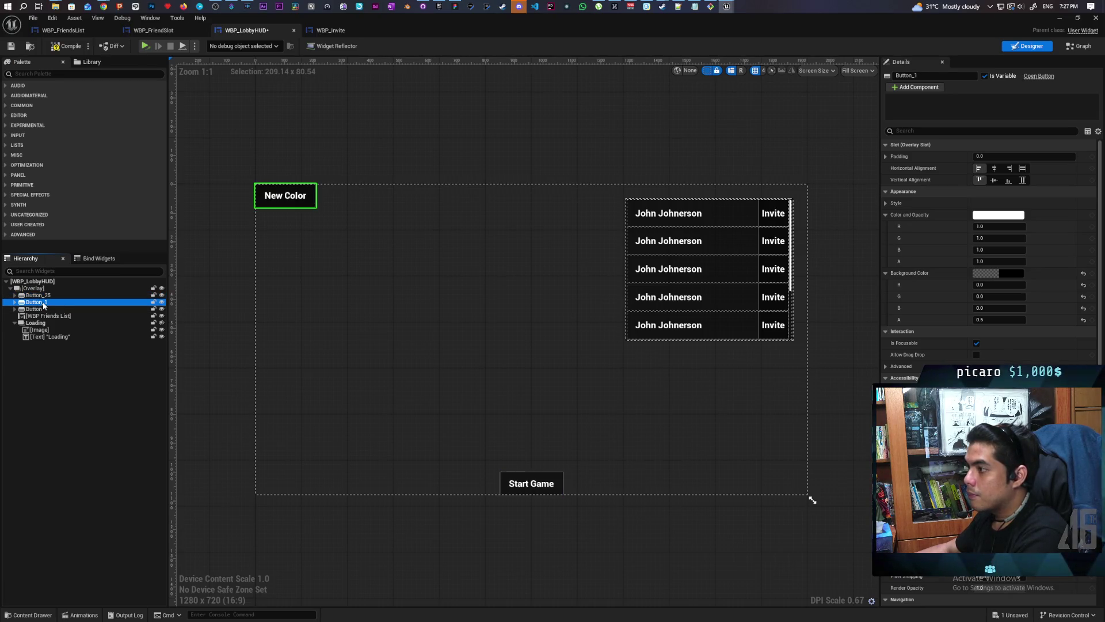
click(44, 303)
click(14, 302)
click(43, 309)
click(976, 203)
text(Back)
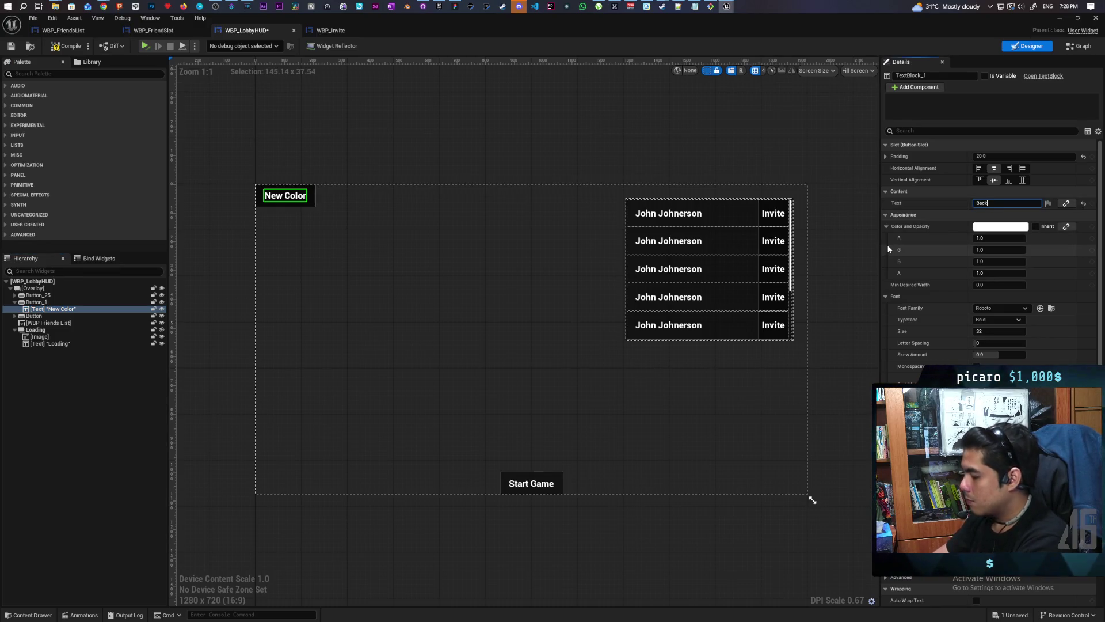
key(Return)
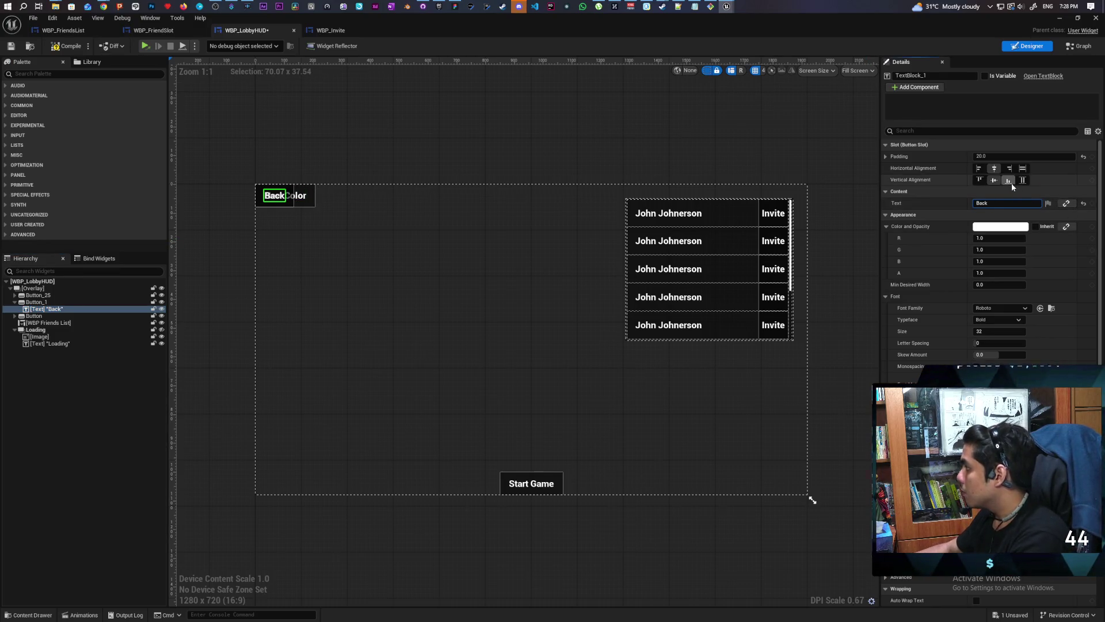
Step: Centre the Back label and anchor the Back button to the bottom-left
click(1010, 168)
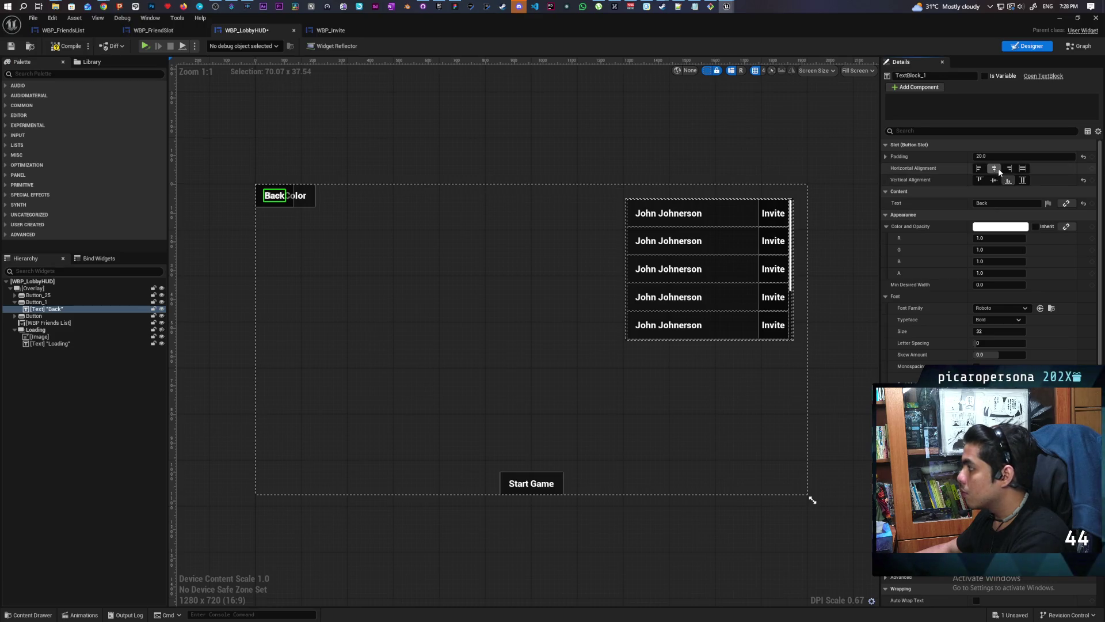
click(994, 168)
click(994, 179)
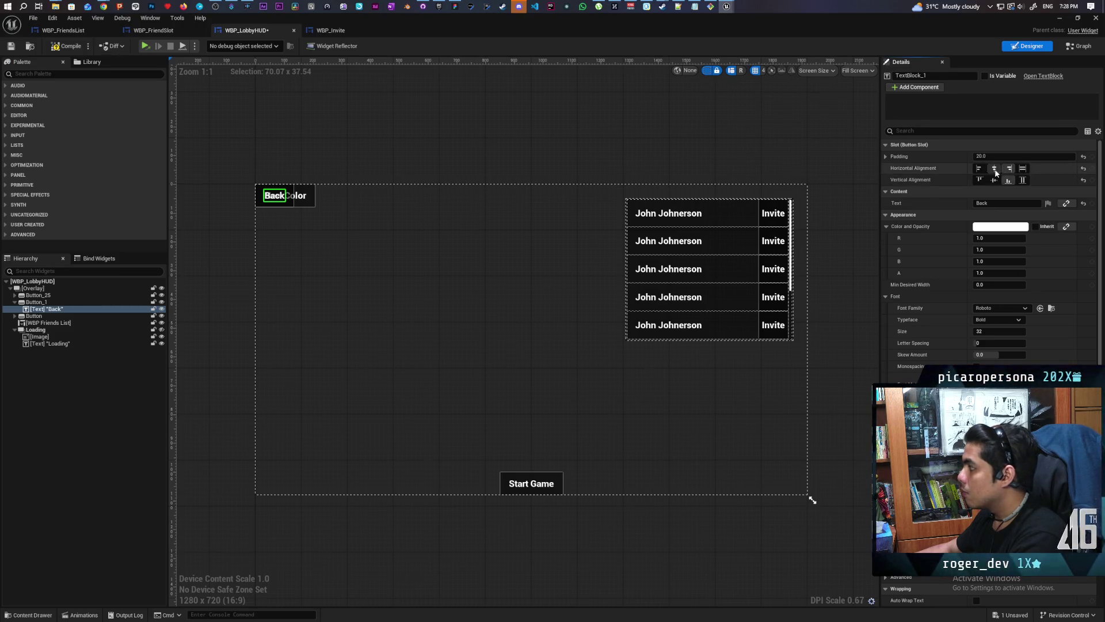
click(52, 304)
click(1009, 180)
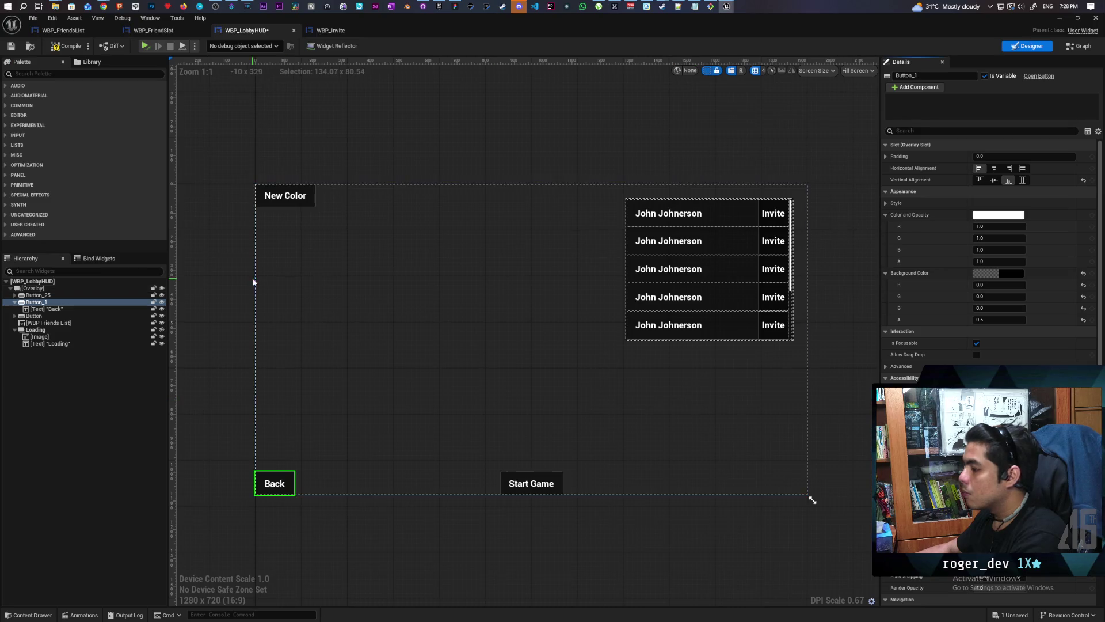
Step: Save WBP_LobbyHUD and add an On Clicked event for Button_1
click(11, 46)
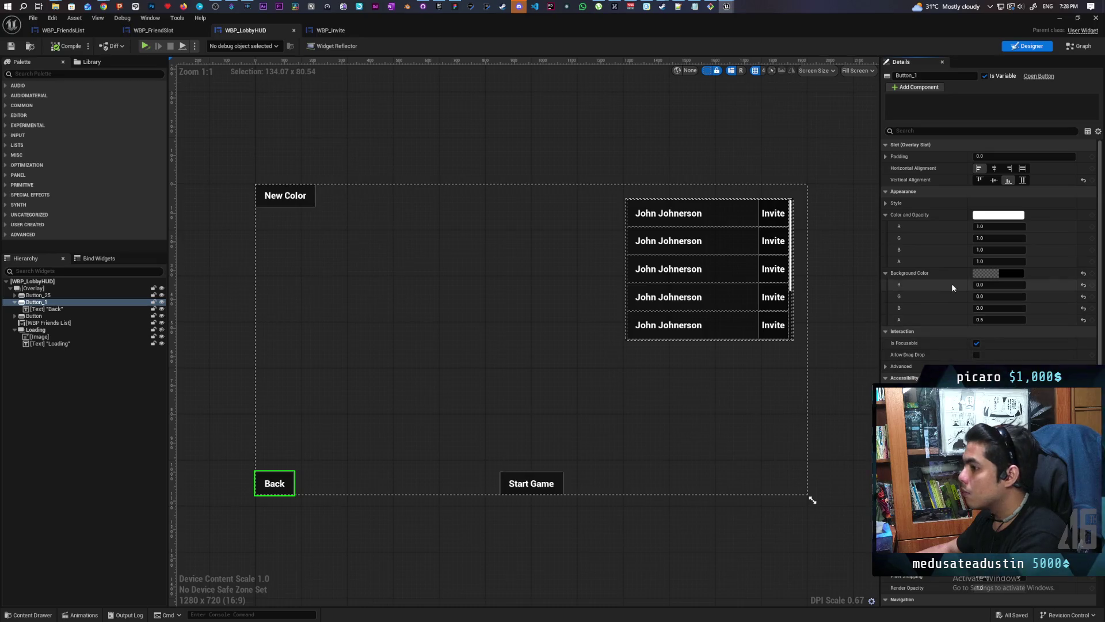
scroll(979, 299, down, 3)
scroll(1032, 324, down, 5)
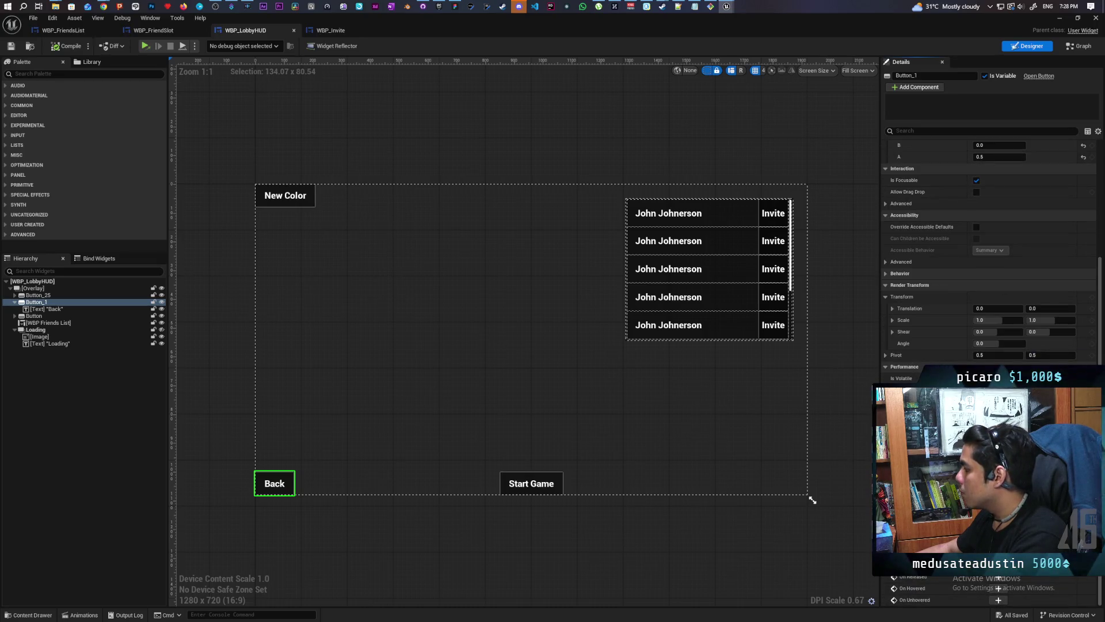
click(998, 553)
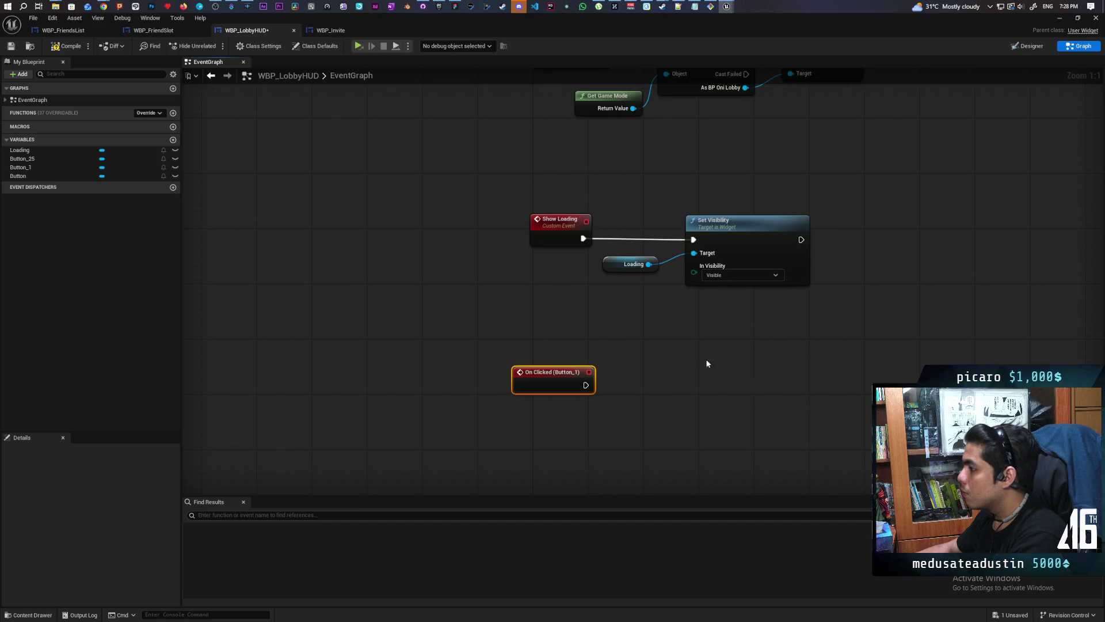
Step: Save WBP_LobbyHUD and open WBP_QuickUI from Content > Ohh_Bee
key(ctrl+s)
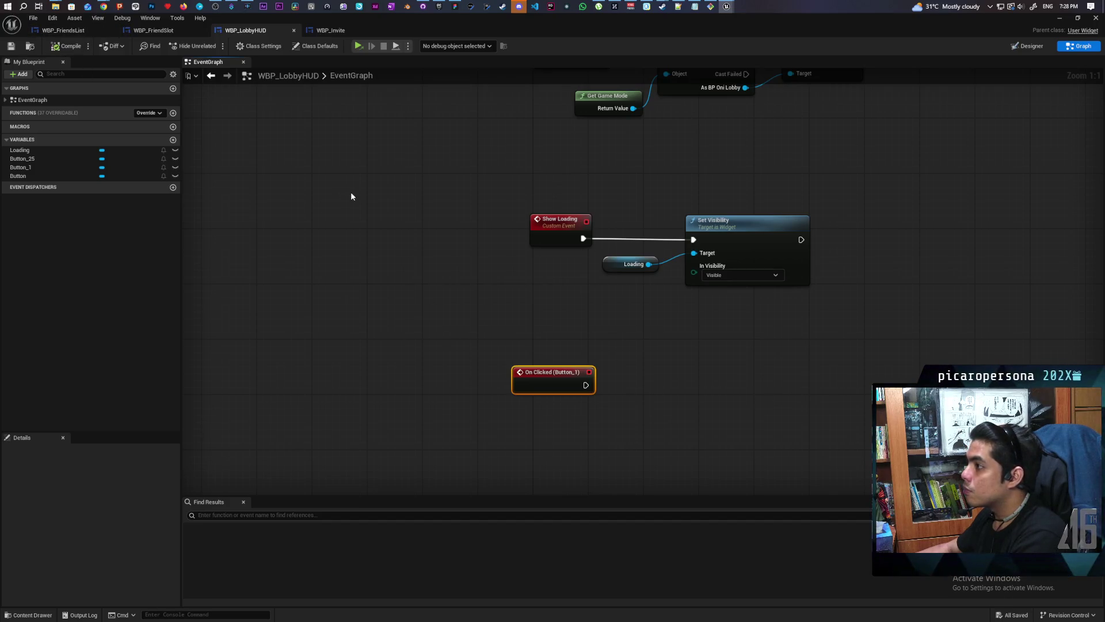
click(29, 615)
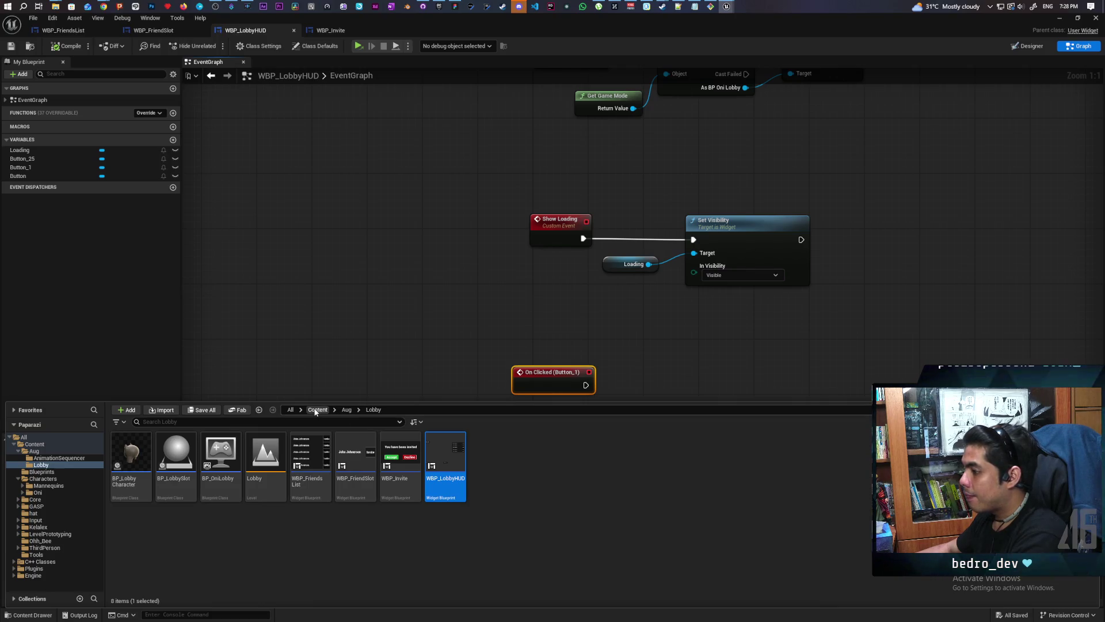
click(316, 410)
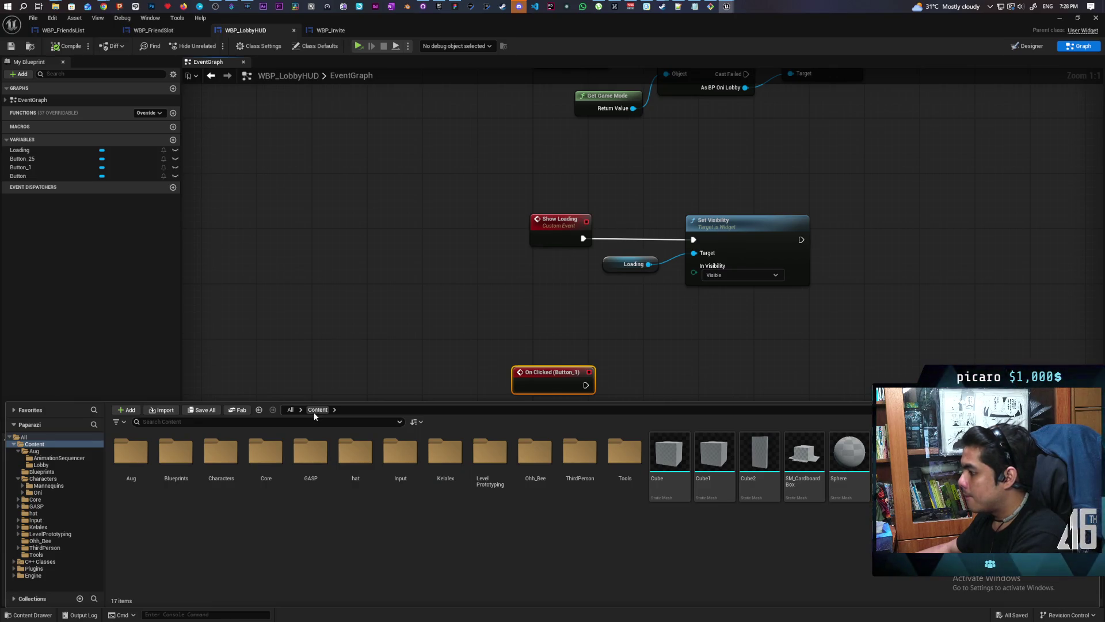
double_click(534, 452)
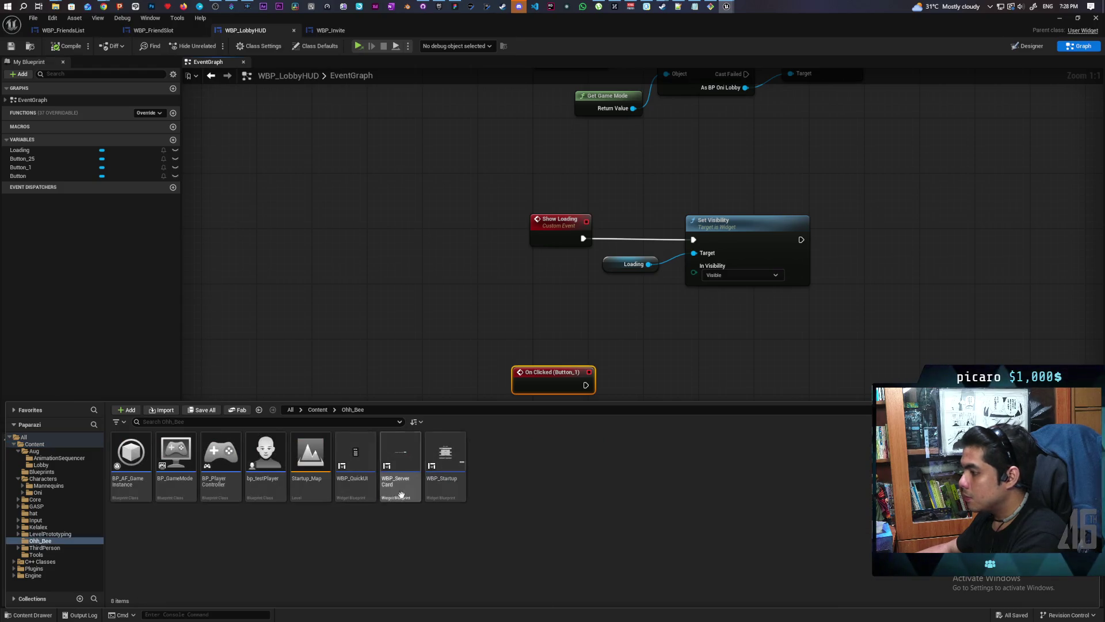
double_click(360, 462)
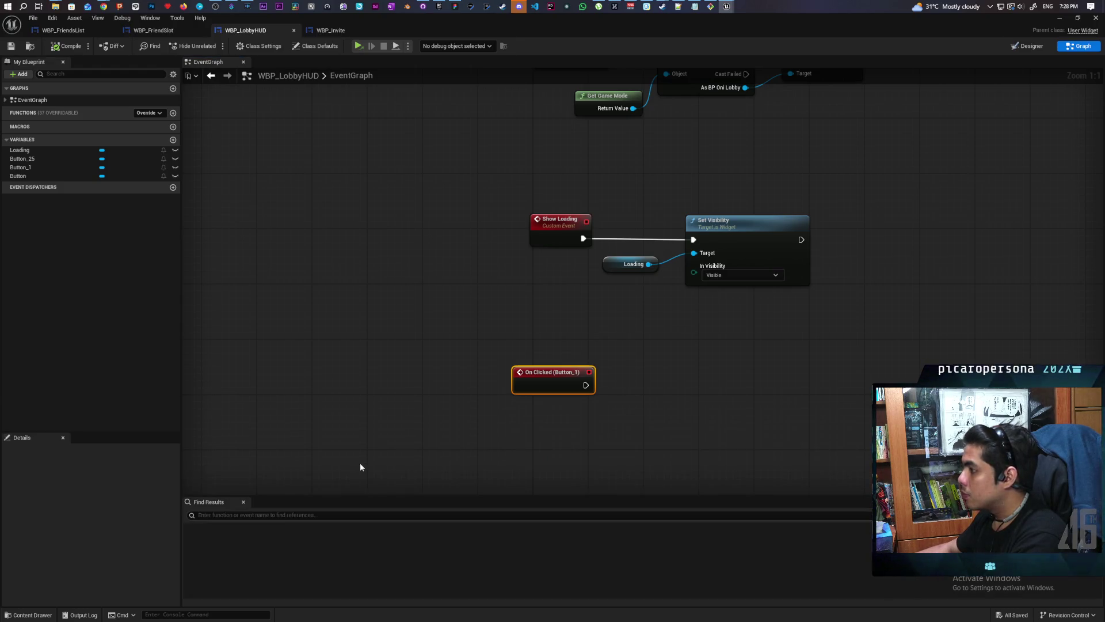
click(1062, 20)
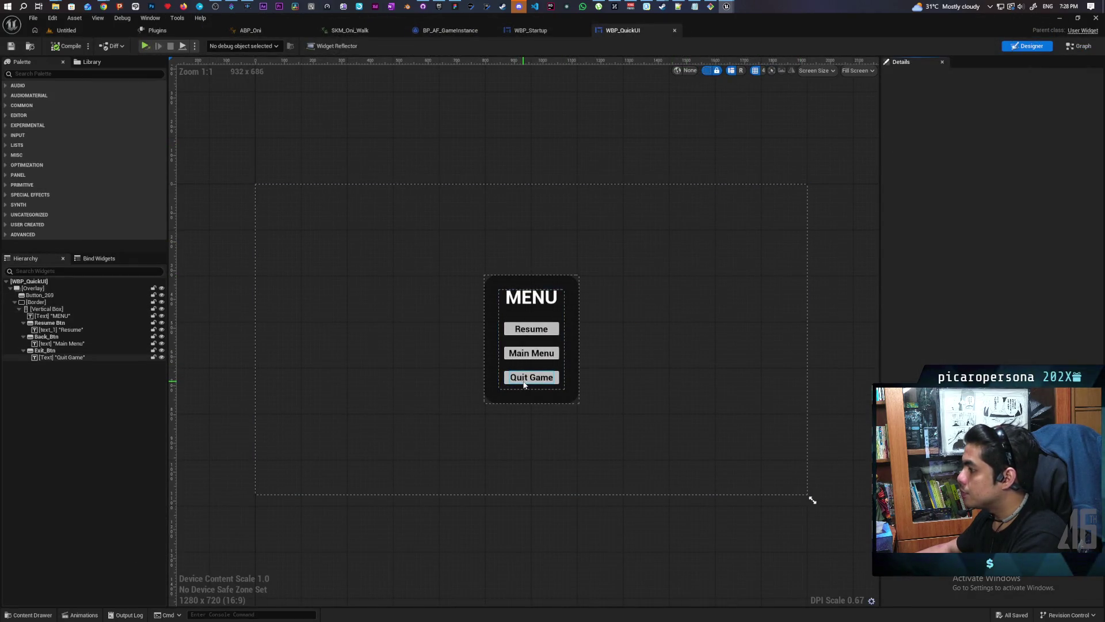
Step: Copy the Main Menu button's cast and Back to Menu nodes, then return to WBP_LobbyHUD
click(527, 352)
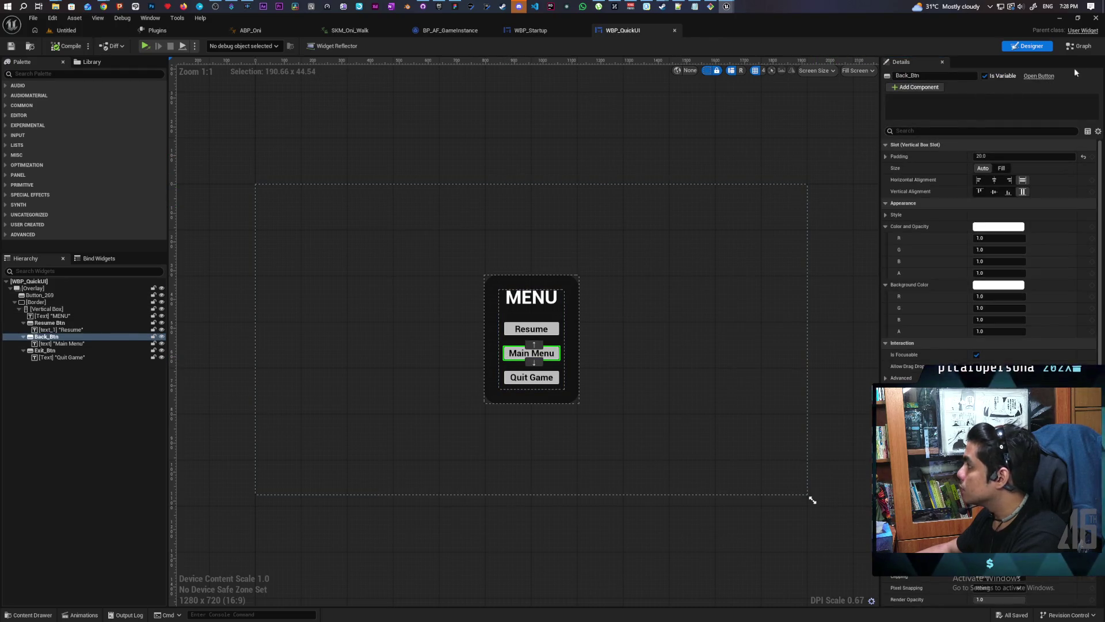
scroll(990, 259, down, 5)
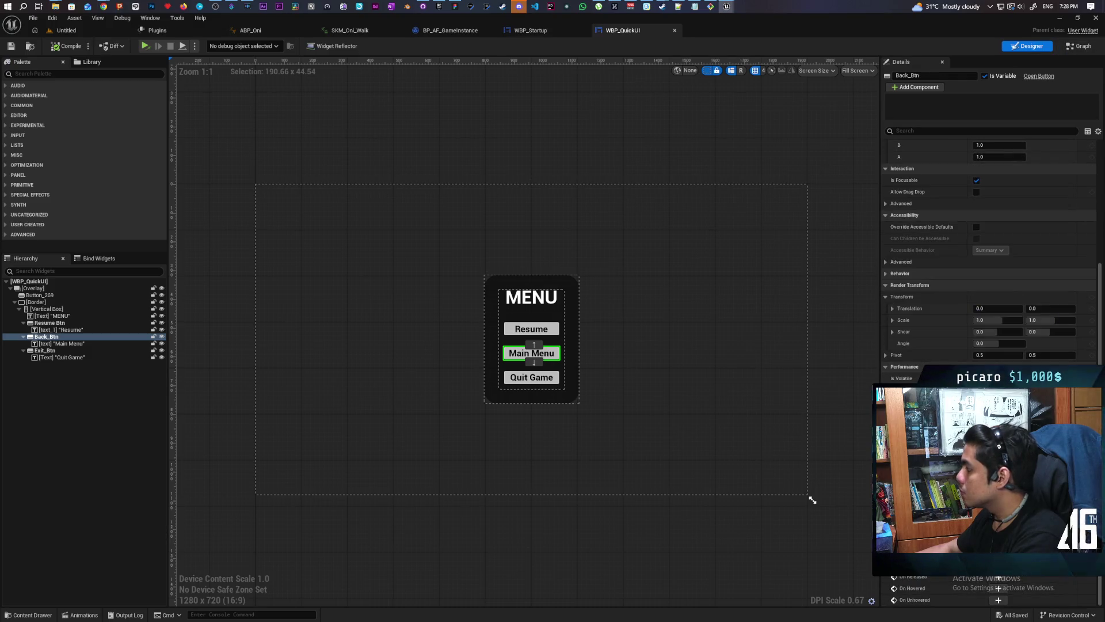
click(999, 553)
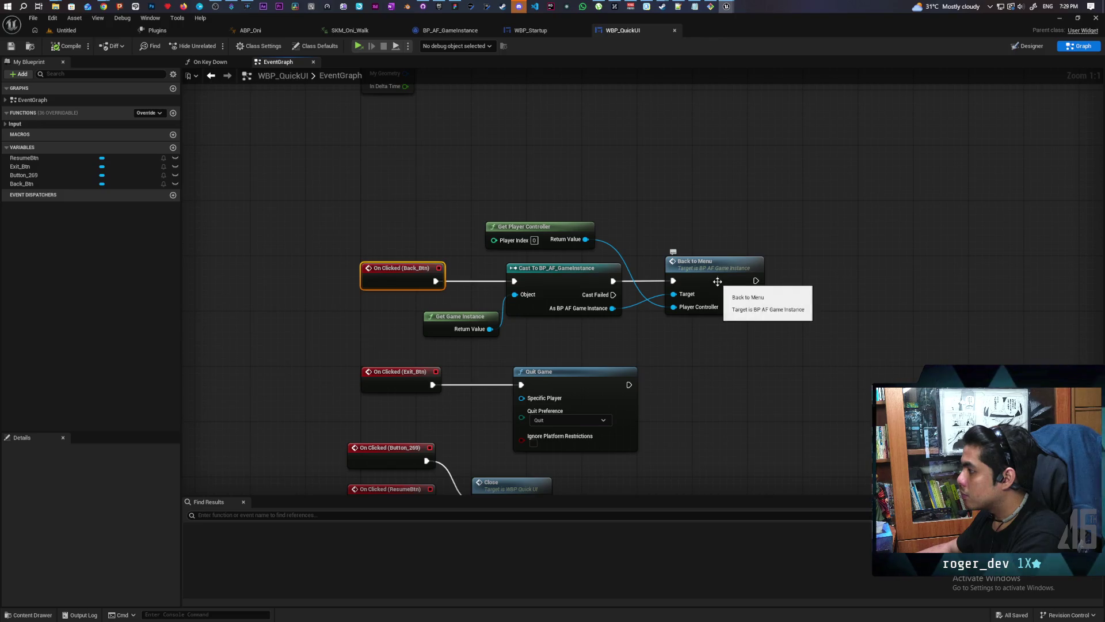
drag(470, 203, 736, 342)
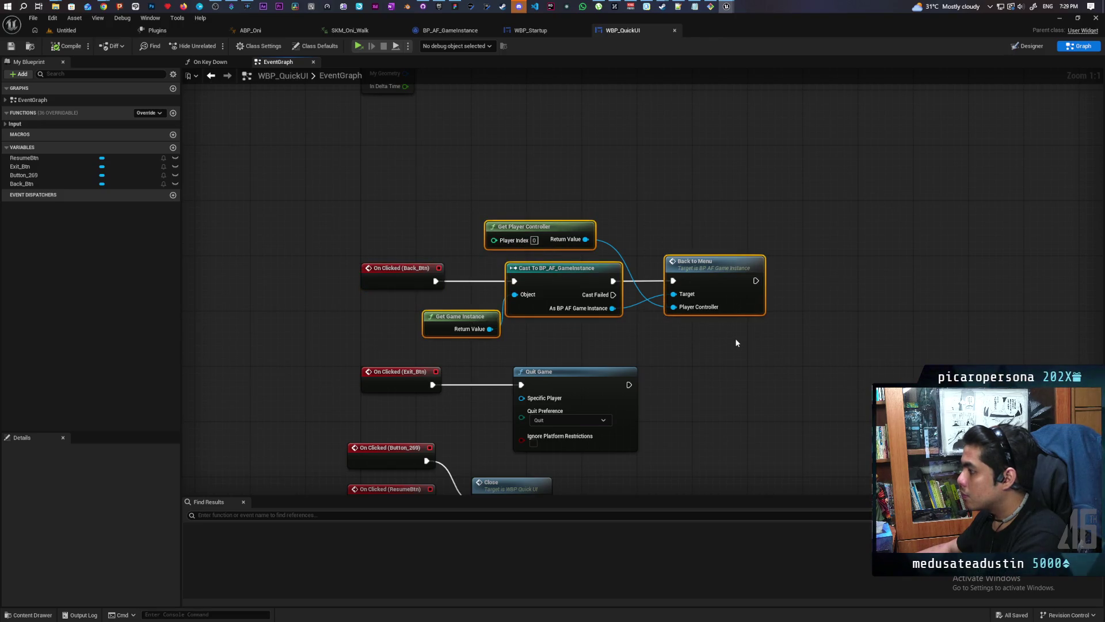
mouse_move(724, 7)
click(769, 43)
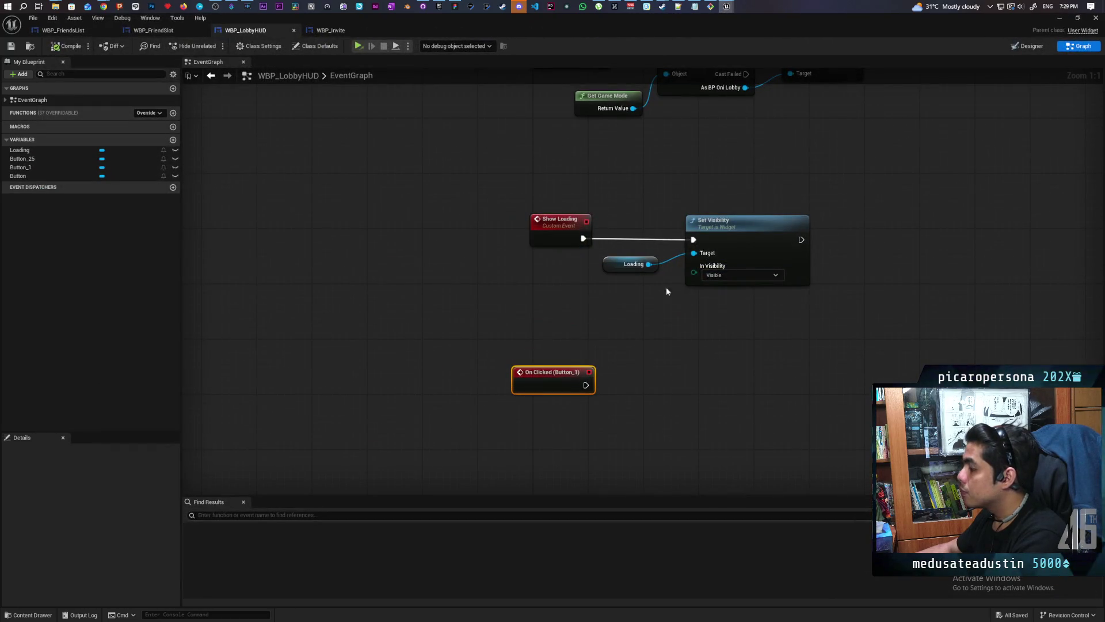
Step: Paste the nodes, wire On Clicked (Button_1) into Cast To BP_AF_GameInstance, then show Designer
click(684, 385)
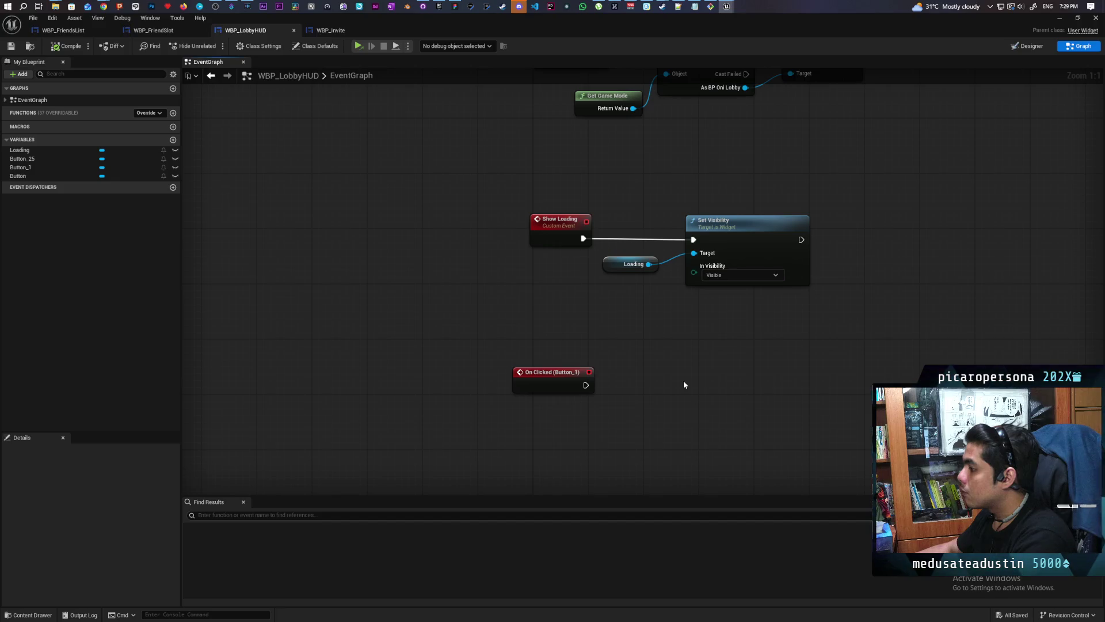
key(ctrl+v)
mouse_move(586, 385)
mouse_down()
mouse_move(671, 392)
mouse_move(566, 383)
mouse_up()
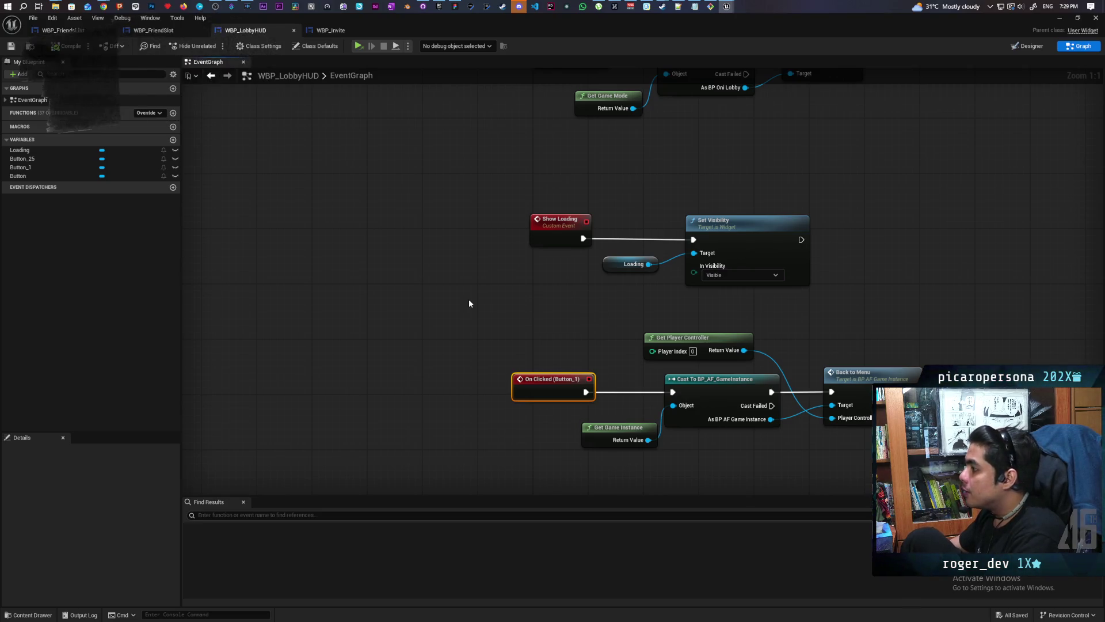
drag(469, 303, 441, 231)
mouse_move(526, 247)
mouse_down()
mouse_move(848, 395)
mouse_move(739, 327)
mouse_up()
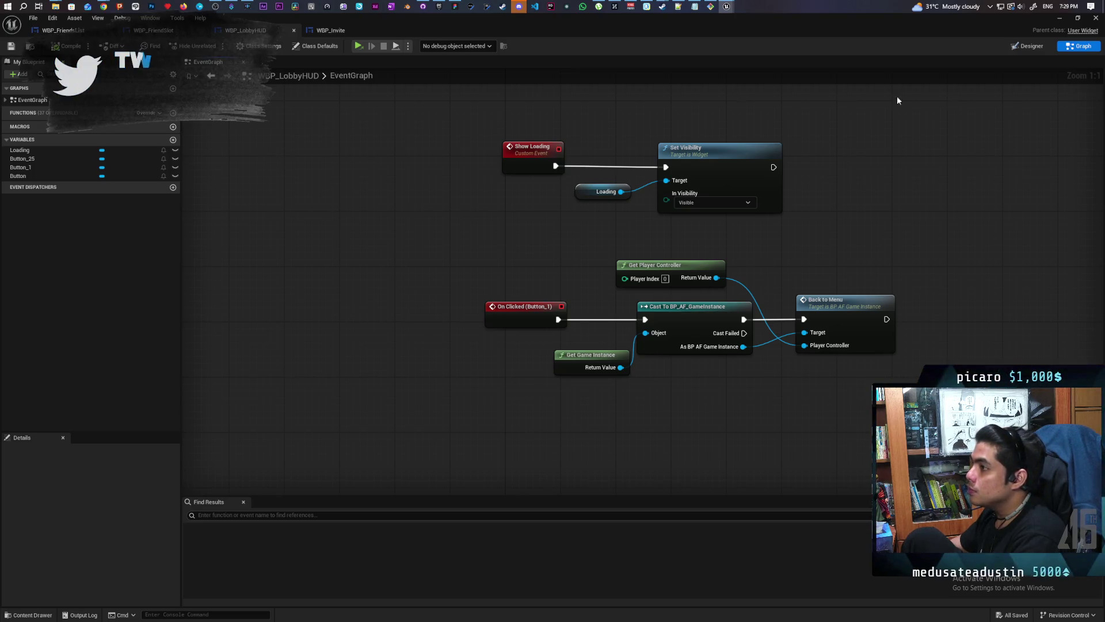
key(ctrl+shift+alt+d)
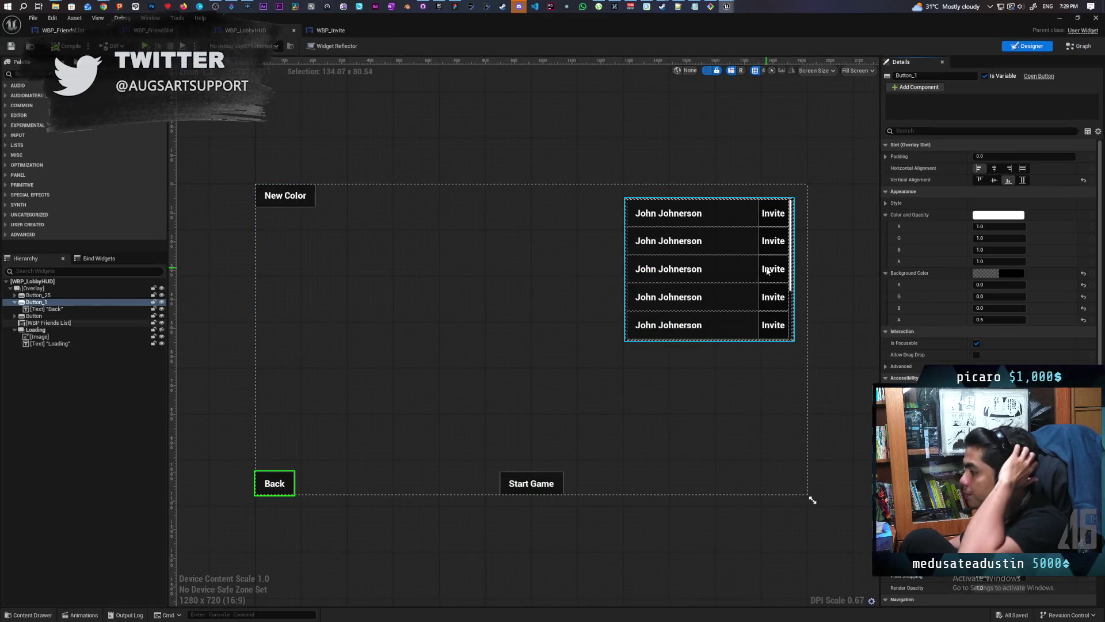